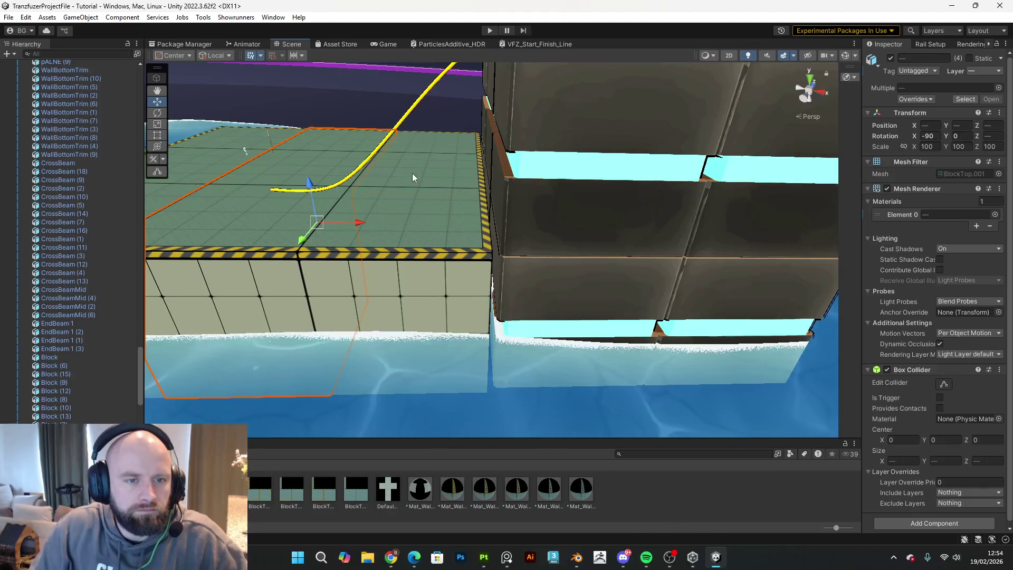
# - Slide the eight wall blocks right onto the right-hand wall and raise them to the hazard-striped edge
pyautogui.keyDown('shift'); pyautogui.click(427, 289); pyautogui.keyUp('shift')
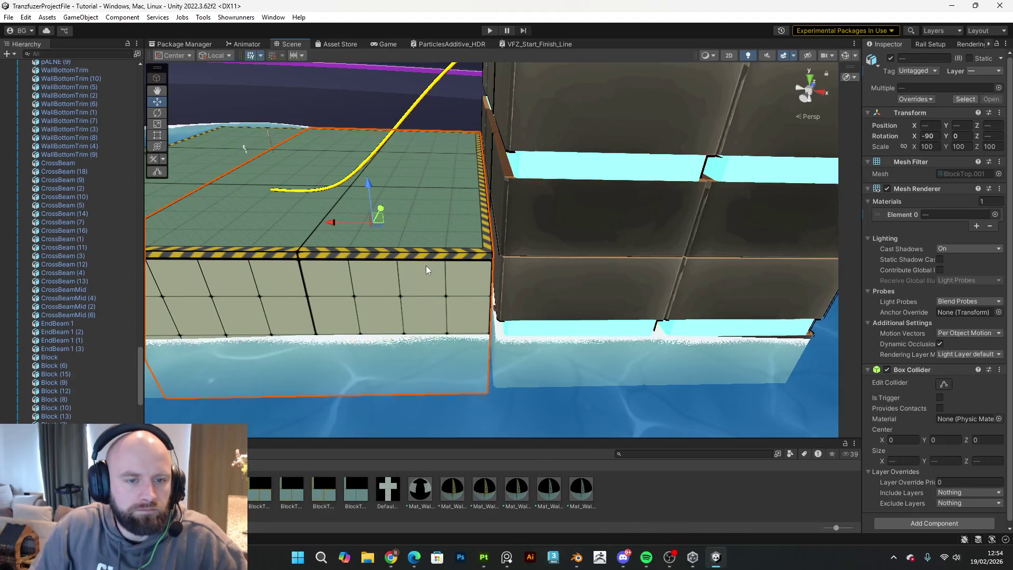
pyautogui.moveTo(347, 223); pyautogui.dragTo(562, 254)
pyautogui.press('f')
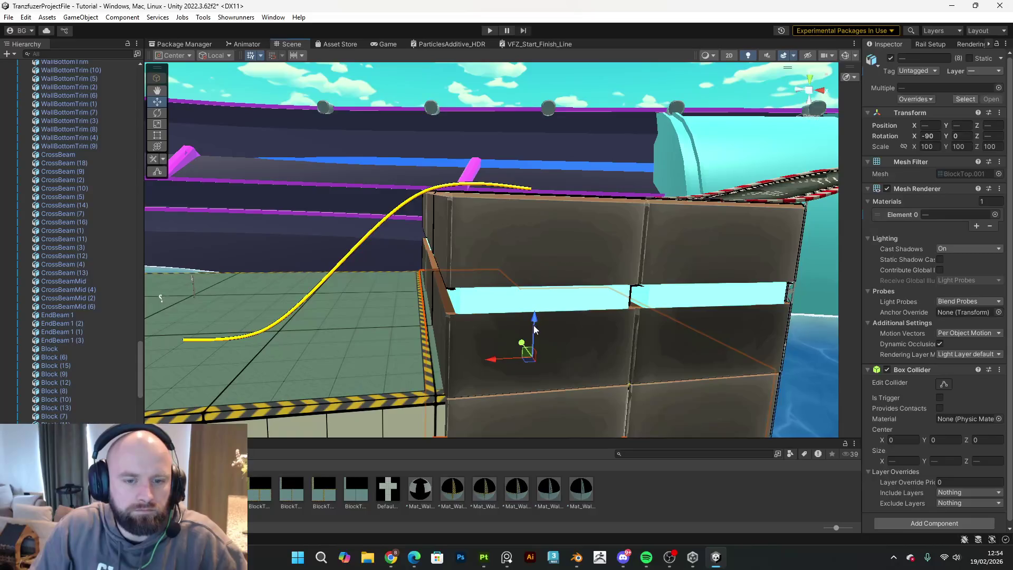
pyautogui.moveTo(580, 238)
pyautogui.mouseDown()
pyautogui.moveTo(610, 223)
pyautogui.moveTo(618, 226)
pyautogui.moveTo(577, 249)
pyautogui.moveTo(731, 257)
pyautogui.mouseUp()
pyautogui.click(396, 216)
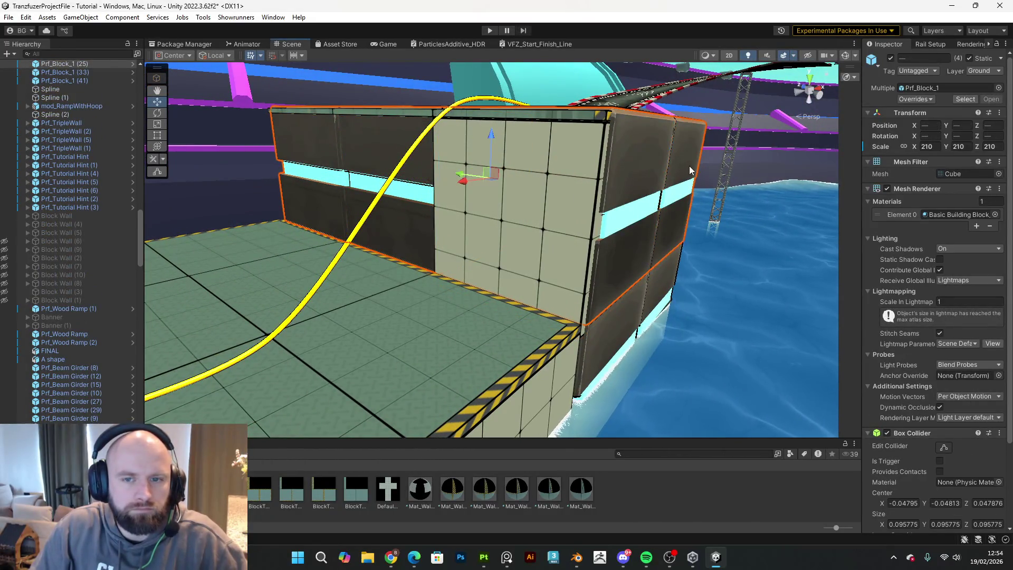
# - Delete the dark wall block beside the platform, keeping the beige tiled wall
pyautogui.press('Delete')
pyautogui.hotkey('ctrl', 'z')
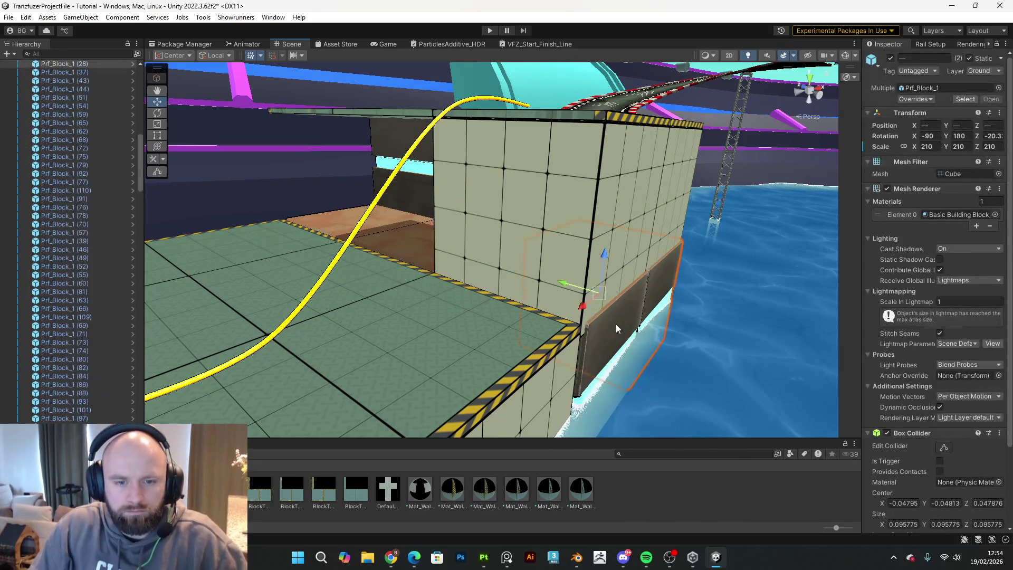
pyautogui.click(411, 189)
pyautogui.moveTo(429, 194)
pyautogui.keyDown('alt'); pyautogui.mouseDown()
pyautogui.moveTo(444, 216)
pyautogui.moveTo(476, 183)
pyautogui.moveTo(259, 216)
pyautogui.mouseUp(); pyautogui.keyUp('alt')
pyautogui.click(314, 283)
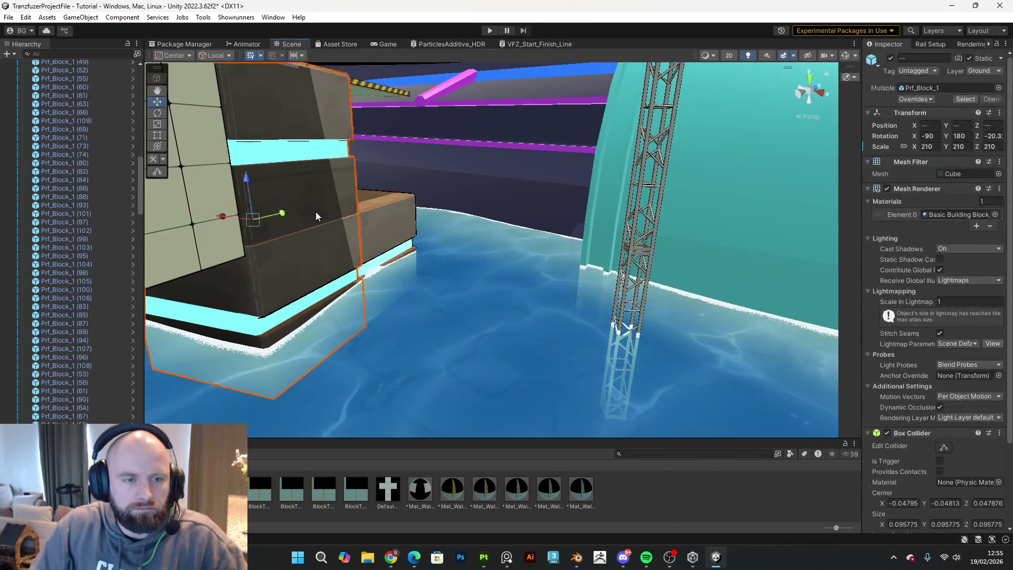
pyautogui.press('Delete')
# - Select Block (17) on the left of the tiled wall
pyautogui.moveTo(405, 234)
pyautogui.keyDown('alt'); pyautogui.mouseDown()
pyautogui.moveTo(294, 211)
pyautogui.moveTo(340, 197)
pyautogui.moveTo(241, 224)
pyautogui.mouseUp(); pyautogui.keyUp('alt')
pyautogui.click(335, 215)
pyautogui.keyDown('ctrl'); pyautogui.click(343, 214); pyautogui.keyUp('ctrl')
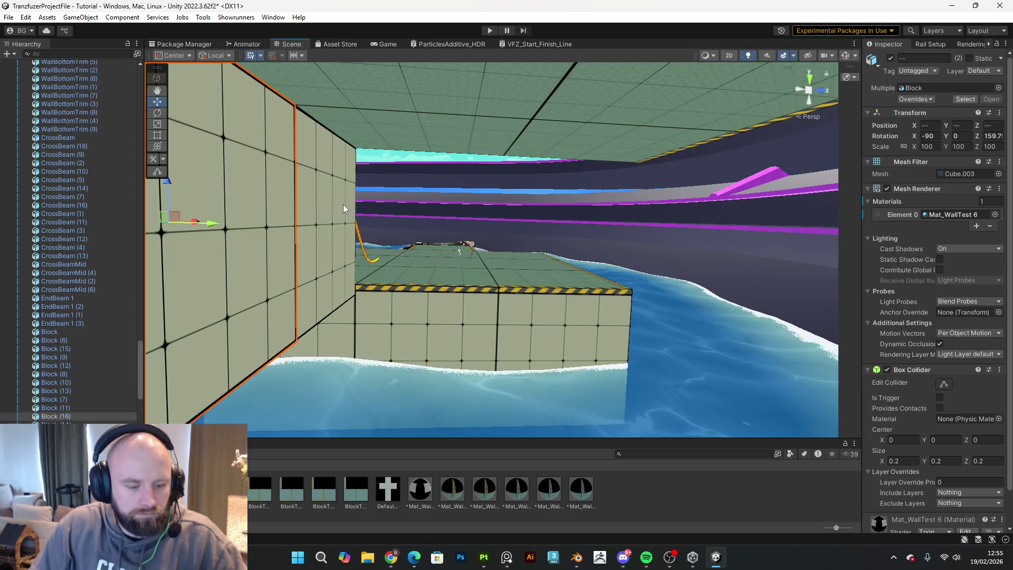
# - Duplicate wall blocks Block (17) and Block (18) with Ctrl+D
pyautogui.keyDown('ctrl'); pyautogui.click(210, 228); pyautogui.keyUp('ctrl')
pyautogui.moveTo(210, 228)
pyautogui.keyDown('alt'); pyautogui.mouseDown()
pyautogui.moveTo(441, 249)
pyautogui.moveTo(411, 255)
pyautogui.moveTo(448, 229)
pyautogui.moveTo(629, 246)
pyautogui.moveTo(482, 242)
pyautogui.moveTo(565, 271)
pyautogui.moveTo(479, 391)
pyautogui.moveTo(511, 369)
pyautogui.moveTo(581, 255)
pyautogui.moveTo(572, 251)
pyautogui.mouseUp(); pyautogui.keyUp('alt')
pyautogui.hotkey('ctrl', 'd')
# - Lower one of the duplicated blocks down into the water
pyautogui.keyDown('shift'); pyautogui.click(567, 214); pyautogui.keyUp('shift')
pyautogui.keyDown('alt'); pyautogui.moveTo(568, 213); pyautogui.dragTo(694, 236); pyautogui.keyUp('alt')
pyautogui.moveTo(581, 299)
pyautogui.keyDown('alt'); pyautogui.mouseDown()
pyautogui.moveTo(635, 348)
pyautogui.moveTo(685, 334)
pyautogui.moveTo(723, 299)
pyautogui.moveTo(701, 307)
pyautogui.mouseUp(); pyautogui.keyUp('alt')
pyautogui.moveTo(570, 236)
pyautogui.mouseDown()
pyautogui.moveTo(585, 341)
pyautogui.moveTo(516, 277)
pyautogui.moveTo(607, 376)
pyautogui.moveTo(698, 388)
pyautogui.moveTo(746, 377)
pyautogui.moveTo(792, 391)
pyautogui.moveTo(872, 424)
pyautogui.moveTo(898, 470)
pyautogui.moveTo(885, 487)
pyautogui.moveTo(773, 501)
pyautogui.moveTo(614, 365)
pyautogui.mouseUp()
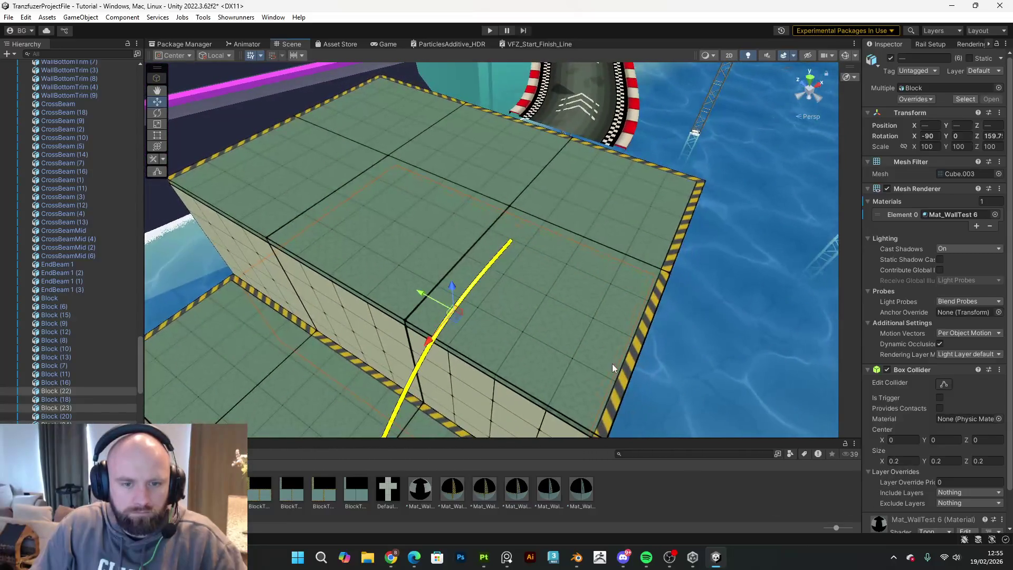
# - Duplicate the green BlockTop panels, then move and rotate them to cap the extended wall
pyautogui.click(598, 353)
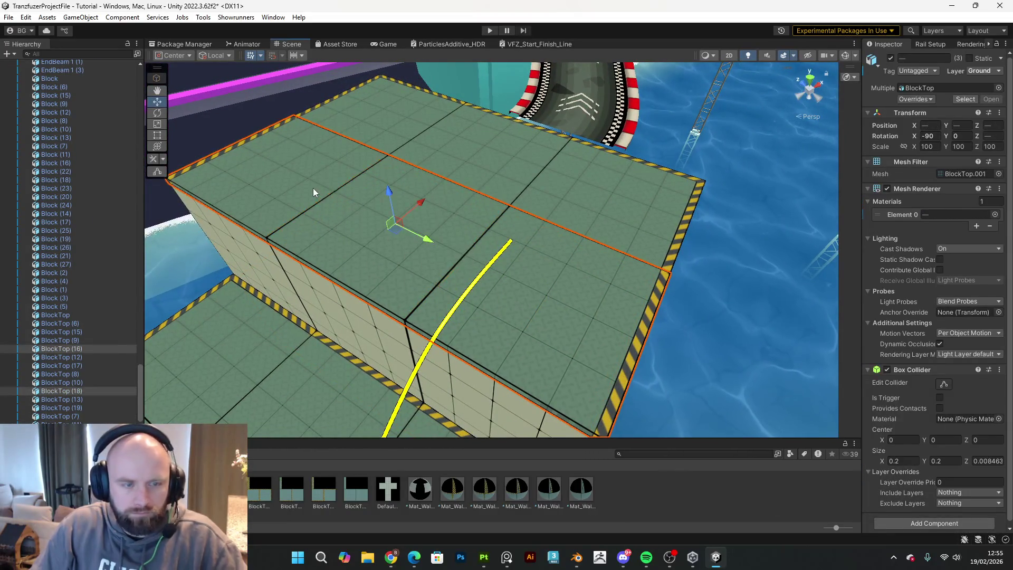
pyautogui.hotkey('ctrl', 'z')
pyautogui.click(597, 196)
pyautogui.keyDown('shift'); pyautogui.click(495, 152); pyautogui.keyUp('shift')
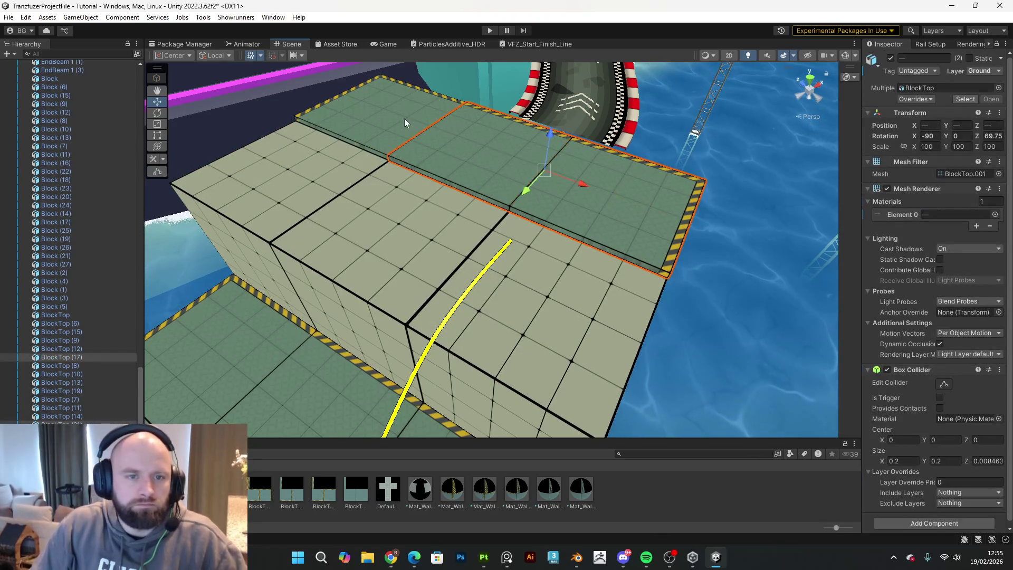
pyautogui.hotkey('ctrl', 'd')
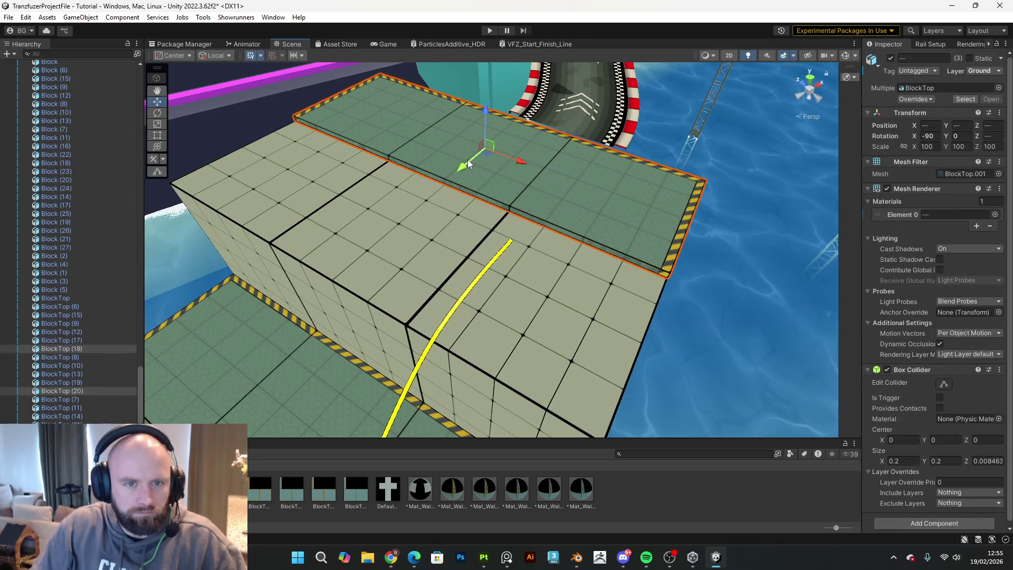
pyautogui.moveTo(466, 168)
pyautogui.mouseDown()
pyautogui.moveTo(391, 264)
pyautogui.moveTo(210, 283)
pyautogui.moveTo(138, 274)
pyautogui.moveTo(158, 262)
pyautogui.moveTo(227, 343)
pyautogui.moveTo(475, 199)
pyautogui.moveTo(429, 227)
pyautogui.moveTo(447, 217)
pyautogui.moveTo(453, 171)
pyautogui.mouseUp()
pyautogui.press('e')
pyautogui.click(638, 186)
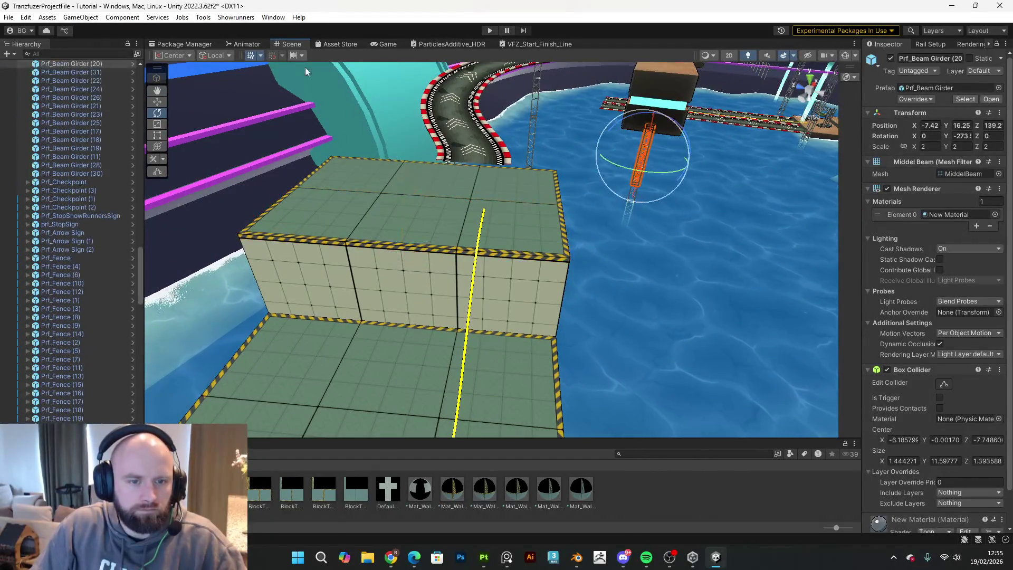
# - Save the scene via File > Save and start Play mode
pyautogui.click(9, 17)
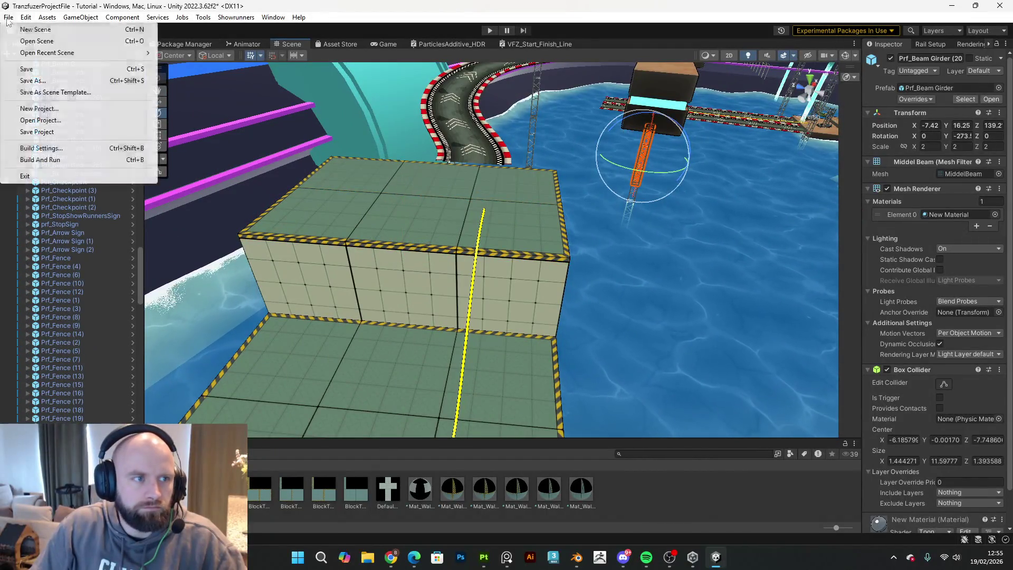
pyautogui.click(32, 69)
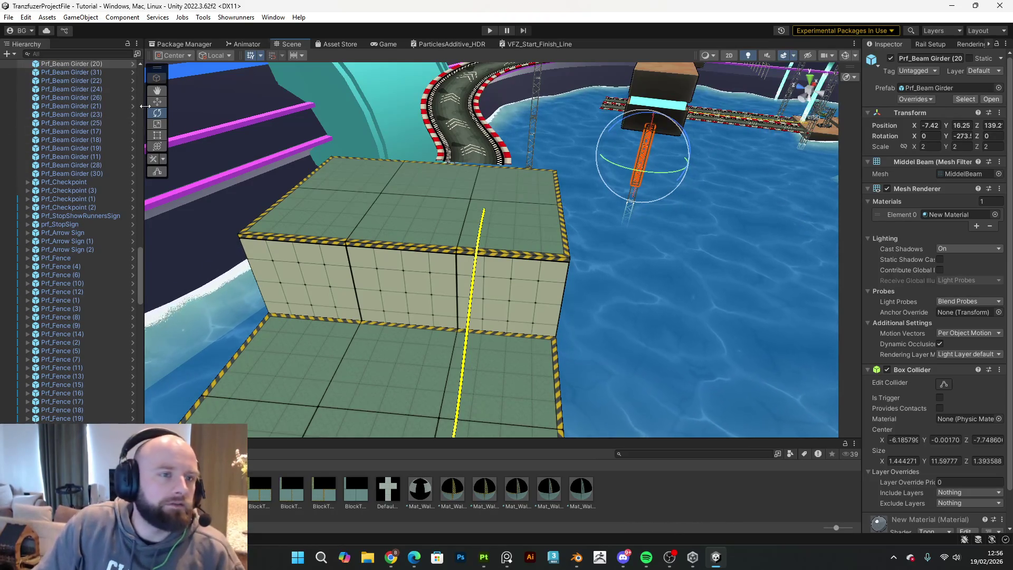
pyautogui.click(493, 30)
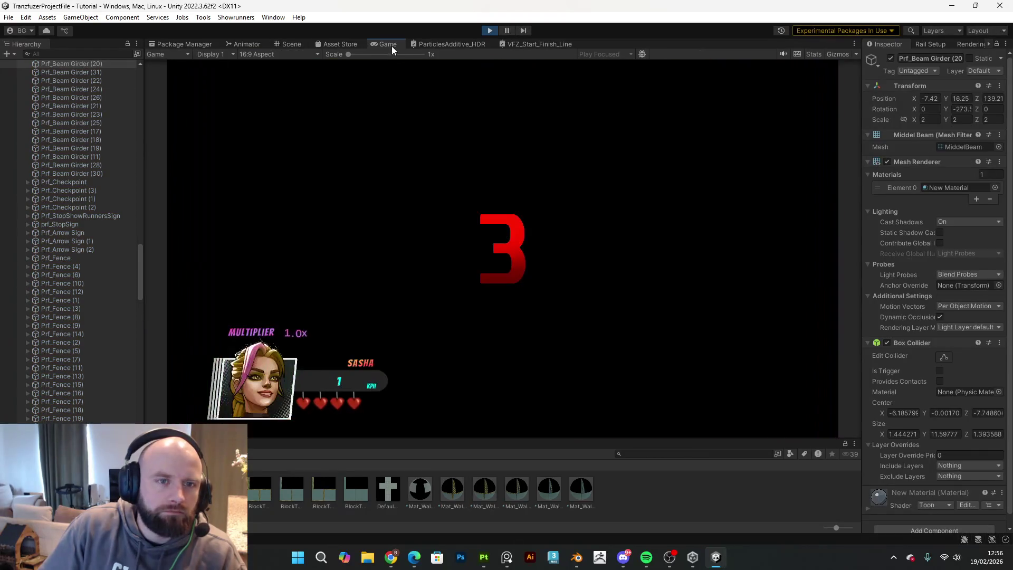
# - Maximize the Game view and set the skater moving with W after the countdown
pyautogui.doubleClick(391, 46)
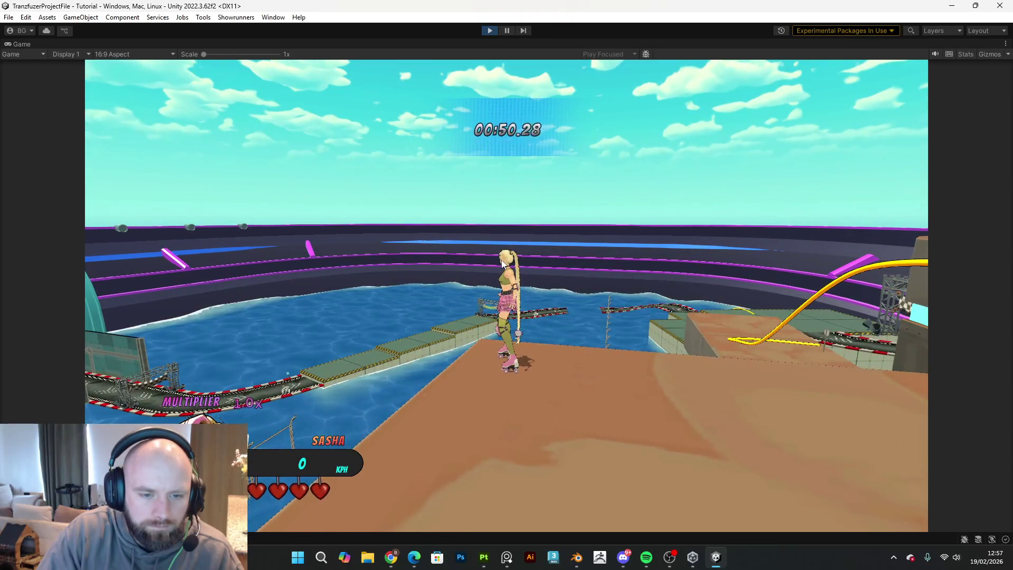
pyautogui.press('w')
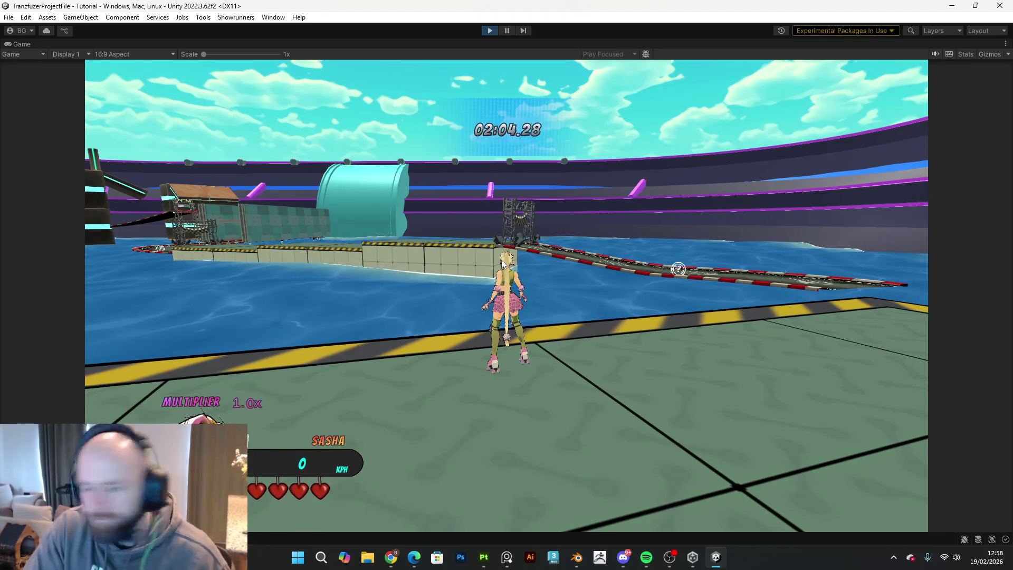
# - Skate forward and swing the camera around the skater to view the platform and water
pyautogui.press('w')
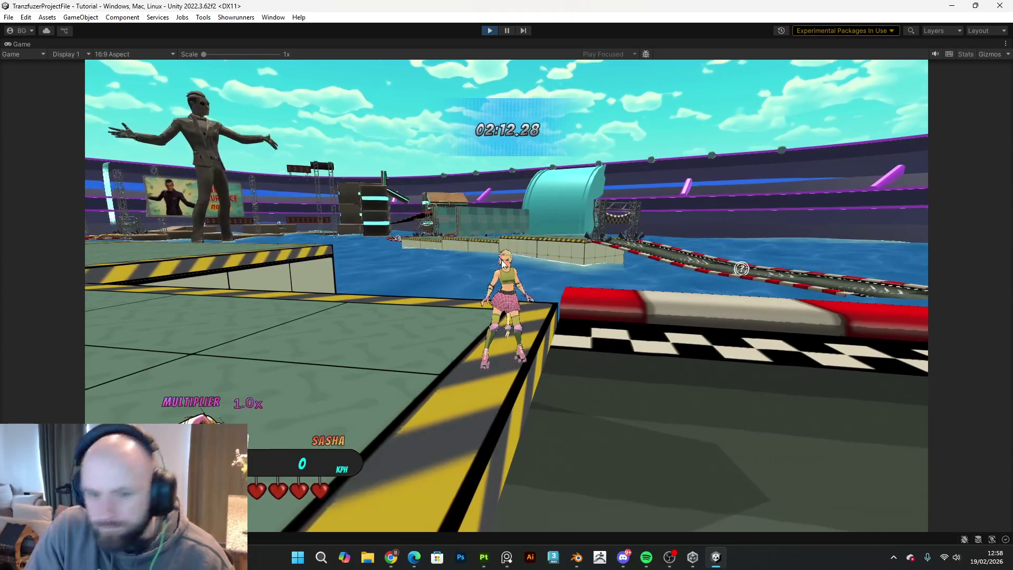
pyautogui.press('w')
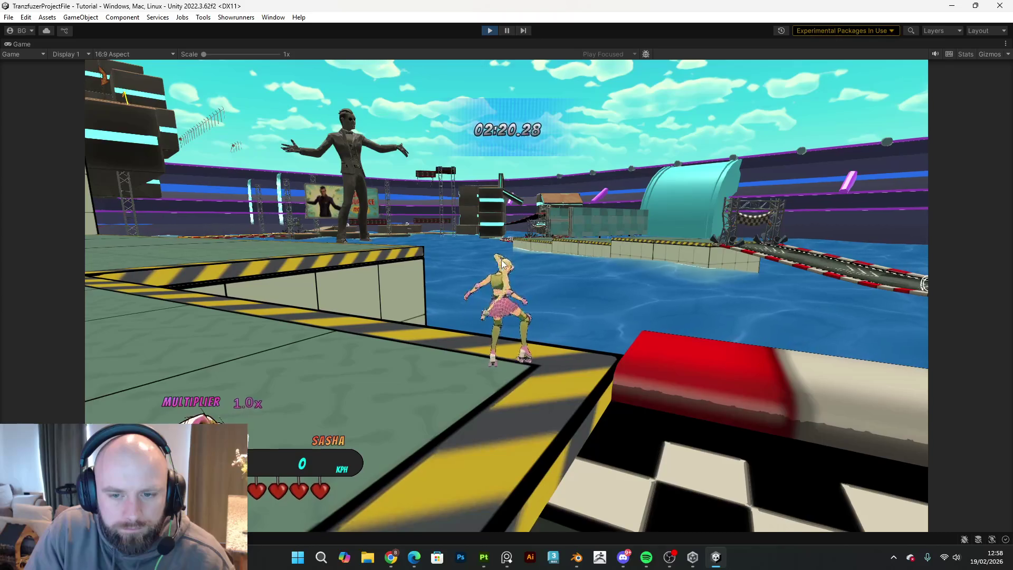
pyautogui.press('a')
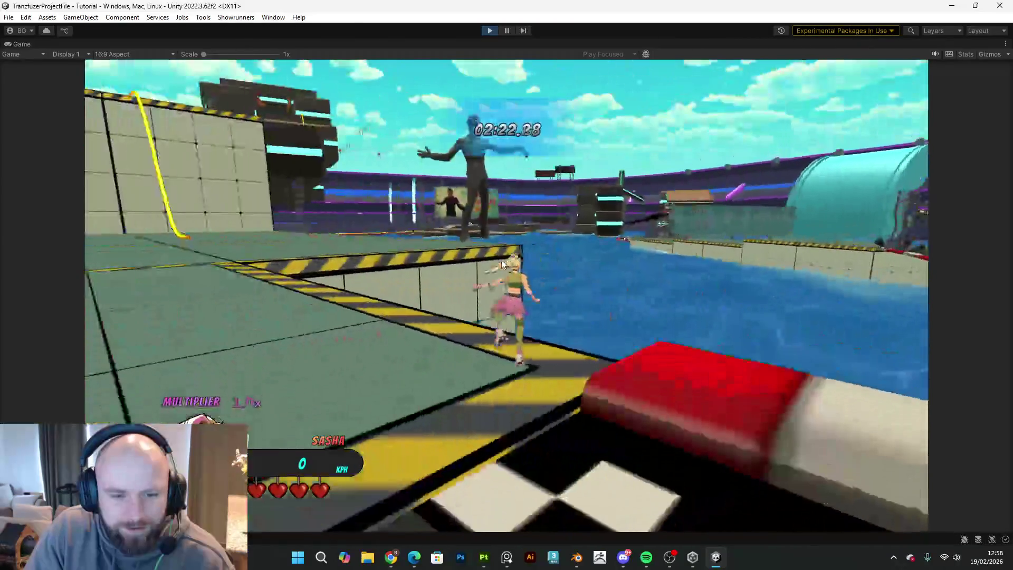
pyautogui.press('a')
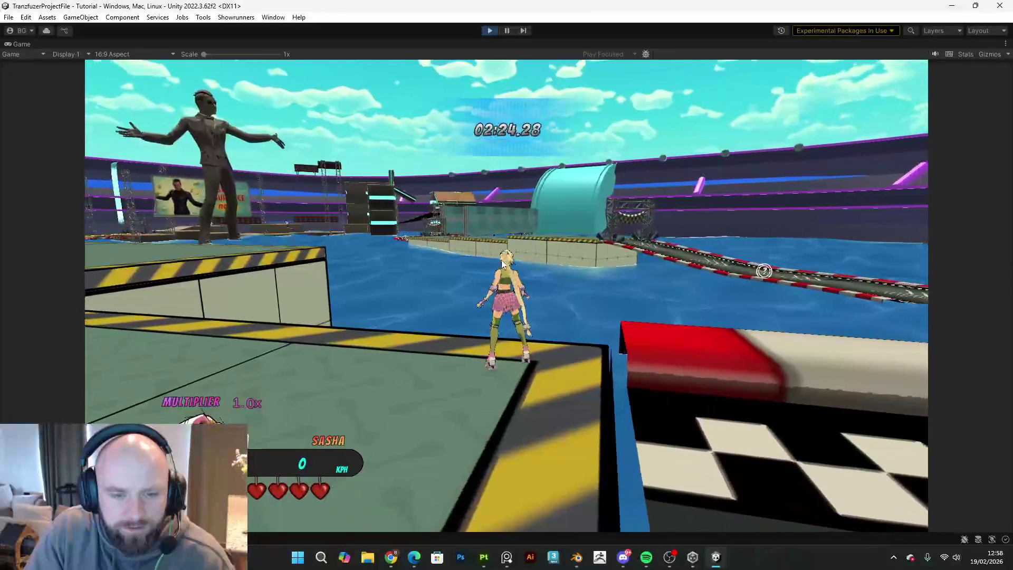
pyautogui.press('d')
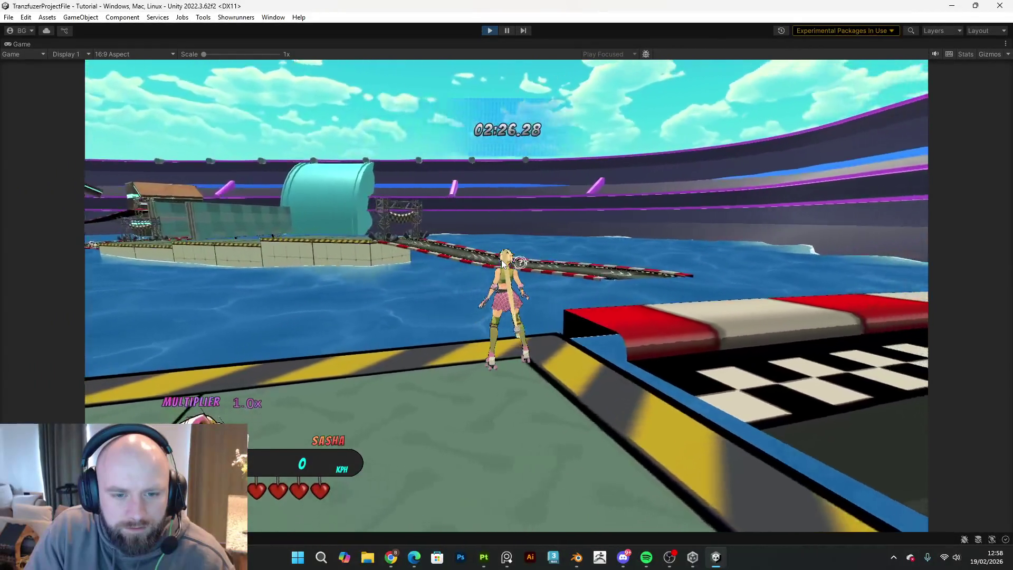
pyautogui.press('a')
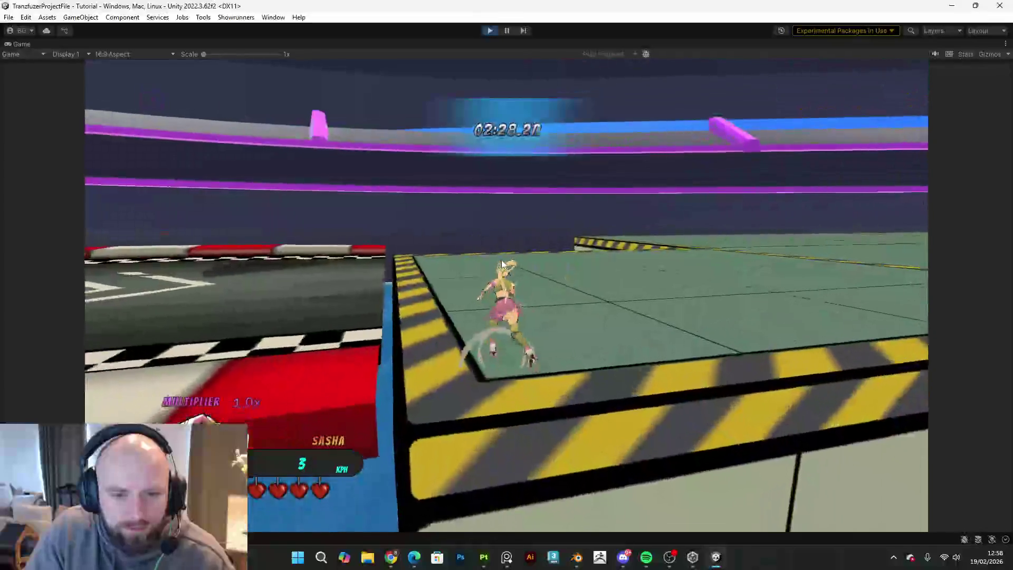
pyautogui.press('d')
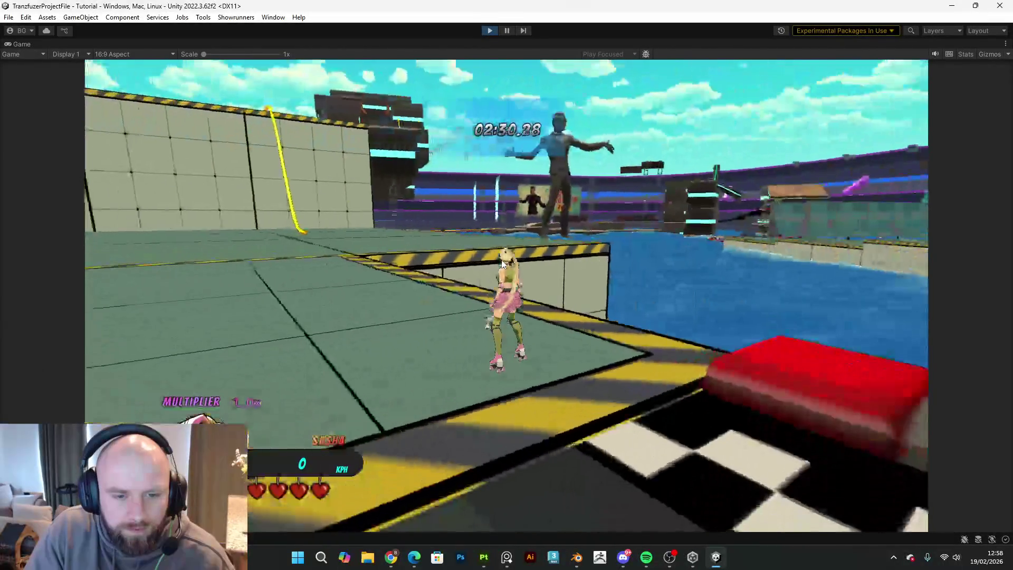
pyautogui.press('d')
pyautogui.press('a')
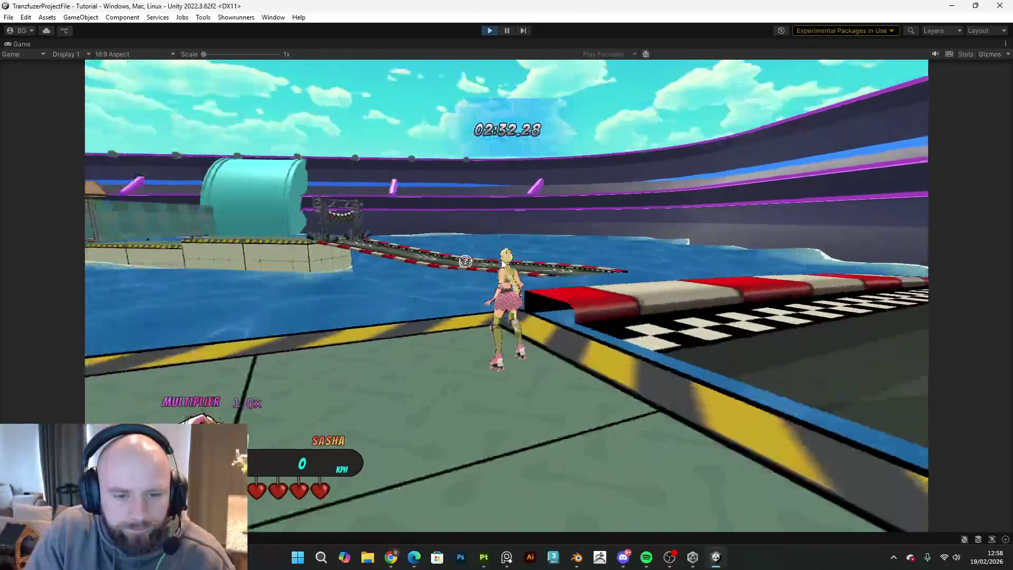
pyautogui.press('d')
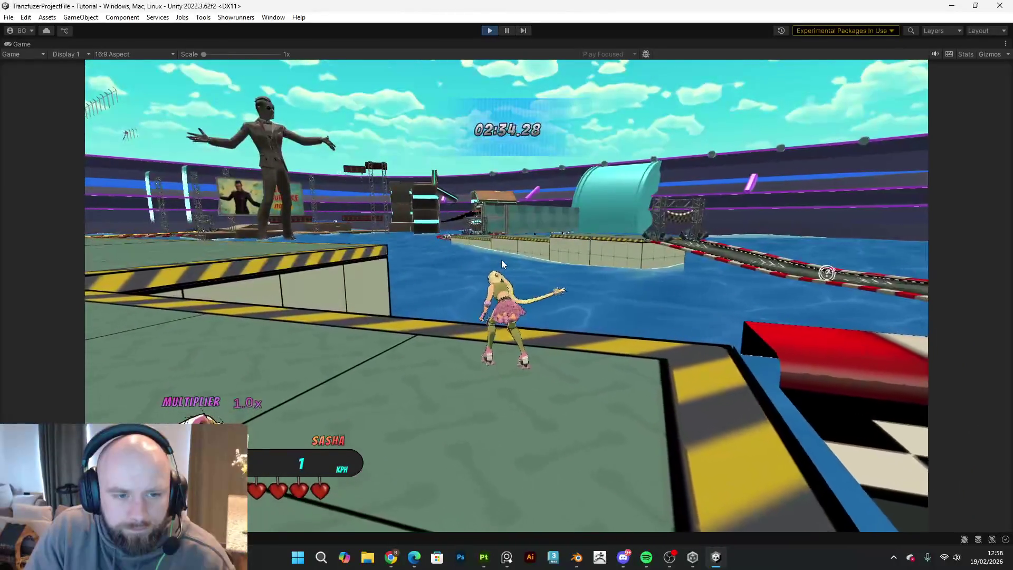
pyautogui.press('d')
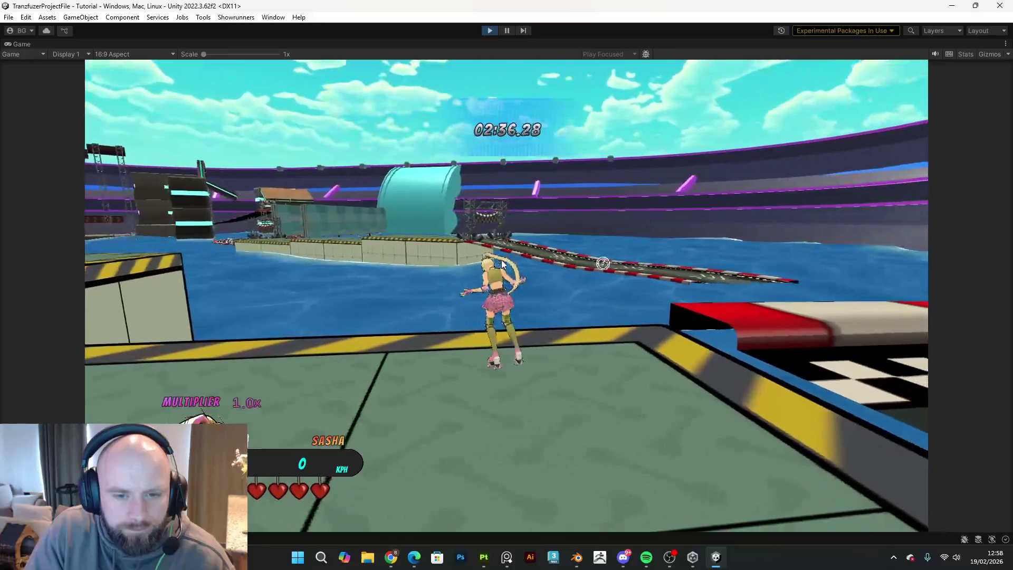
pyautogui.press('a')
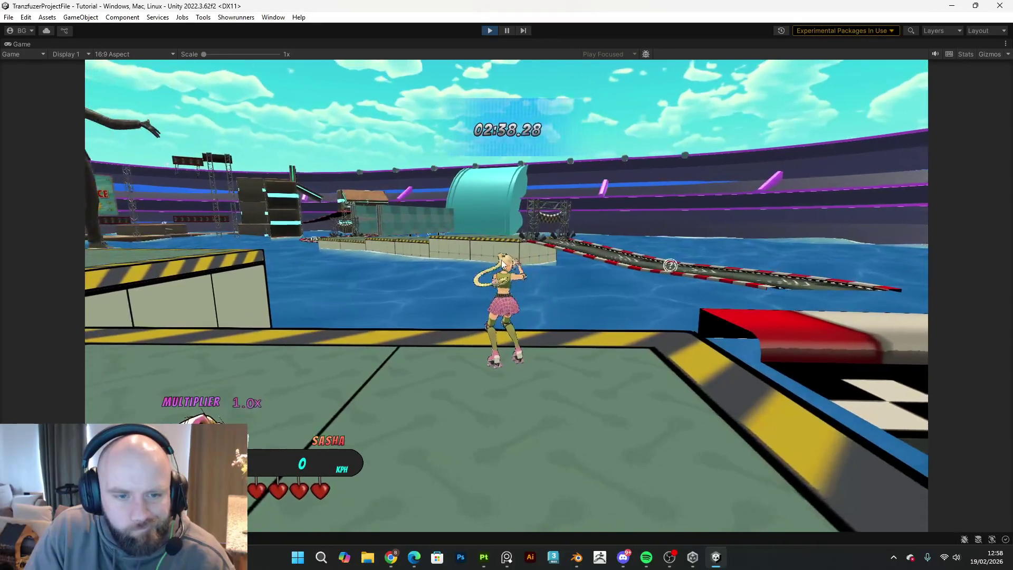
pyautogui.press('a')
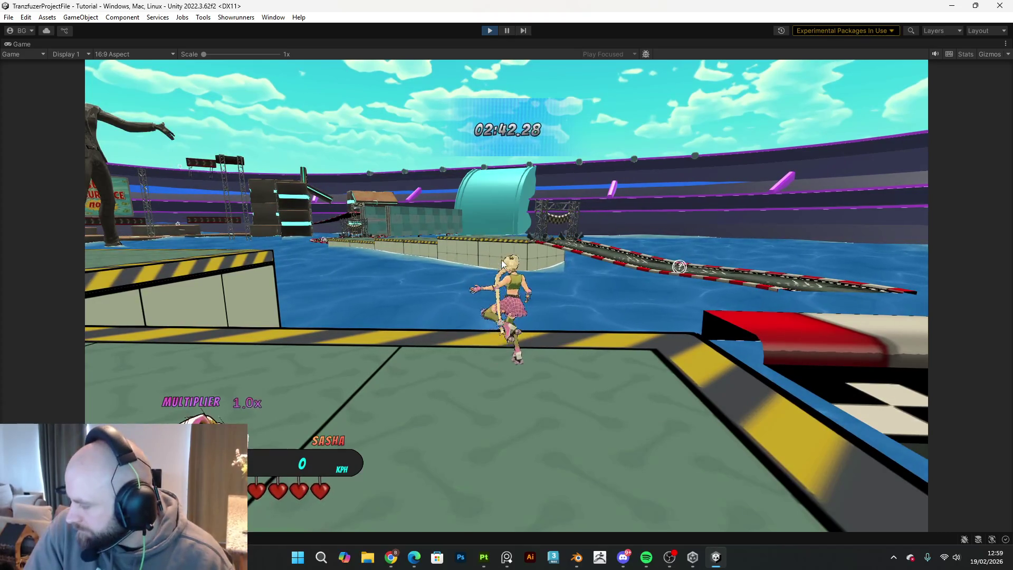
pyautogui.press('a')
# - Skate down the checkered track past the ship structure, then turn around and set off
pyautogui.press('w')
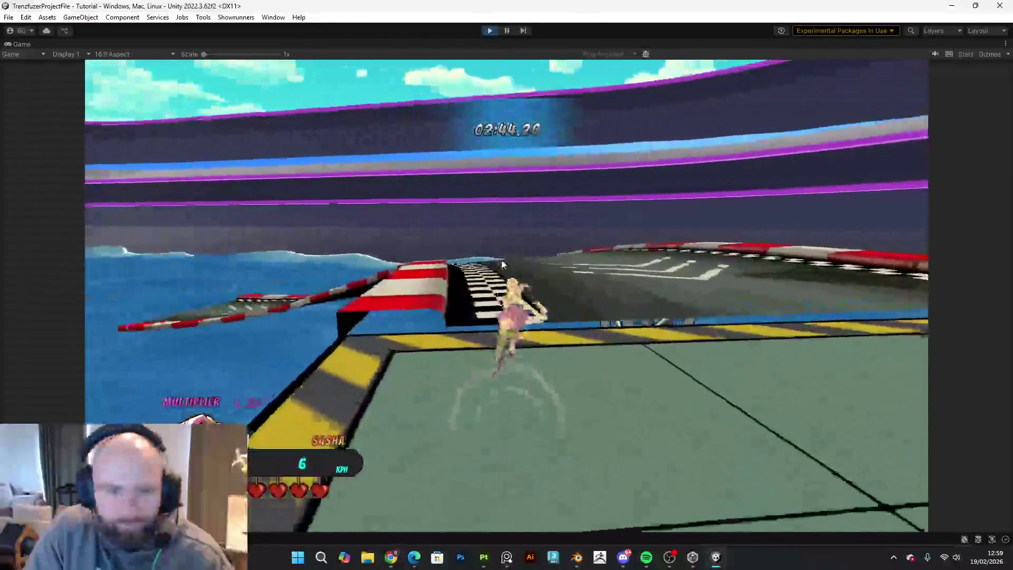
pyautogui.press('a')
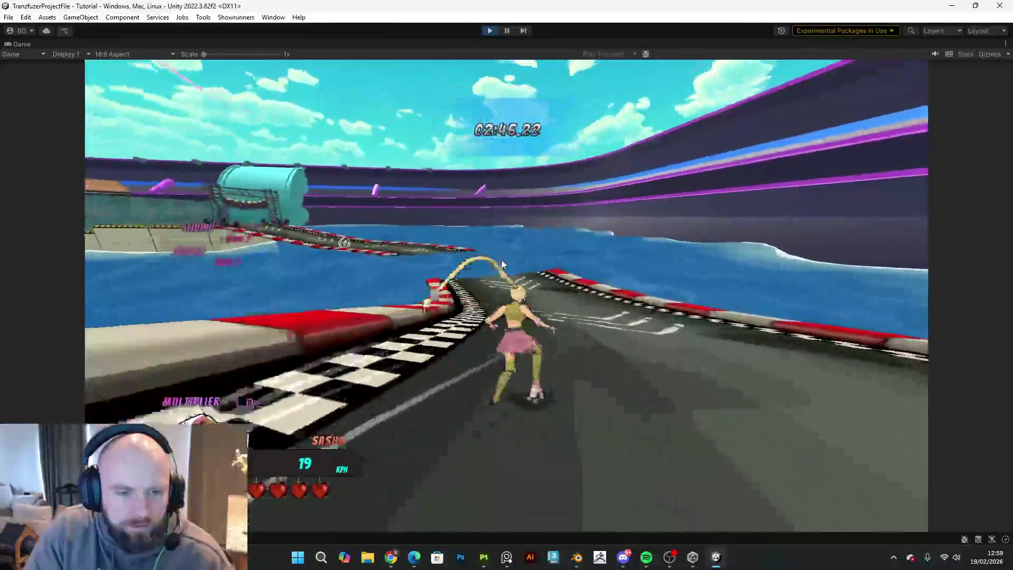
pyautogui.press('a')
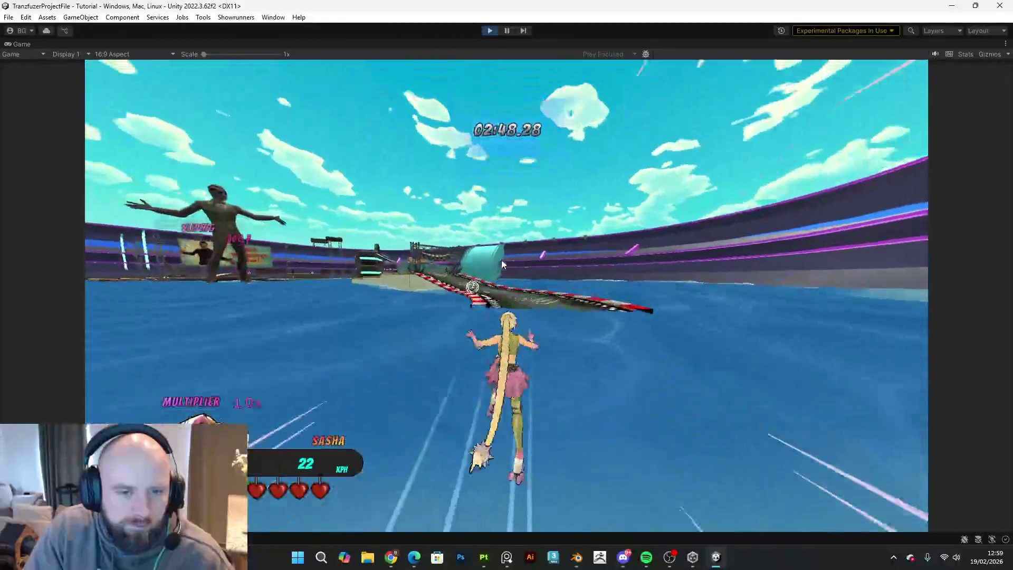
pyautogui.press('d')
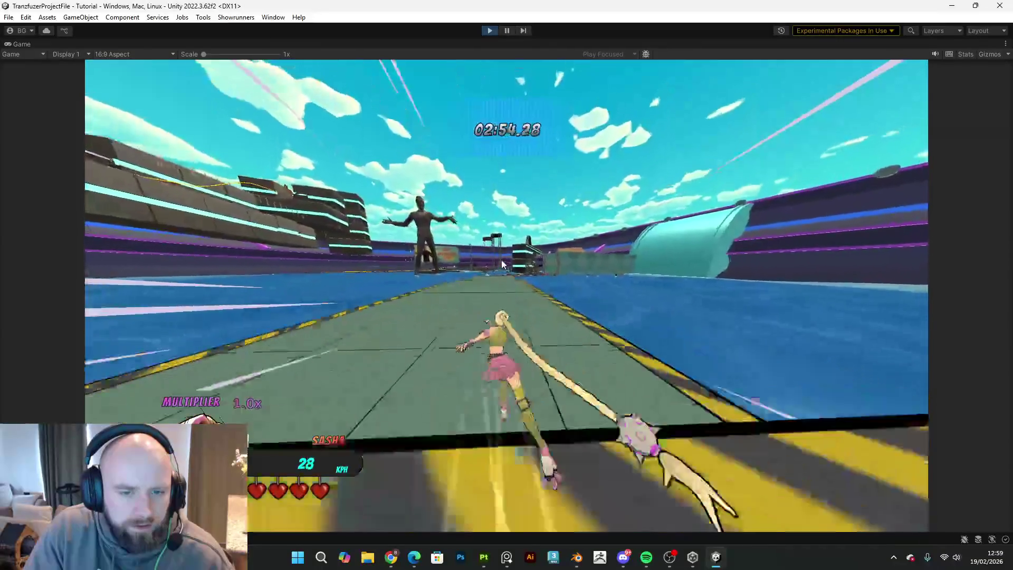
pyautogui.press('s')
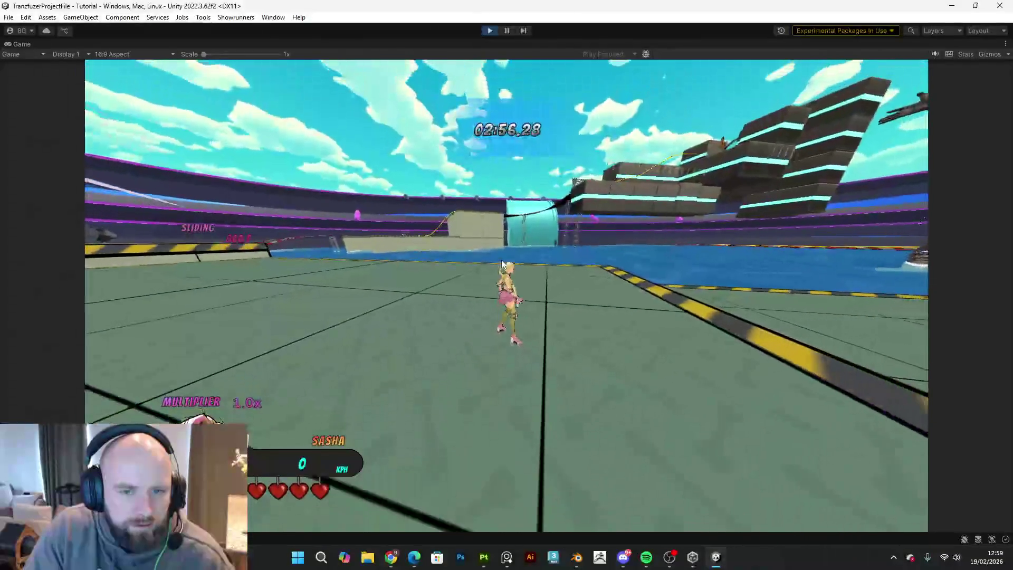
pyautogui.press('d')
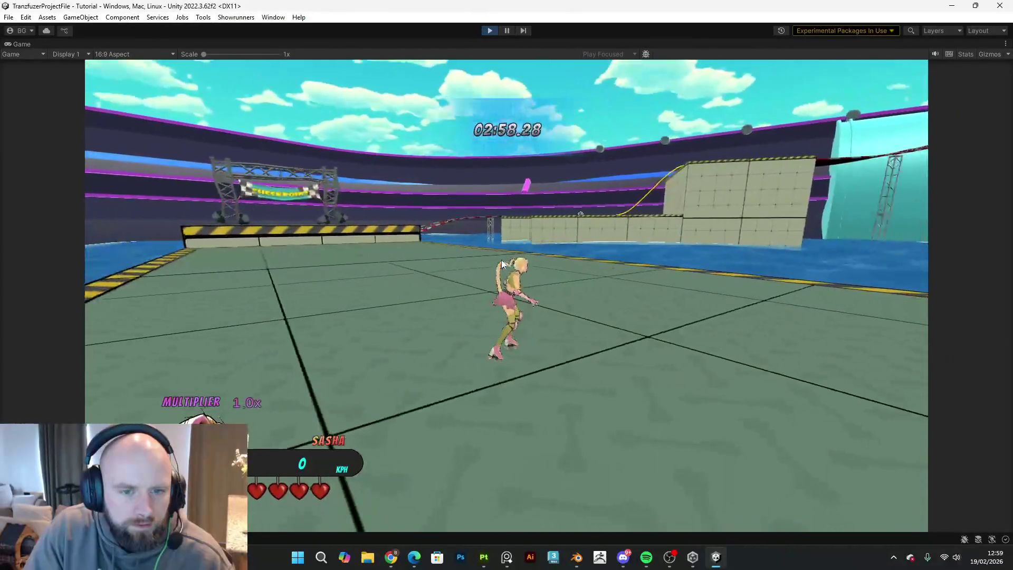
# - Grind the yellow-black rail, then follow the curved track toward the blue arrow sign
pyautogui.press('a')
pyautogui.press('space')
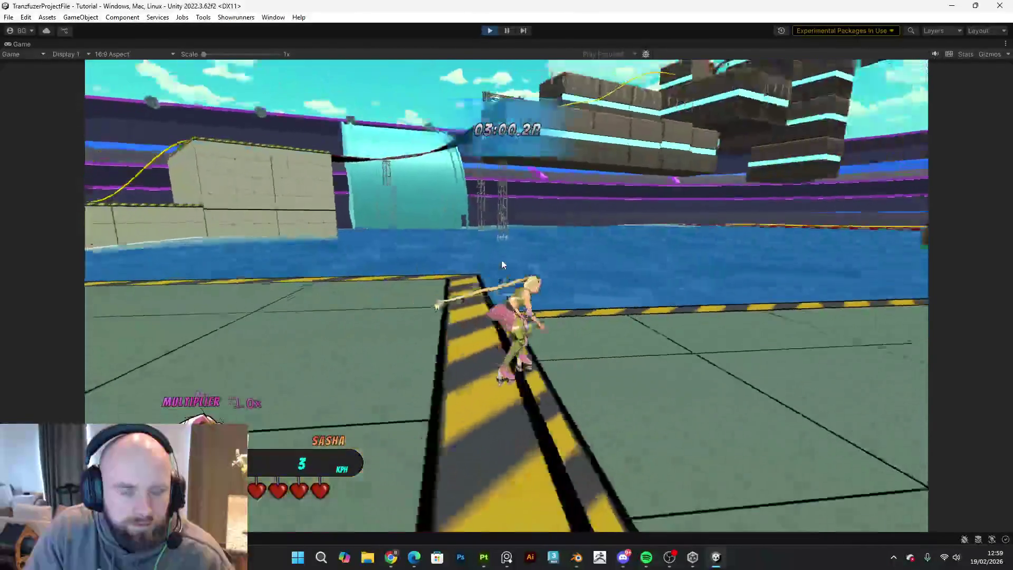
pyautogui.press('w')
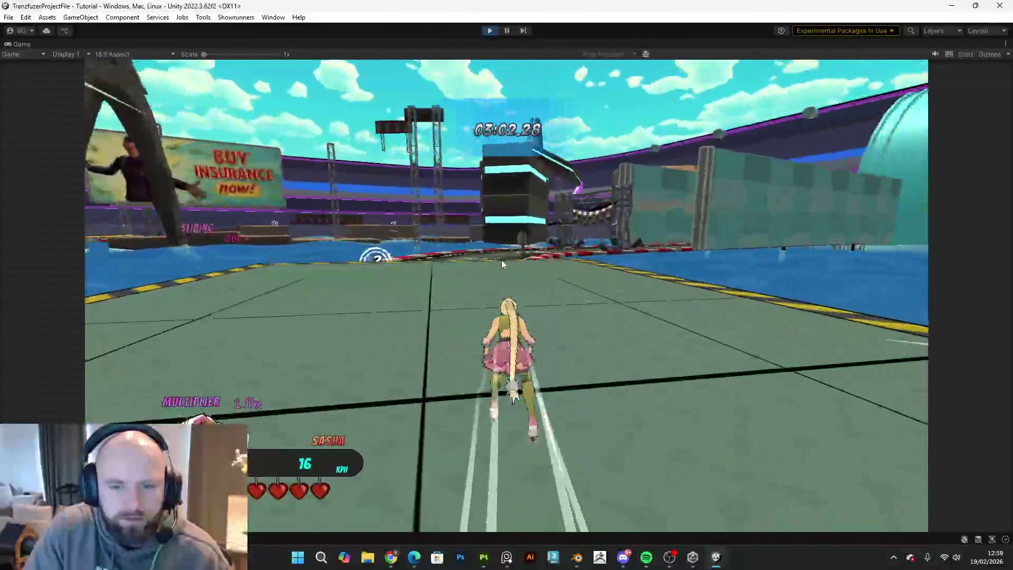
pyautogui.press('a')
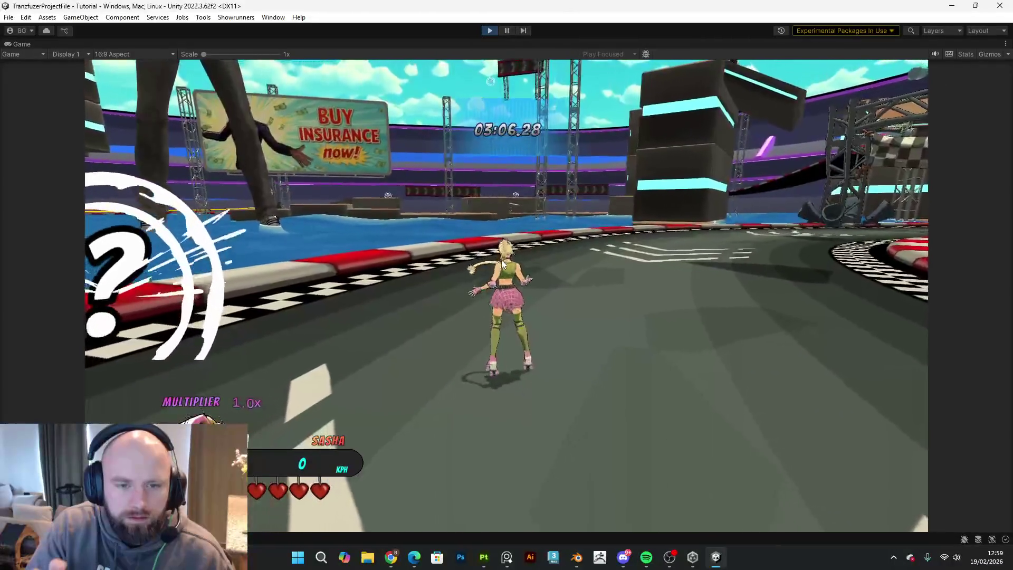
pyautogui.press('a')
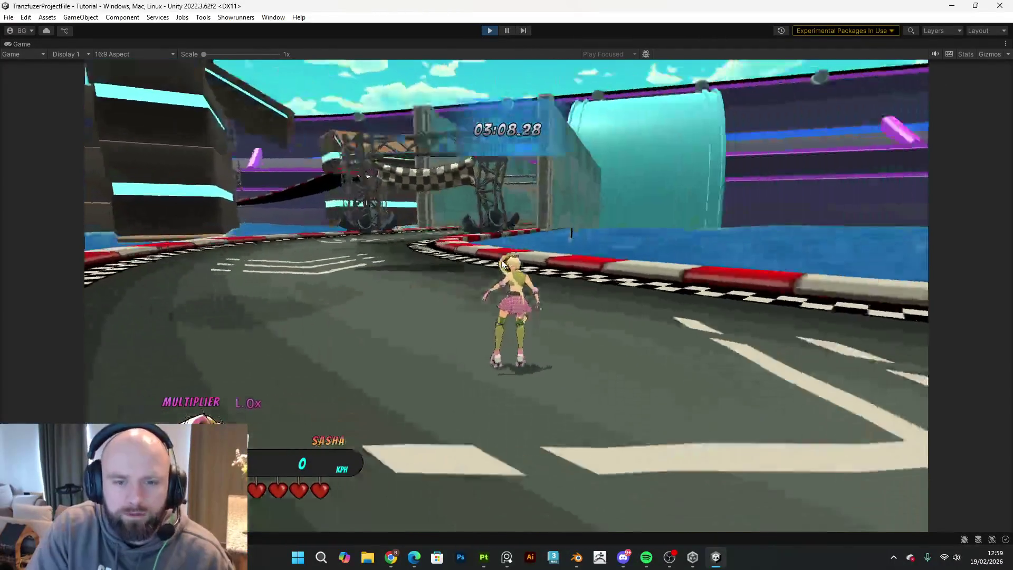
pyautogui.press('w')
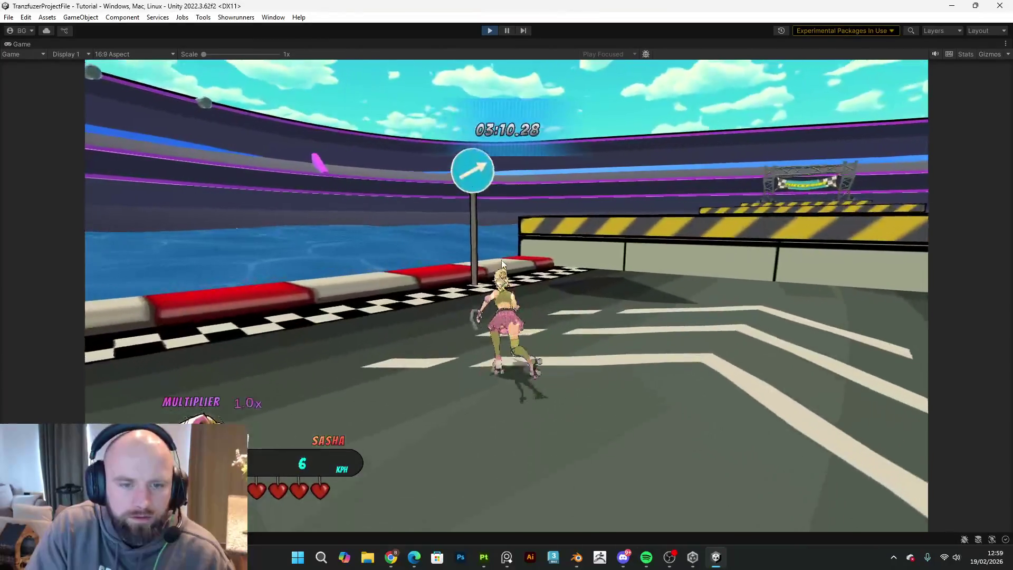
pyautogui.press('a')
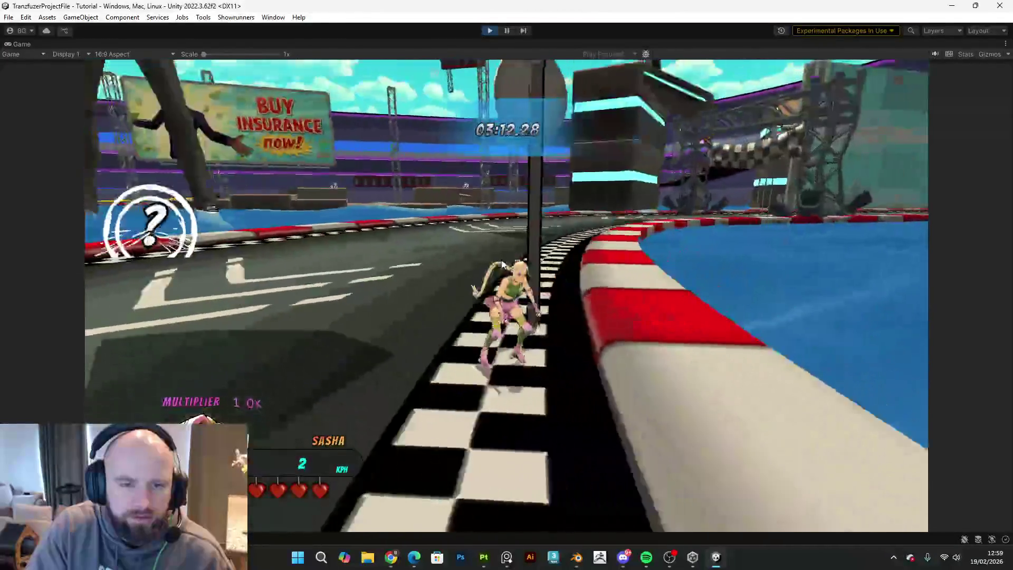
pyautogui.press('d')
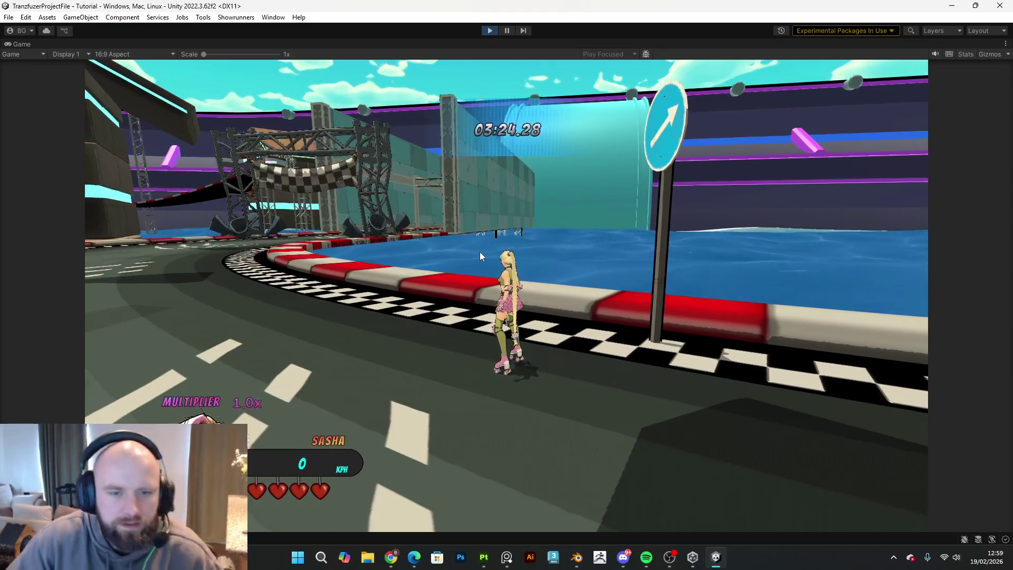
# - Steer right around the curved track toward the water and billboard, then pause with Escape
pyautogui.press('d')
pyautogui.press('d')
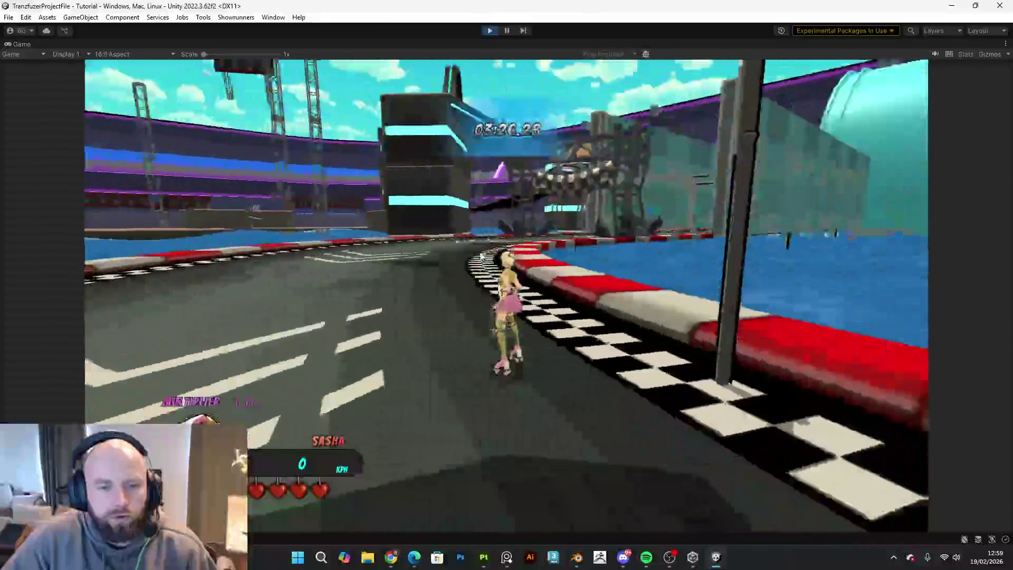
pyautogui.press('d')
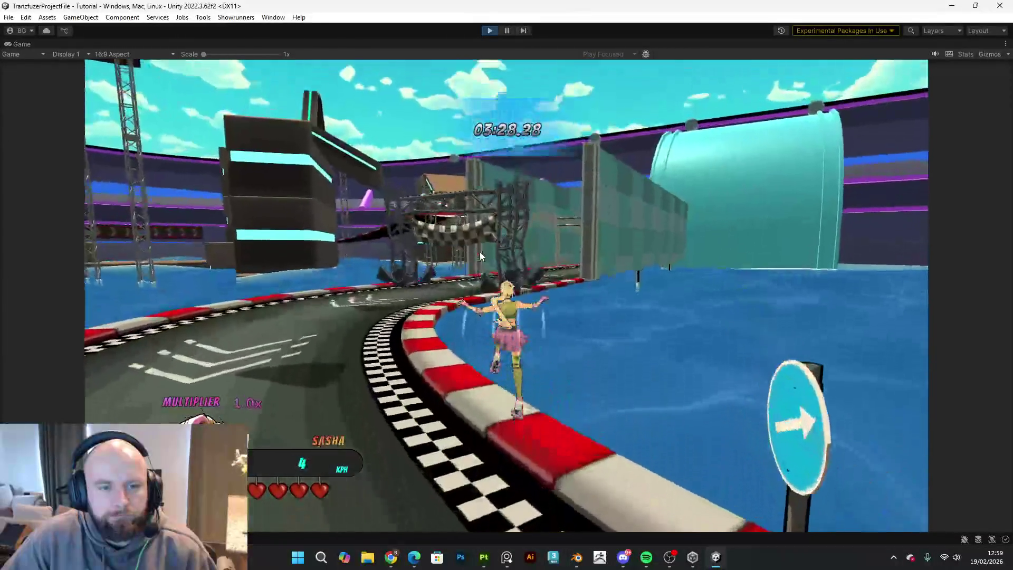
pyautogui.press('d')
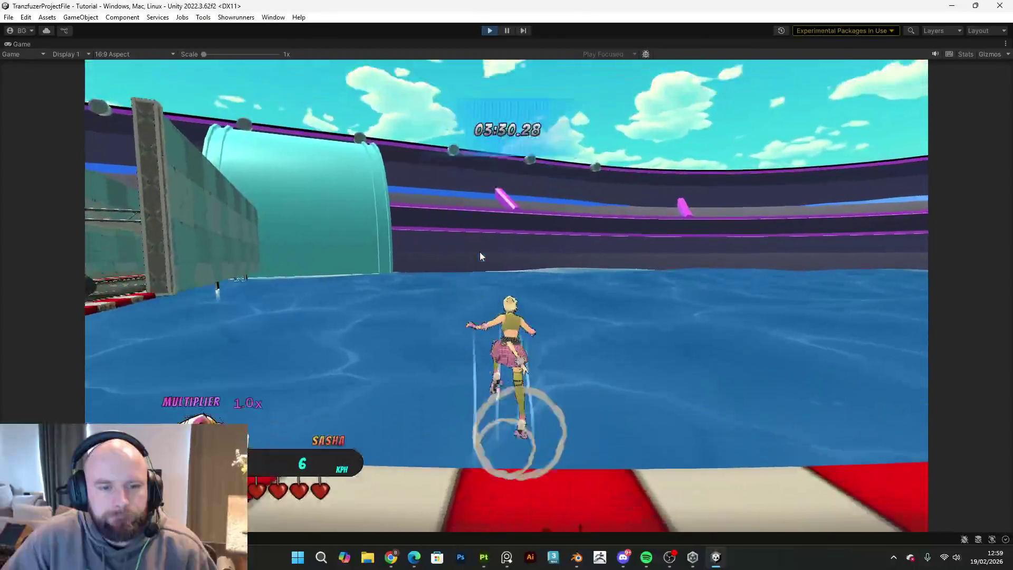
pyautogui.press('d')
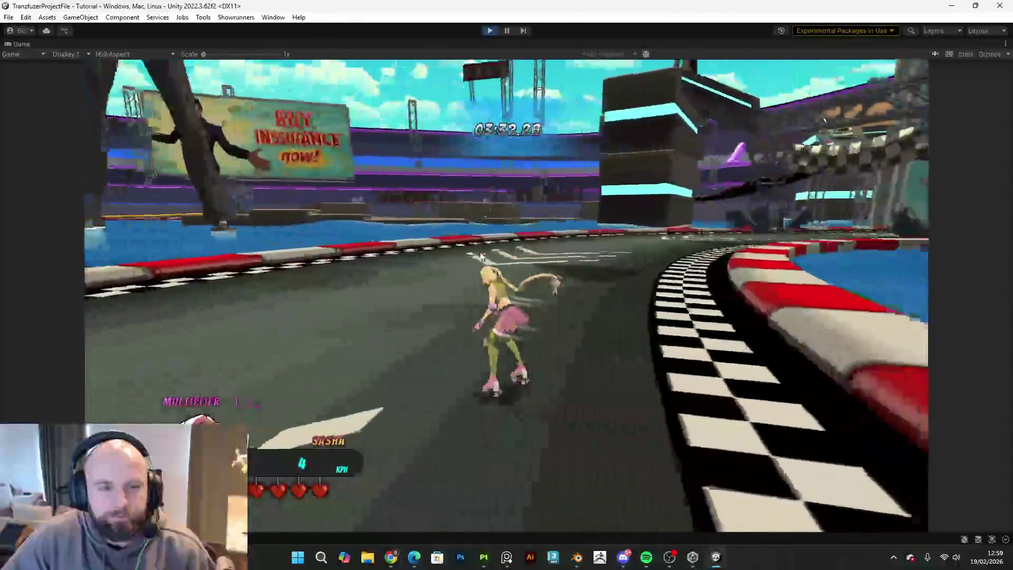
pyautogui.press('d')
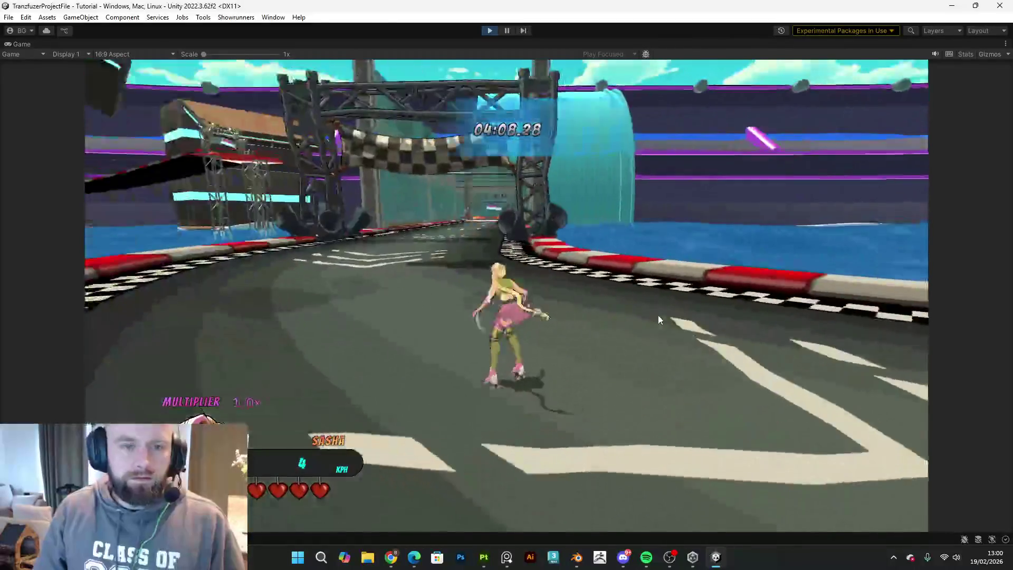
pyautogui.press('Escape')
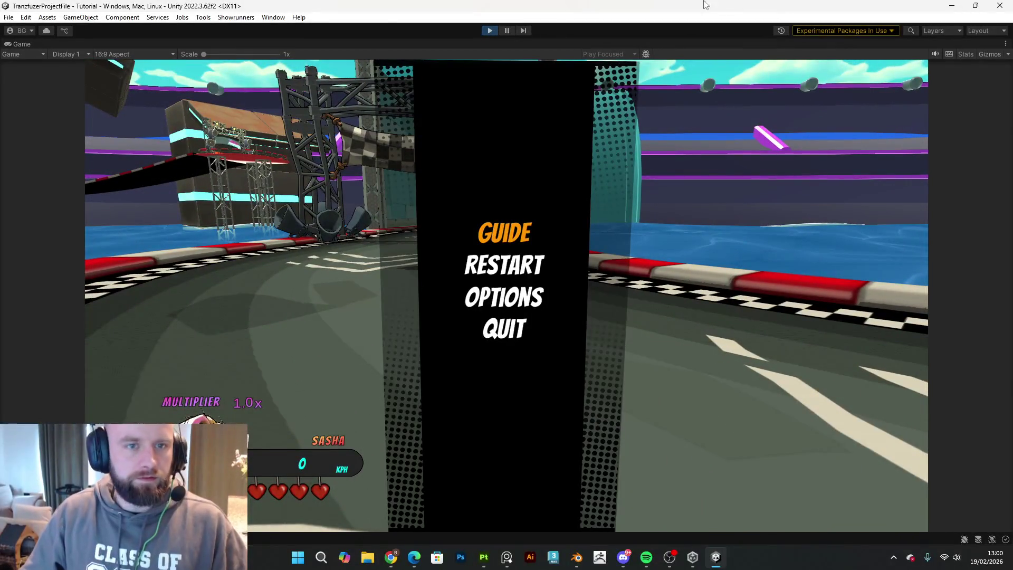
# - Stop Play mode, delete the Prf_Checkpoint (3) gantry on the curved track, and play again
pyautogui.click(490, 31)
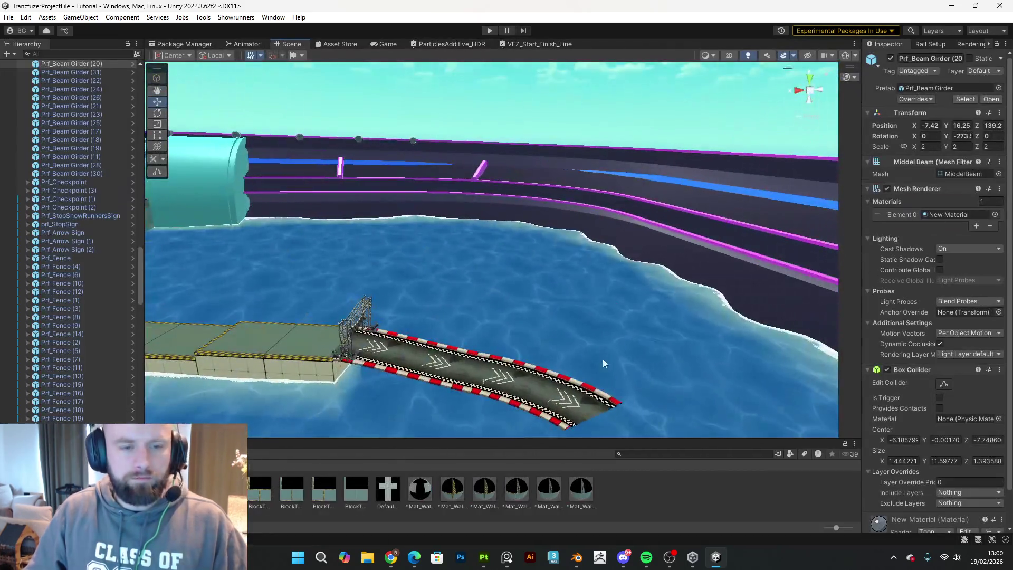
pyautogui.moveTo(603, 359)
pyautogui.mouseDown(button='right')
pyautogui.moveTo(362, 339)
pyautogui.moveTo(423, 350)
pyautogui.moveTo(391, 346)
pyautogui.moveTo(374, 320)
pyautogui.moveTo(491, 323)
pyautogui.moveTo(645, 356)
pyautogui.mouseUp(button='right')
pyautogui.click(360, 376)
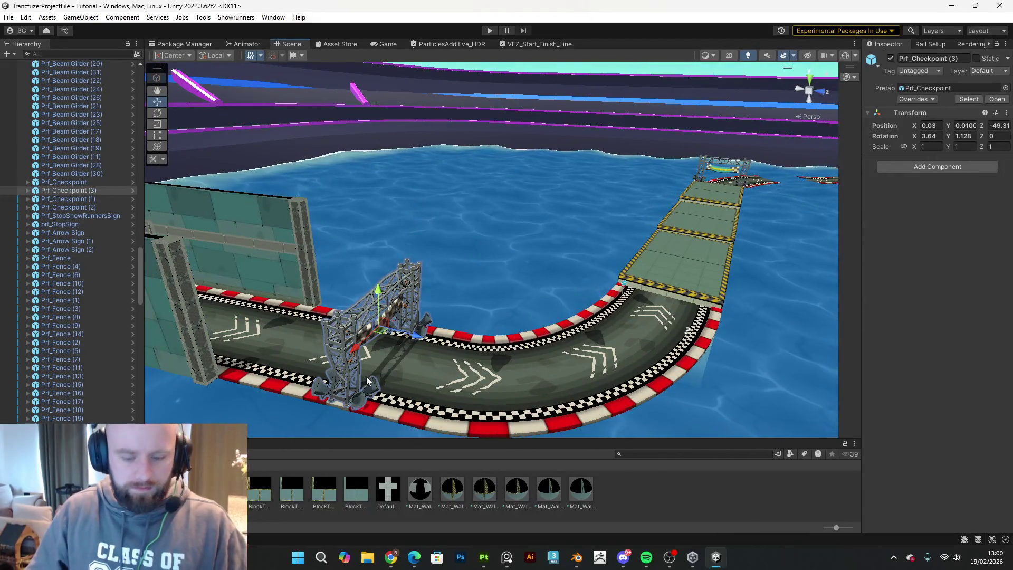
pyautogui.press('Delete')
pyautogui.scroll(2, 375, 377)
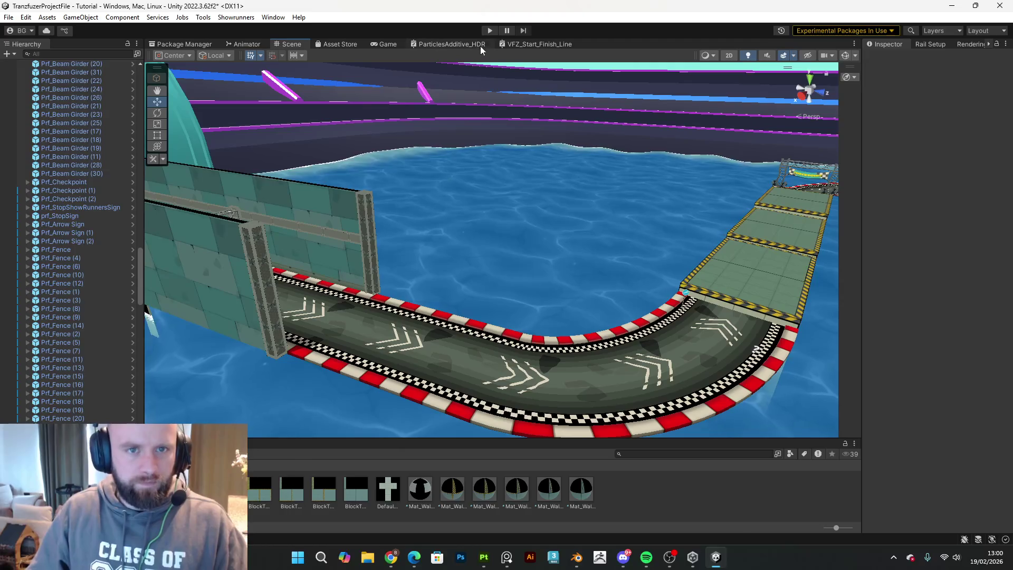
pyautogui.click(490, 30)
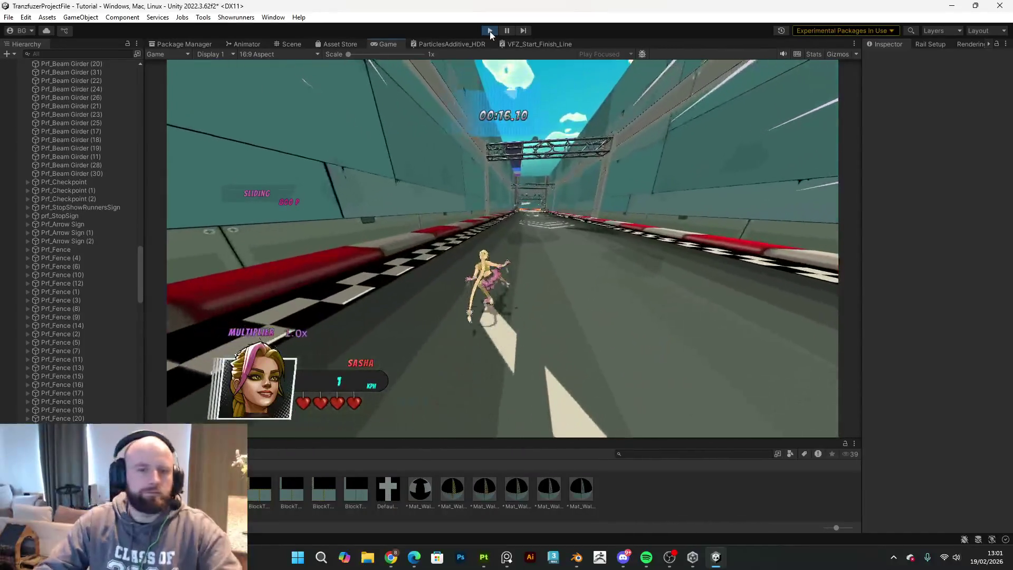
# - Pause the game and stop Play mode to return to the Scene view
pyautogui.press('Escape')
pyautogui.click(489, 31)
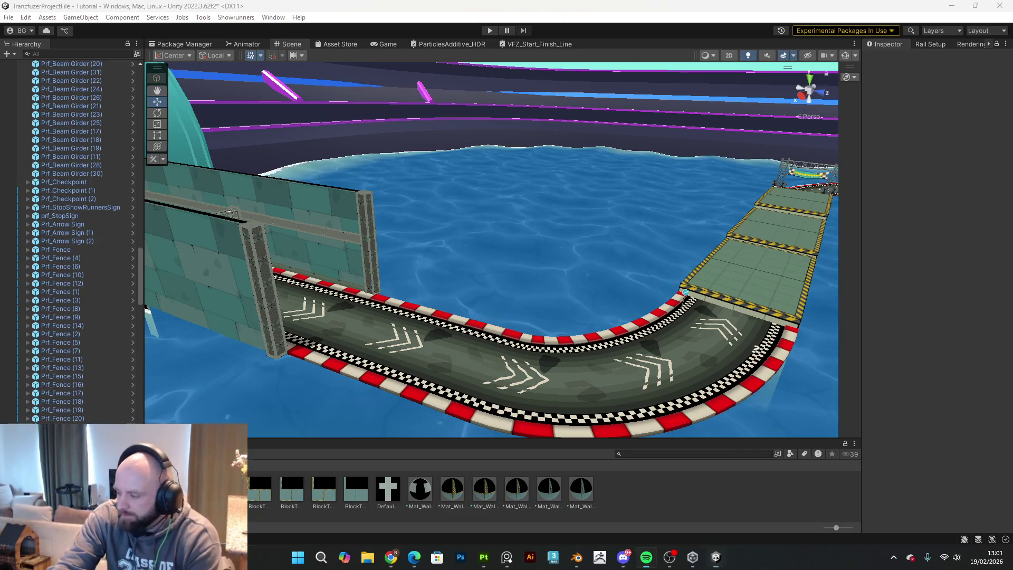
pyautogui.hotkey('alt', 'Tab')
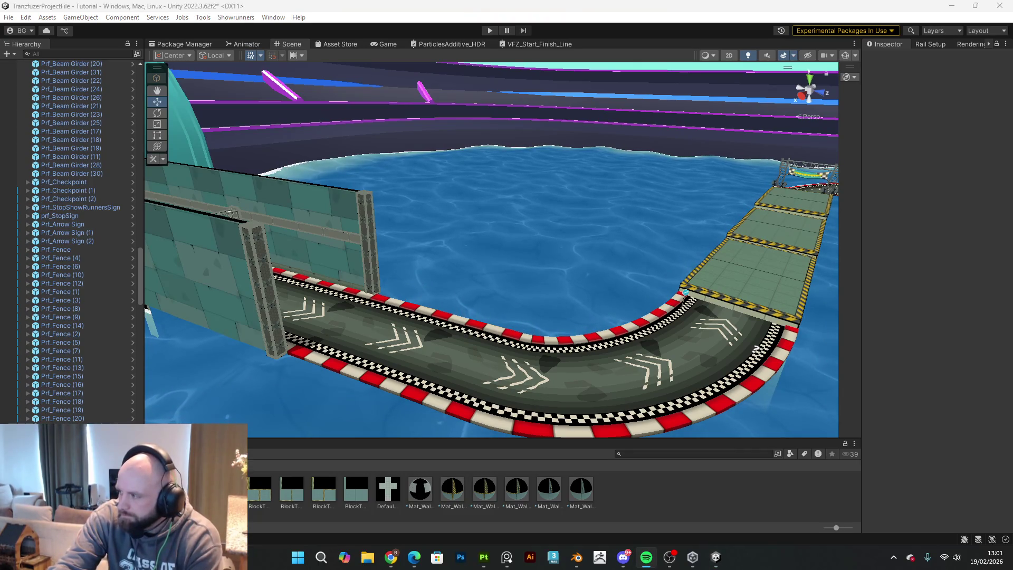
pyautogui.hotkey('alt', 'Tab')
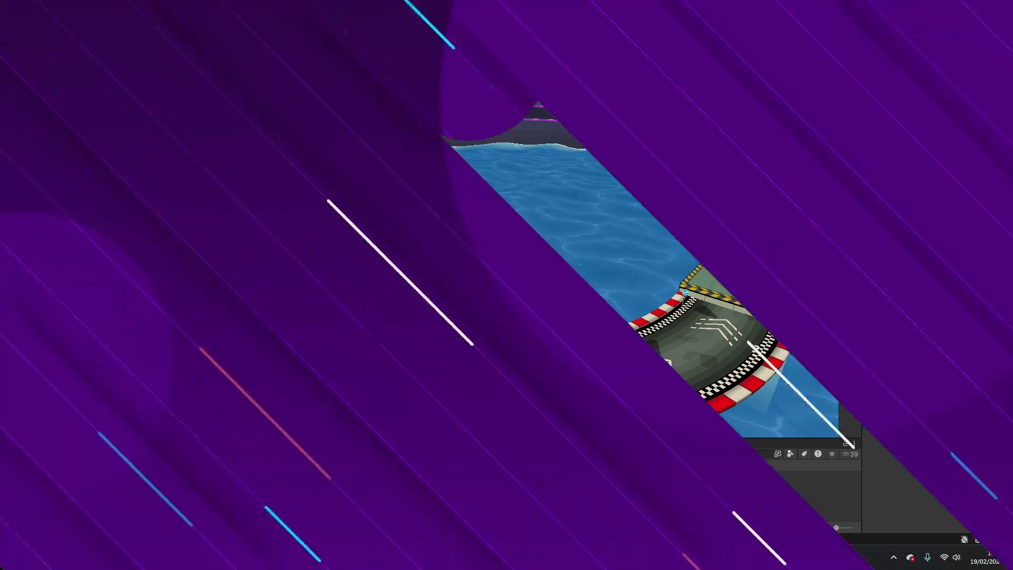
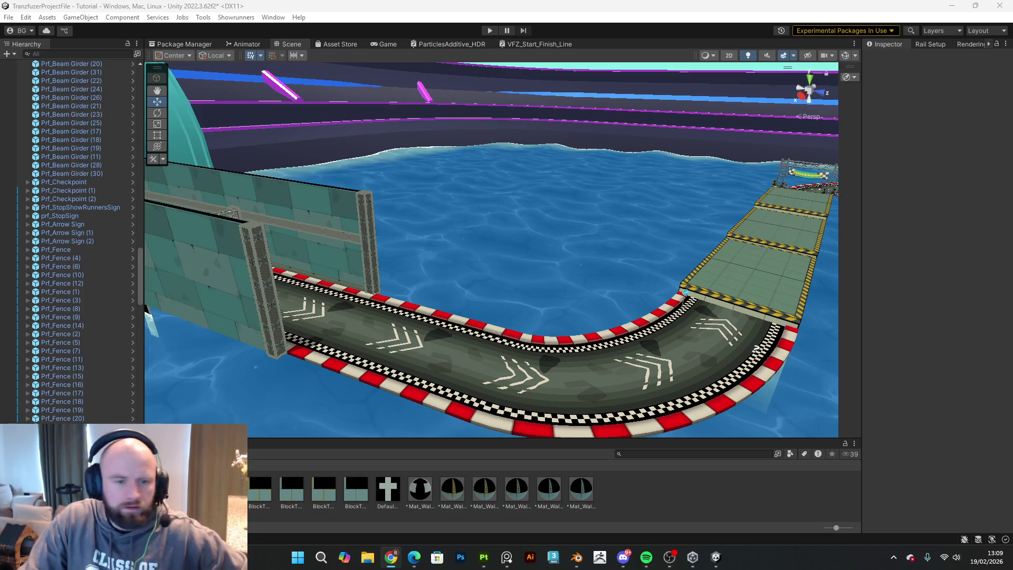
# - Select the right and left EndBeam pillars and drag them down to Position Y -19.82
pyautogui.moveTo(616, 225)
pyautogui.keyDown('alt'); pyautogui.mouseDown()
pyautogui.moveTo(489, 234)
pyautogui.moveTo(503, 228)
pyautogui.moveTo(455, 213)
pyautogui.moveTo(643, 165)
pyautogui.moveTo(624, 184)
pyautogui.mouseUp(); pyautogui.keyUp('alt')
pyautogui.click(455, 213)
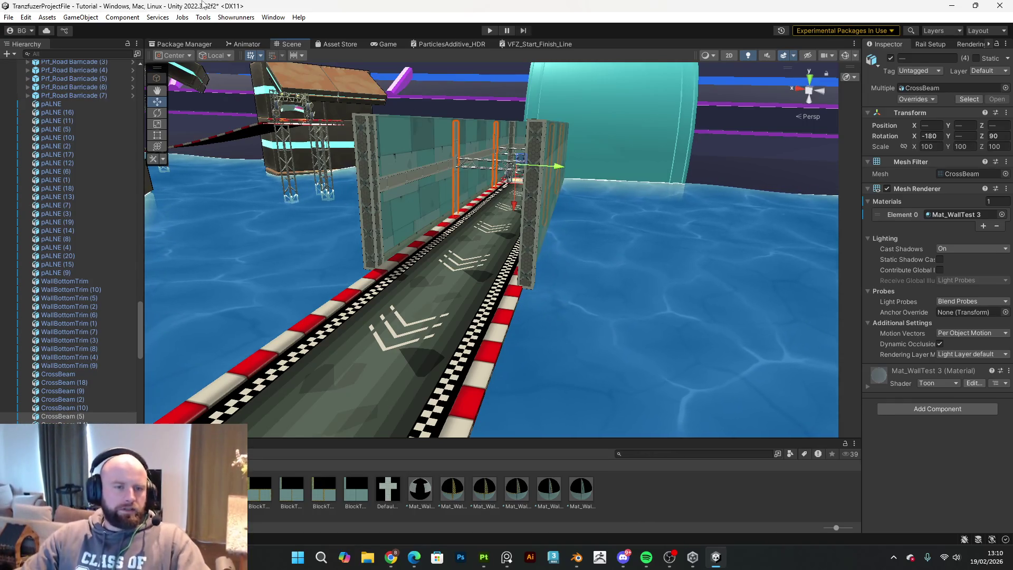
pyautogui.click(528, 219)
pyautogui.keyDown('shift'); pyautogui.click(377, 217); pyautogui.keyUp('shift')
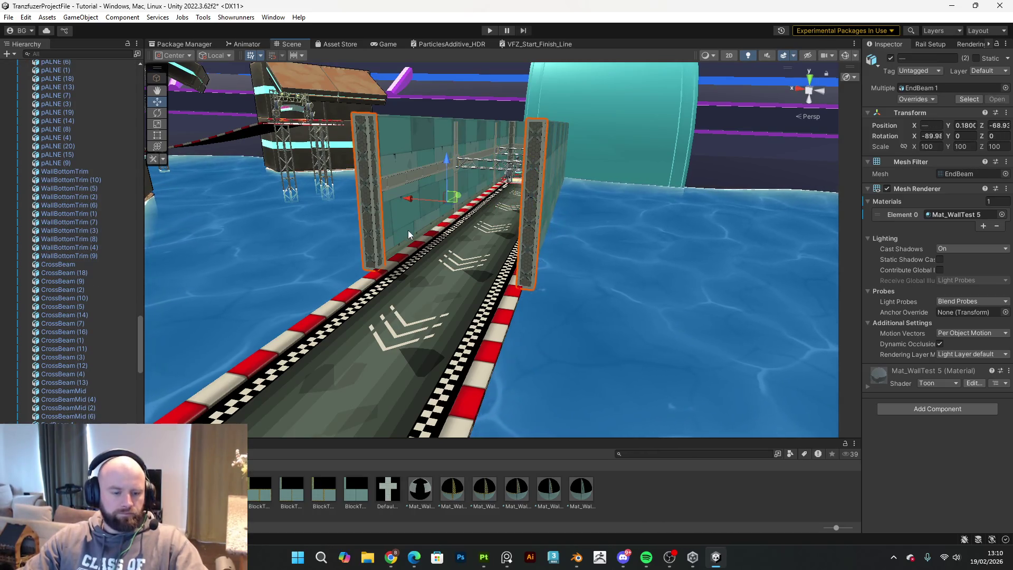
pyautogui.moveTo(447, 170)
pyautogui.mouseDown()
pyautogui.moveTo(448, 188)
pyautogui.moveTo(448, 174)
pyautogui.mouseUp()
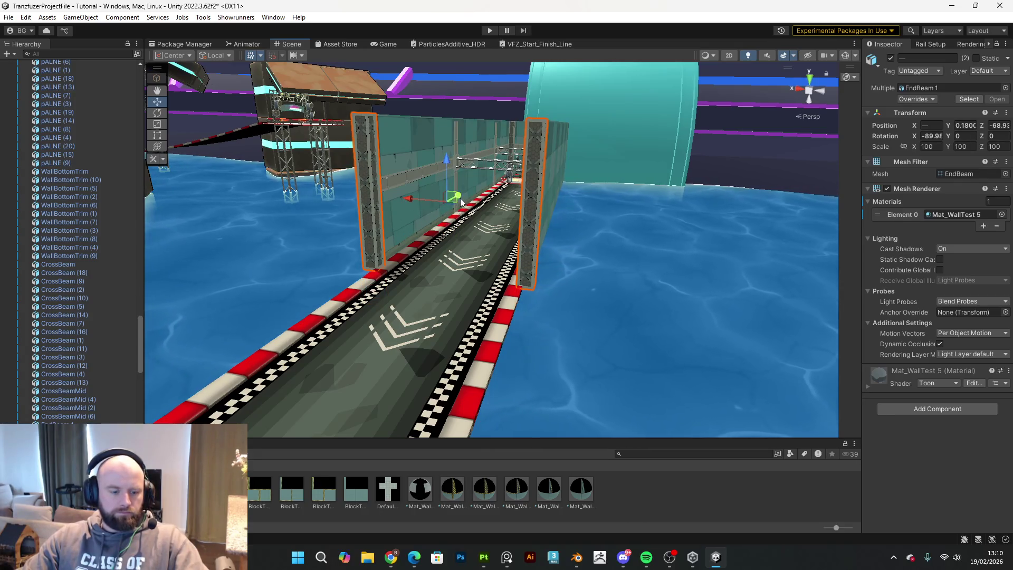
pyautogui.moveTo(445, 167)
pyautogui.mouseDown()
pyautogui.moveTo(470, 242)
pyautogui.moveTo(476, 315)
pyautogui.mouseUp()
pyautogui.moveTo(475, 316)
pyautogui.mouseDown(button='right')
pyautogui.moveTo(552, 228)
pyautogui.moveTo(414, 270)
pyautogui.moveTo(484, 260)
pyautogui.moveTo(542, 213)
pyautogui.moveTo(477, 192)
pyautogui.mouseUp(button='right')
# - Lower the next wall section's two pillars to Position Y -19.82
pyautogui.click(408, 179)
pyautogui.keyDown('ctrl'); pyautogui.click(663, 200); pyautogui.keyUp('ctrl')
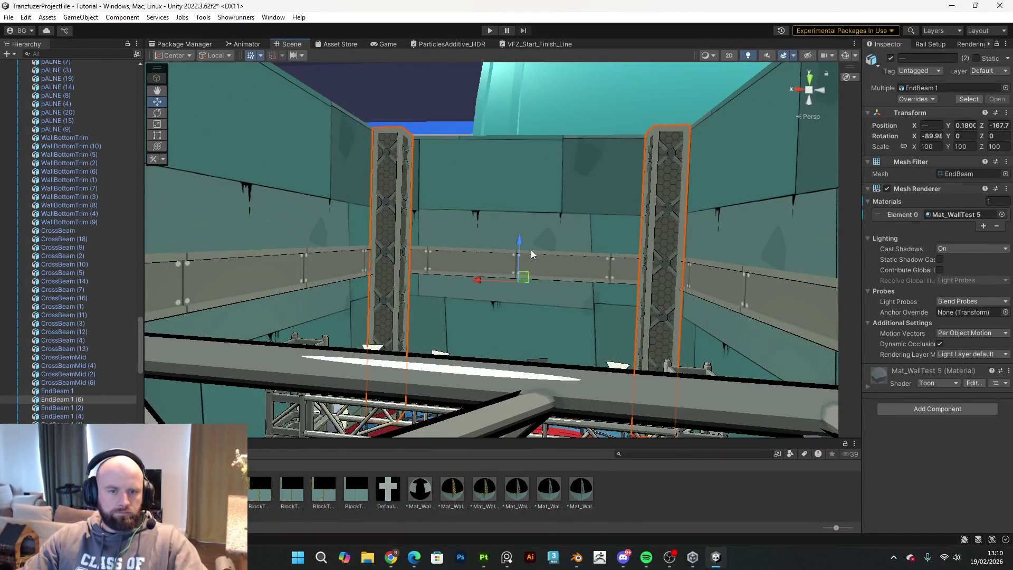
pyautogui.moveTo(520, 258); pyautogui.dragTo(552, 464)
pyautogui.moveTo(565, 433)
pyautogui.mouseDown(button='right')
pyautogui.moveTo(603, 404)
pyautogui.moveTo(486, 364)
pyautogui.moveTo(478, 338)
pyautogui.mouseUp(button='right')
pyautogui.moveTo(478, 338); pyautogui.dragTo(489, 381)
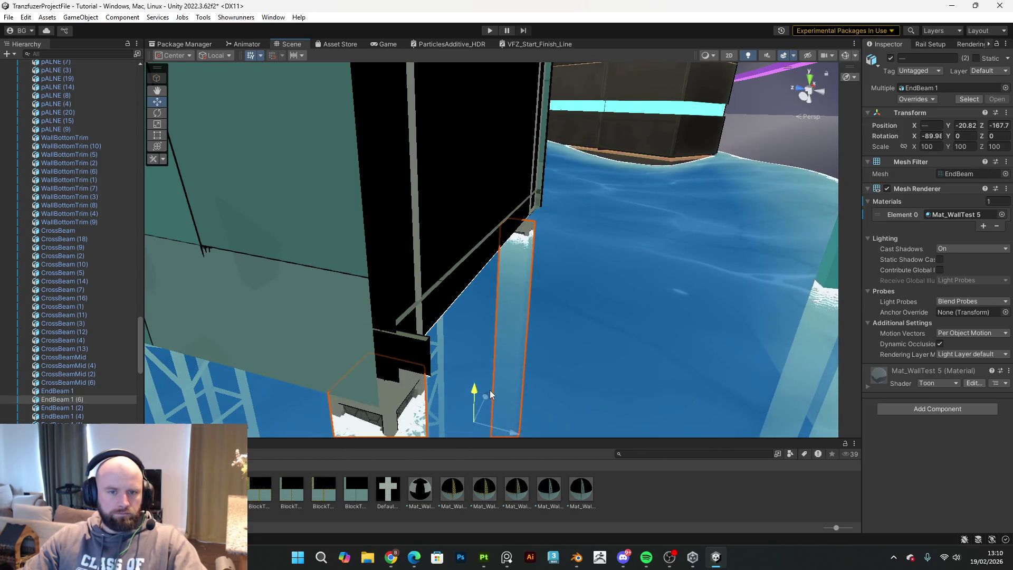
# - Fly around the Scene view to inspect the wall, curved track, flat section and water
pyautogui.moveTo(490, 381)
pyautogui.mouseDown(button='right')
pyautogui.moveTo(421, 217)
pyautogui.moveTo(493, 235)
pyautogui.moveTo(445, 219)
pyautogui.moveTo(450, 235)
pyautogui.moveTo(320, 259)
pyautogui.moveTo(945, 344)
pyautogui.moveTo(874, 295)
pyautogui.moveTo(978, 272)
pyautogui.moveTo(873, 303)
pyautogui.moveTo(878, 314)
pyautogui.mouseUp(button='right')
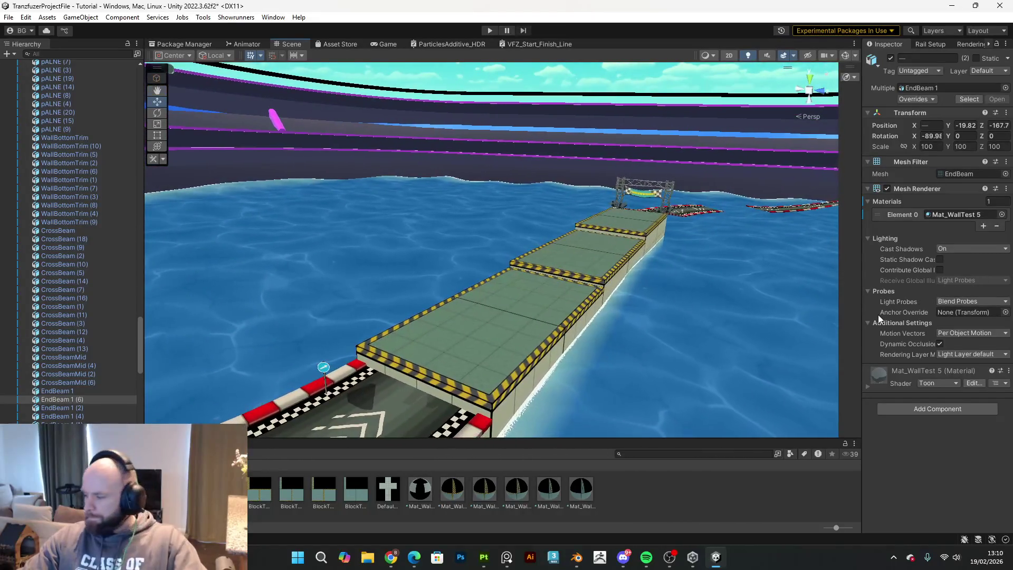
pyautogui.moveTo(749, 278)
pyautogui.mouseDown(button='right')
pyautogui.moveTo(572, 290)
pyautogui.moveTo(515, 272)
pyautogui.moveTo(624, 293)
pyautogui.moveTo(575, 296)
pyautogui.moveTo(487, 233)
pyautogui.mouseUp(button='right')
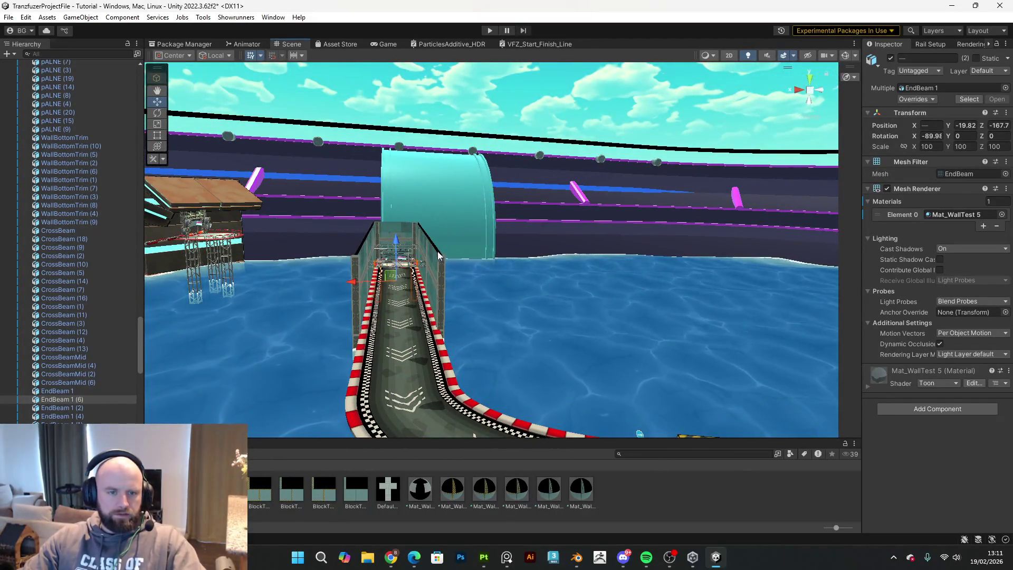
pyautogui.moveTo(463, 253)
pyautogui.mouseDown(button='right')
pyautogui.moveTo(606, 296)
pyautogui.moveTo(523, 297)
pyautogui.moveTo(715, 308)
pyautogui.moveTo(891, 295)
pyautogui.moveTo(570, 337)
pyautogui.moveTo(670, 327)
pyautogui.moveTo(549, 332)
pyautogui.moveTo(723, 304)
pyautogui.moveTo(979, 284)
pyautogui.moveTo(917, 280)
pyautogui.mouseUp(button='right')
pyautogui.press('w')
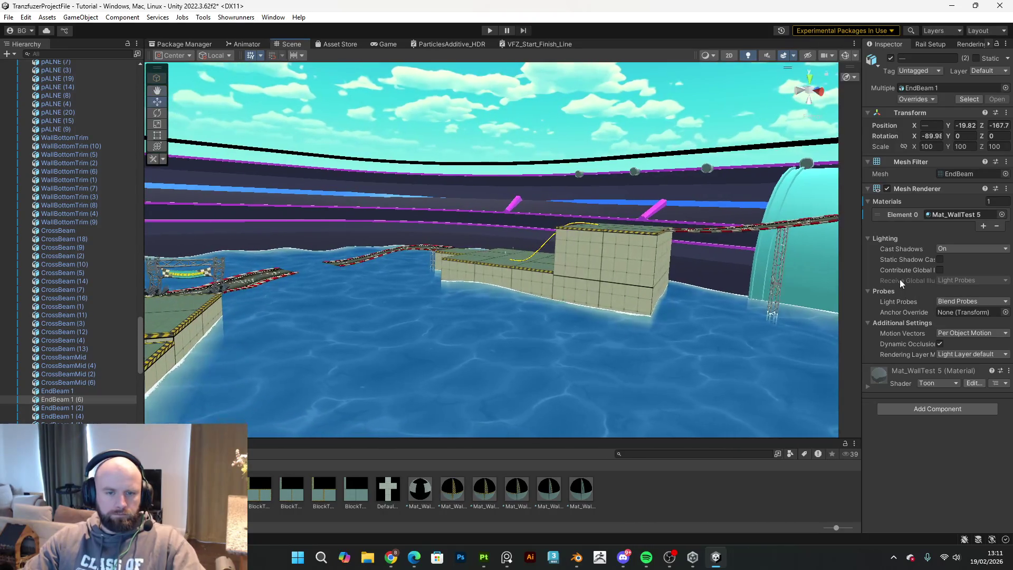
pyautogui.moveTo(496, 295)
pyautogui.mouseDown(button='right')
pyautogui.moveTo(514, 301)
pyautogui.moveTo(384, 316)
pyautogui.mouseUp(button='right')
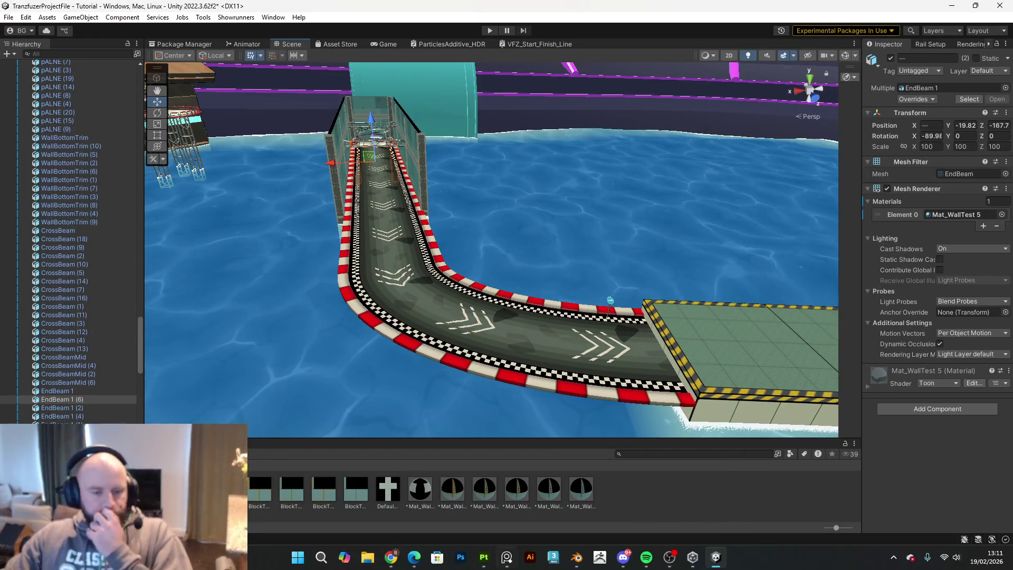
# - In Blender, rename Cube.003 to 'Block1' in the Outliner
pyautogui.click(577, 555)
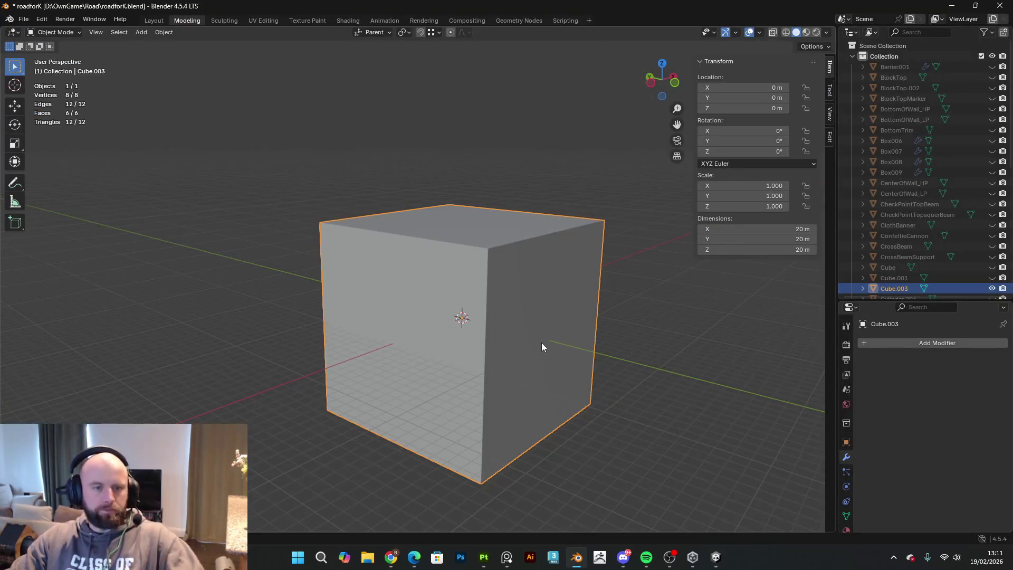
pyautogui.scroll(-2, 554, 272)
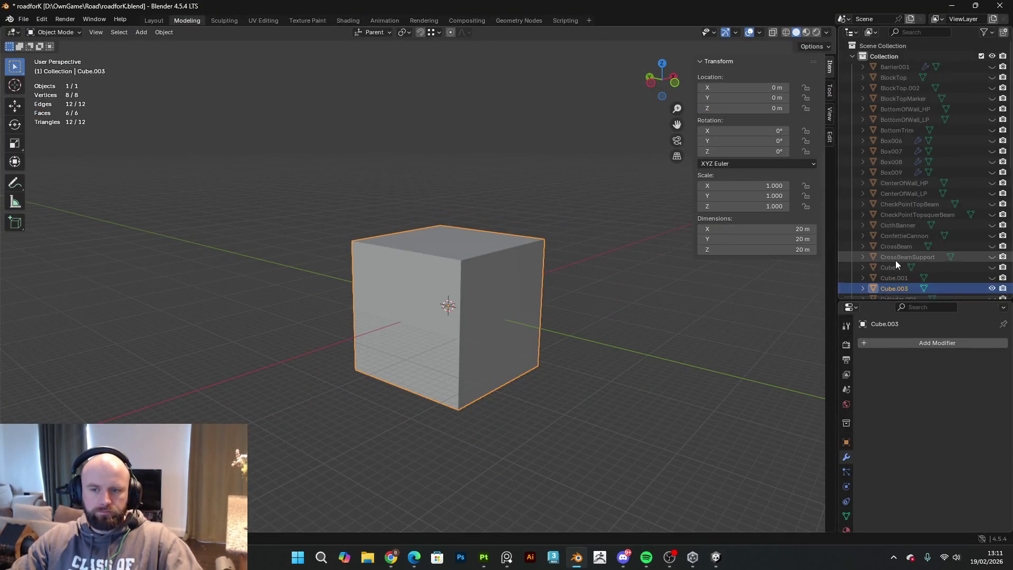
pyautogui.scroll(-5, 894, 260)
pyautogui.scroll(1, 903, 254)
pyautogui.scroll(4, 901, 249)
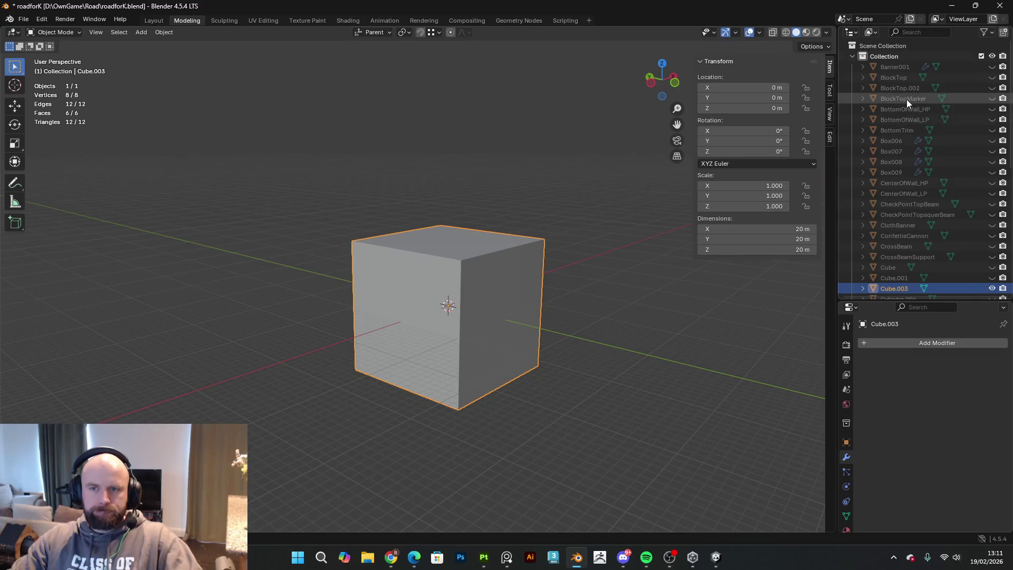
pyautogui.scroll(-6, 903, 169)
pyautogui.rightClick(894, 223)
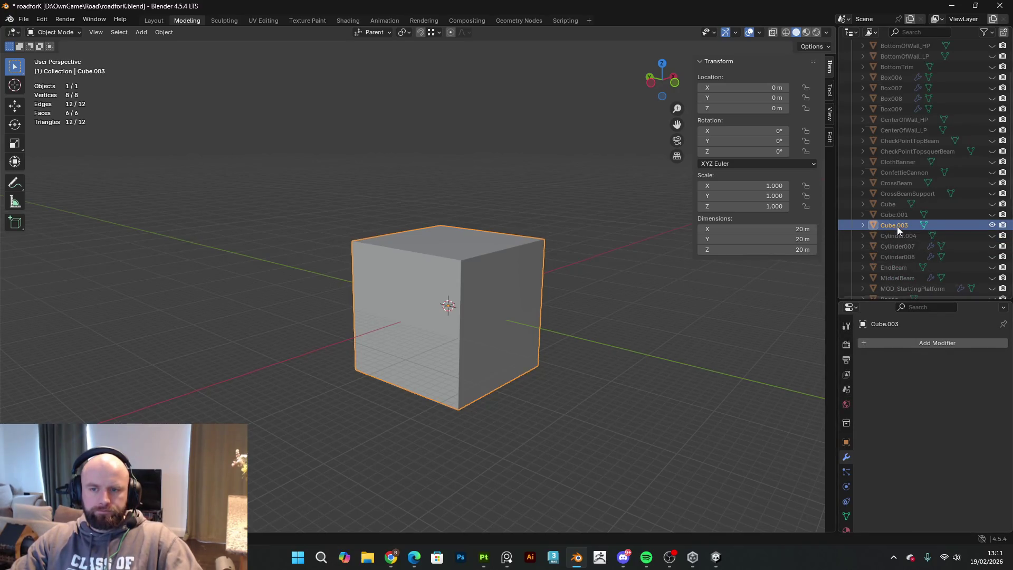
pyautogui.doubleClick(897, 225)
pyautogui.scroll(-6, 918, 232)
pyautogui.write('Bl')
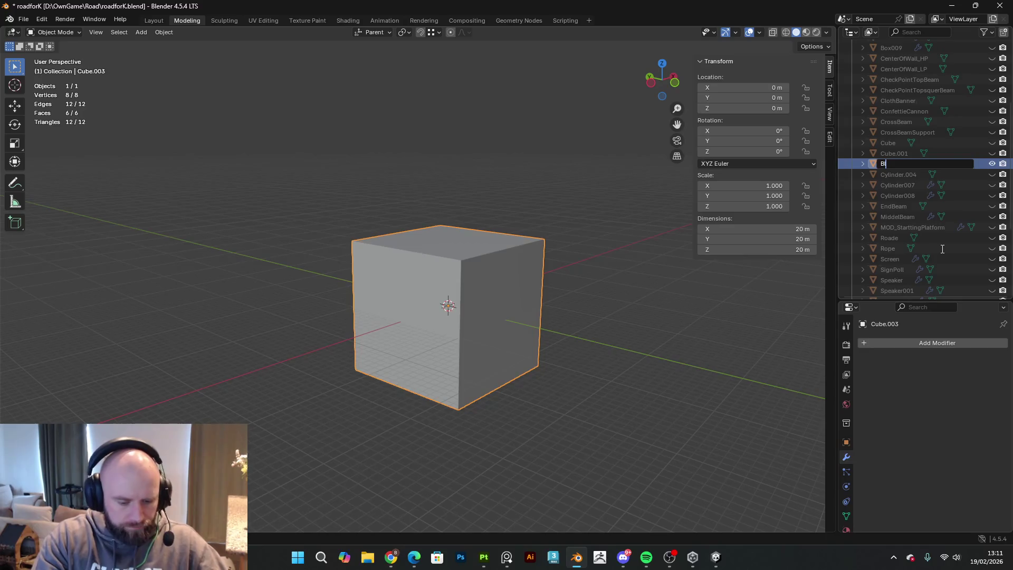
pyautogui.write('ock1')
pyautogui.press('Return')
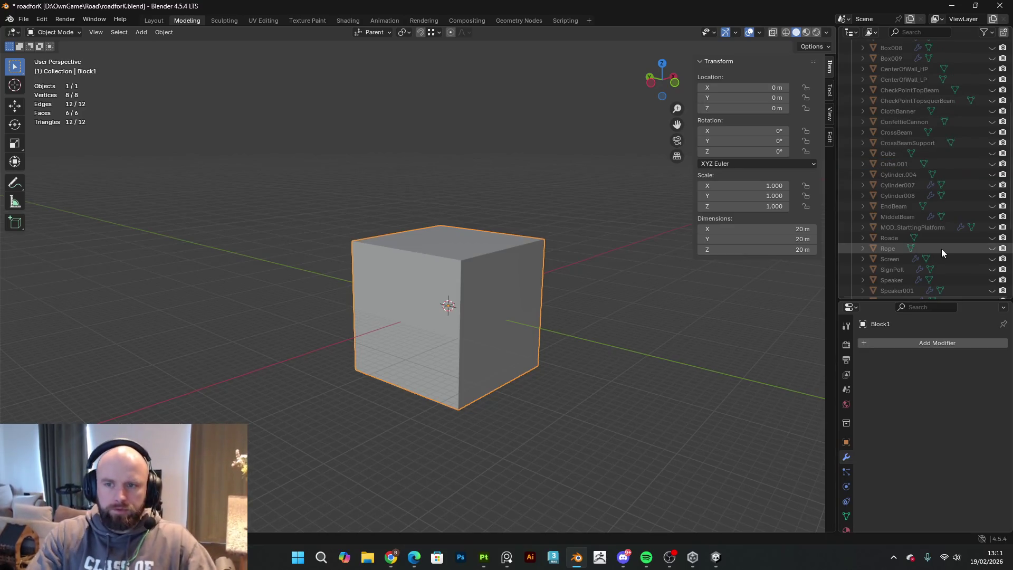
# - Unhide all hidden start-gate objects with Alt+H and select the outer Cube block
pyautogui.scroll(-6, 969, 204)
pyautogui.scroll(12, 964, 195)
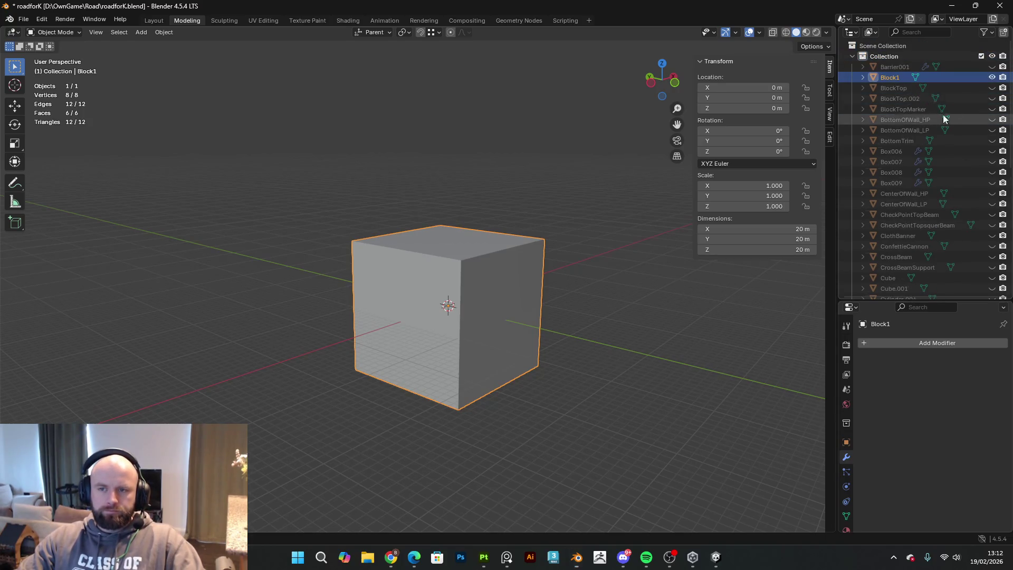
pyautogui.moveTo(600, 232); pyautogui.dragTo(612, 230, button='middle')
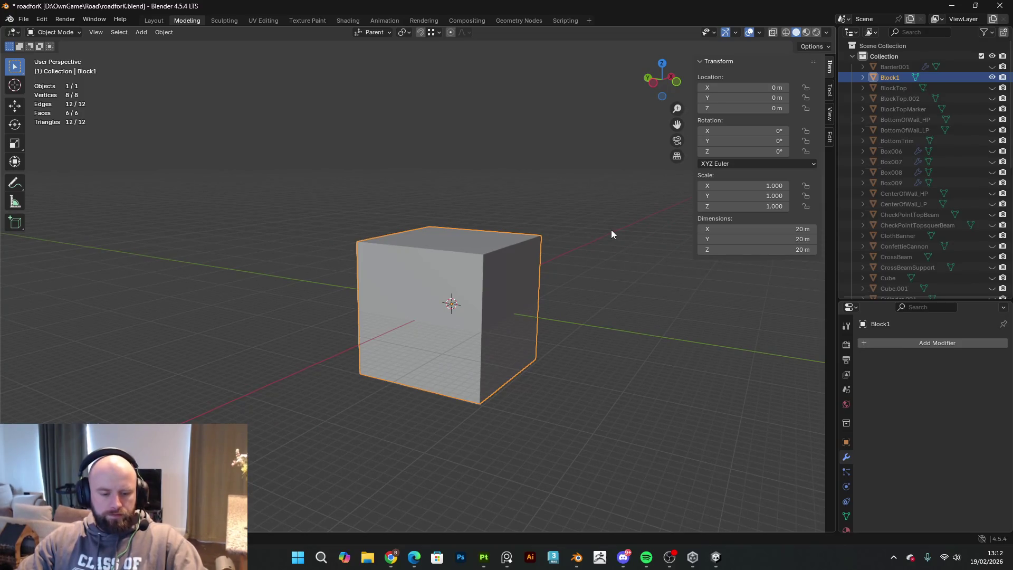
pyautogui.hotkey('alt', 'h')
pyautogui.moveTo(604, 232)
pyautogui.mouseDown(button='middle')
pyautogui.moveTo(550, 253)
pyautogui.moveTo(515, 242)
pyautogui.moveTo(490, 280)
pyautogui.moveTo(522, 262)
pyautogui.moveTo(346, 263)
pyautogui.moveTo(418, 260)
pyautogui.mouseUp(button='middle')
pyautogui.scroll(3, 492, 280)
pyautogui.click(470, 277)
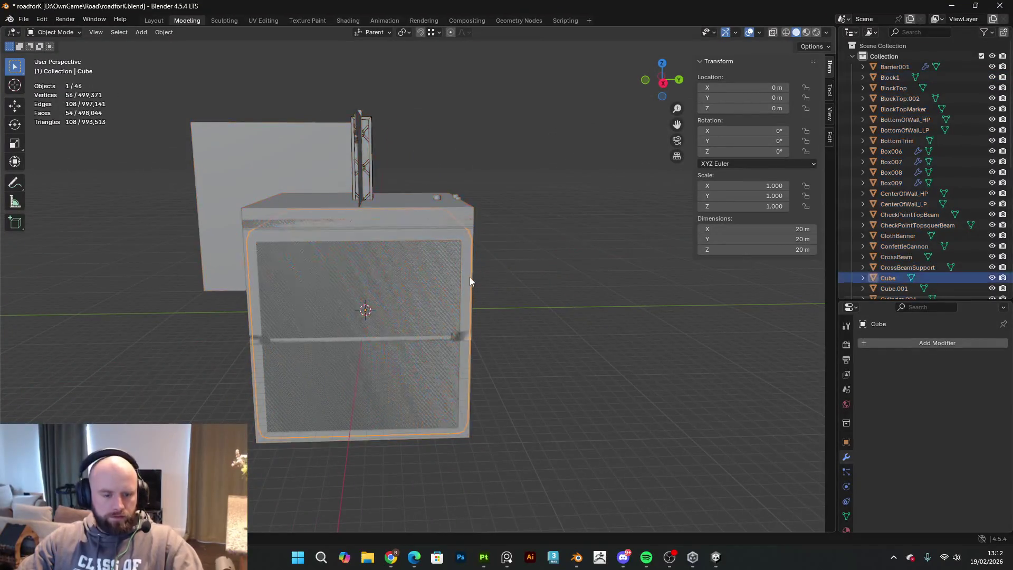
# - Hide the outer Cube, BlockTop and BlockTop.002 pieces
pyautogui.press('h')
pyautogui.click(441, 218)
pyautogui.press('h')
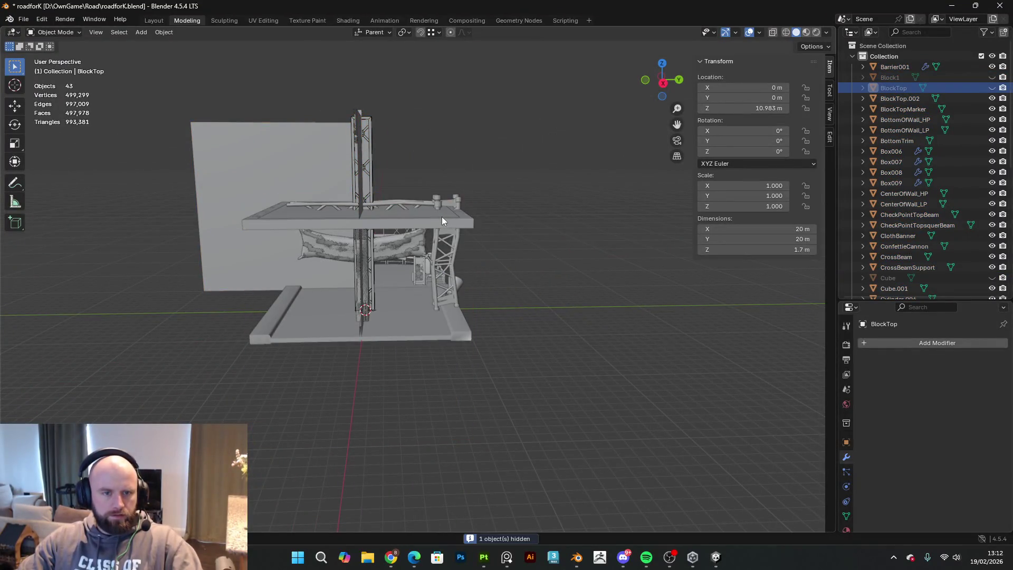
pyautogui.press('h')
pyautogui.click(441, 220)
pyautogui.press('h')
pyautogui.moveTo(436, 221)
pyautogui.mouseDown(button='middle')
pyautogui.moveTo(210, 226)
pyautogui.moveTo(360, 239)
pyautogui.moveTo(360, 216)
pyautogui.moveTo(480, 210)
pyautogui.moveTo(442, 227)
pyautogui.mouseUp(button='middle')
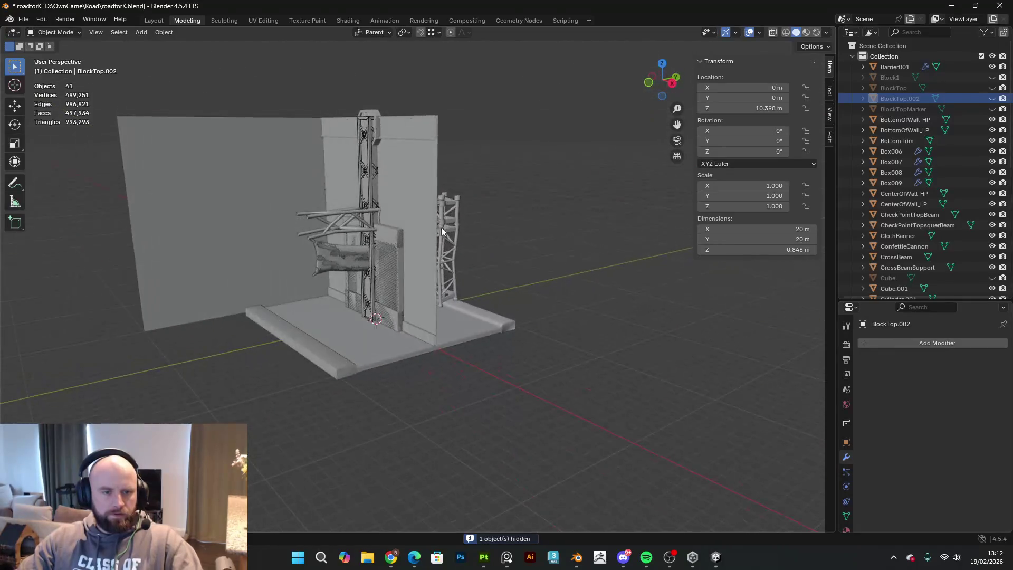
pyautogui.scroll(2, 441, 227)
# - Delete TopOfWall, the Wall and the next wall piece
pyautogui.click(392, 217)
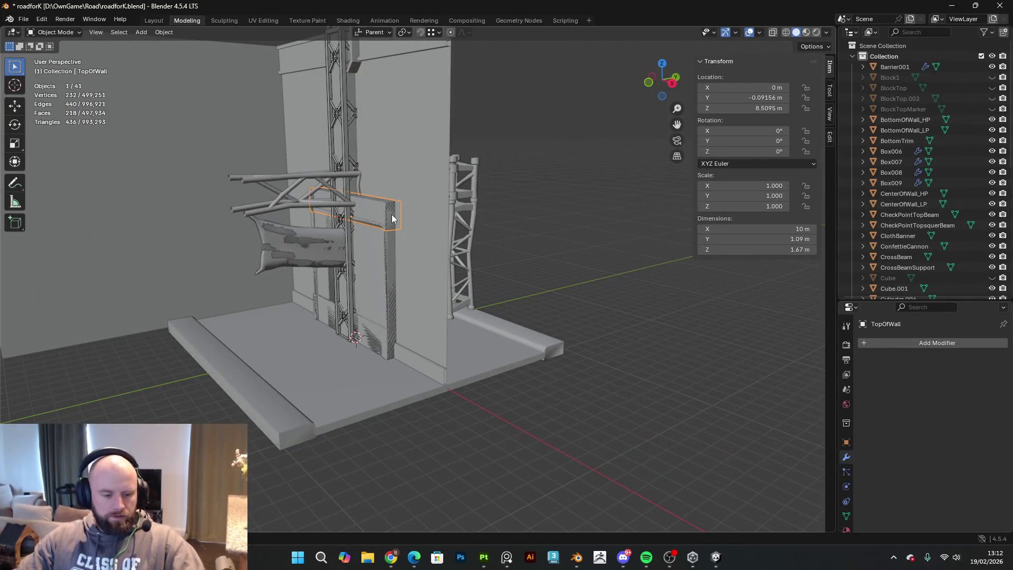
pyautogui.press('x')
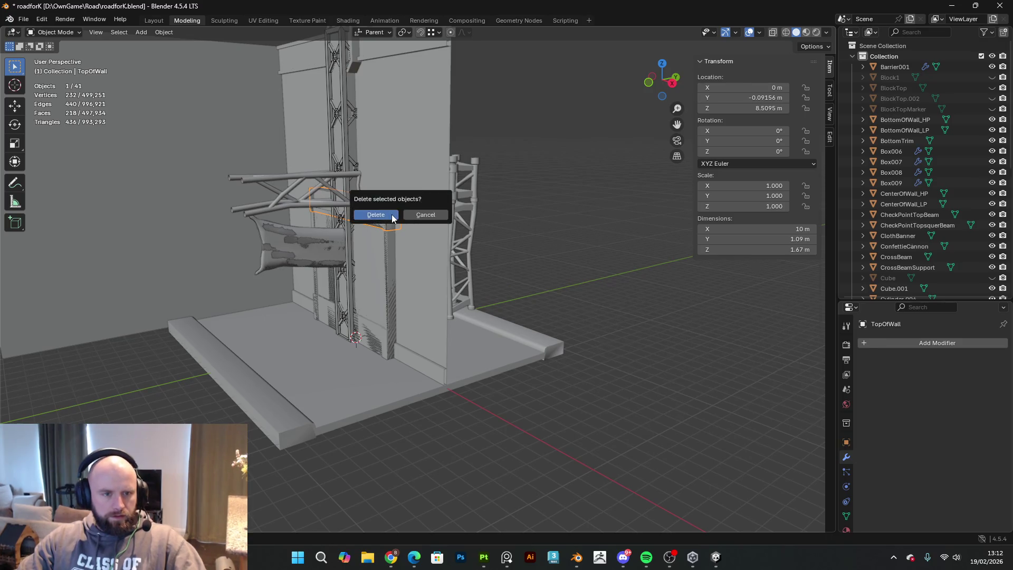
pyautogui.click(390, 215)
pyautogui.click(390, 215)
pyautogui.press('x')
pyautogui.click(391, 215)
pyautogui.click(388, 215)
pyautogui.press('x')
pyautogui.click(387, 215)
# - Delete CenterOfWall_LP and two more wall pieces
pyautogui.click(376, 211)
pyautogui.press('x')
pyautogui.click(376, 213)
pyautogui.click(373, 231)
pyautogui.press('x')
pyautogui.click(373, 231)
pyautogui.click(373, 228)
pyautogui.press('x')
pyautogui.click(374, 228)
# - Delete the box and the vent block at the wall base
pyautogui.click(382, 344)
pyautogui.press('x')
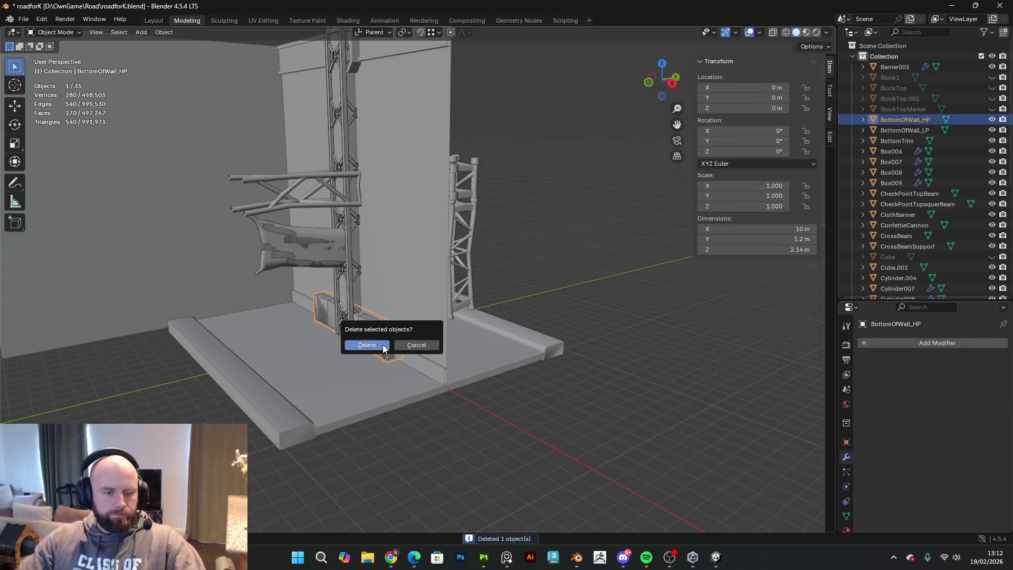
pyautogui.click(382, 344)
pyautogui.click(382, 344)
pyautogui.press('x')
pyautogui.click(382, 344)
# - Box-select the left truss, banner and ConfettieCannon and hide them
pyautogui.rightClick(398, 285)
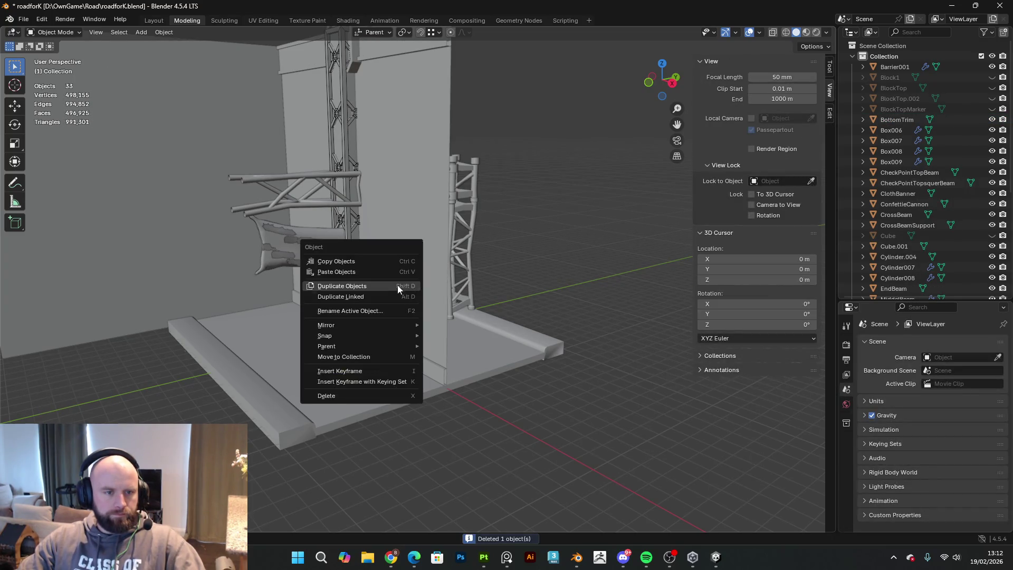
pyautogui.moveTo(540, 226)
pyautogui.mouseDown(button='middle')
pyautogui.moveTo(685, 229)
pyautogui.moveTo(303, 154)
pyautogui.mouseUp(button='middle')
pyautogui.scroll(-3, 677, 233)
pyautogui.moveTo(302, 153); pyautogui.dragTo(428, 227)
pyautogui.keyDown('shift'); pyautogui.click(372, 311); pyautogui.keyUp('shift')
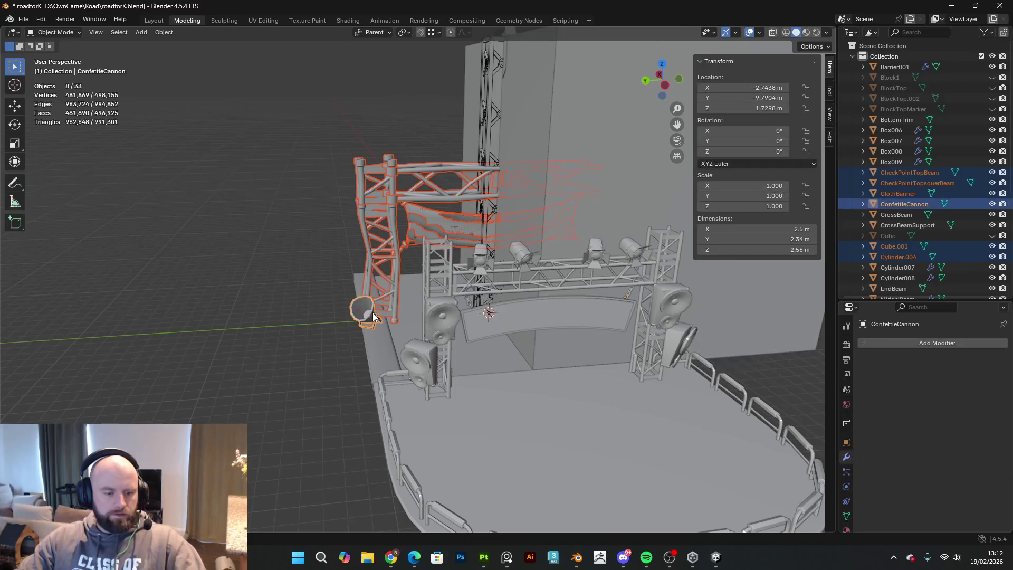
pyautogui.press('h')
# - View the stage from the front and bring up the reference gameplay footage
pyautogui.moveTo(448, 283)
pyautogui.mouseDown(button='middle')
pyautogui.moveTo(537, 268)
pyautogui.moveTo(615, 290)
pyautogui.moveTo(552, 268)
pyautogui.moveTo(580, 337)
pyautogui.moveTo(488, 301)
pyautogui.moveTo(397, 289)
pyautogui.moveTo(491, 326)
pyautogui.moveTo(601, 336)
pyautogui.moveTo(603, 322)
pyautogui.mouseUp(button='middle')
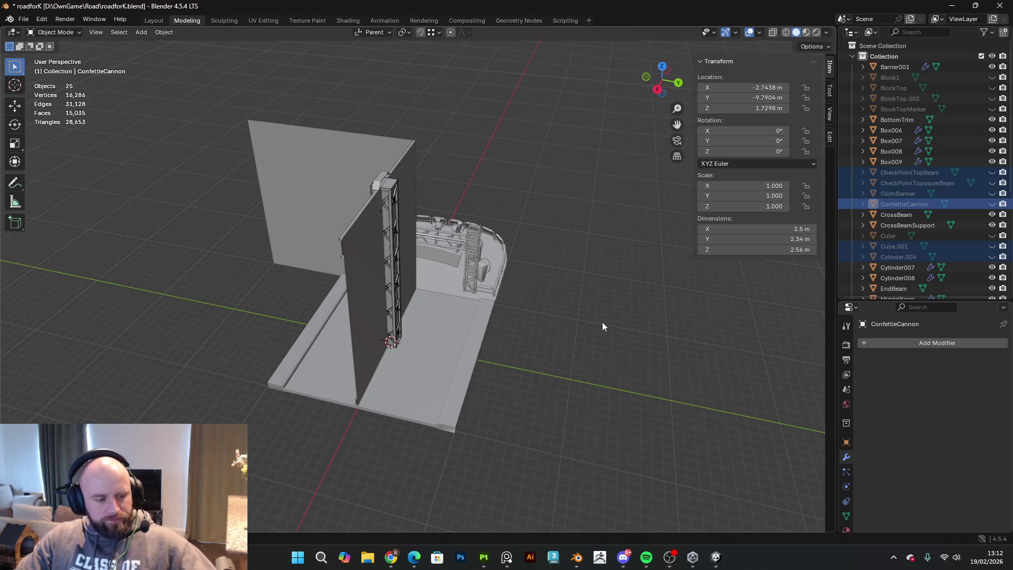
pyautogui.moveTo(603, 322)
pyautogui.mouseDown(button='middle')
pyautogui.moveTo(463, 271)
pyautogui.moveTo(383, 260)
pyautogui.moveTo(497, 281)
pyautogui.moveTo(575, 273)
pyautogui.mouseUp(button='middle')
pyautogui.moveTo(499, 306); pyautogui.dragTo(789, 275, button='middle')
pyautogui.moveTo(514, 559)
pyautogui.click(514, 504)
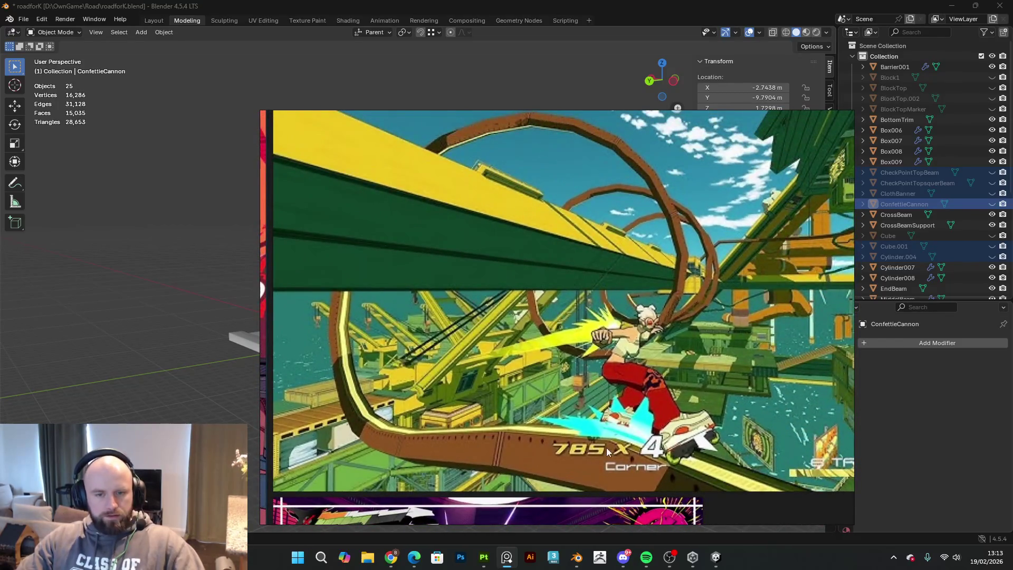
pyautogui.moveTo(658, 125)
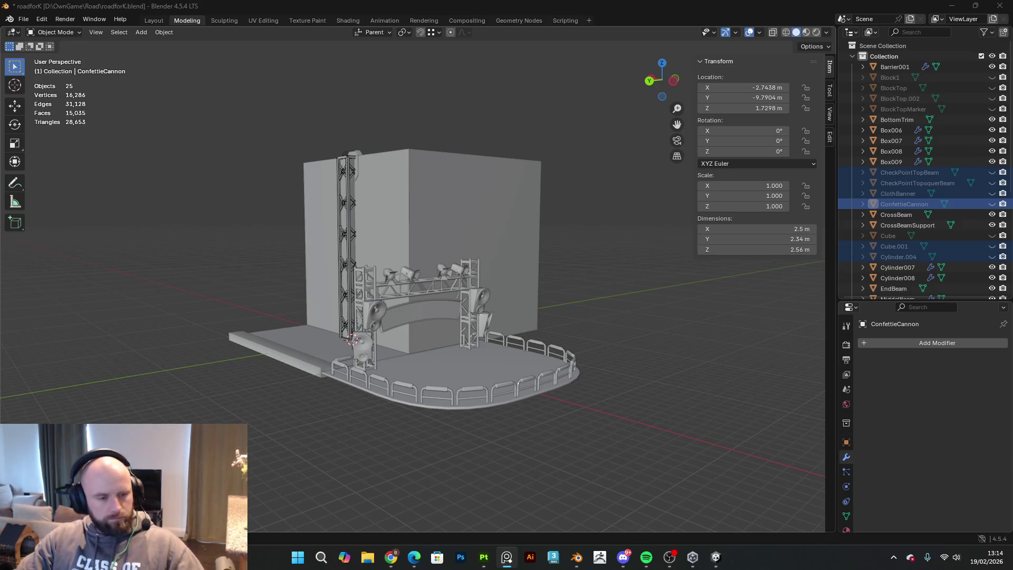
pyautogui.click(716, 557)
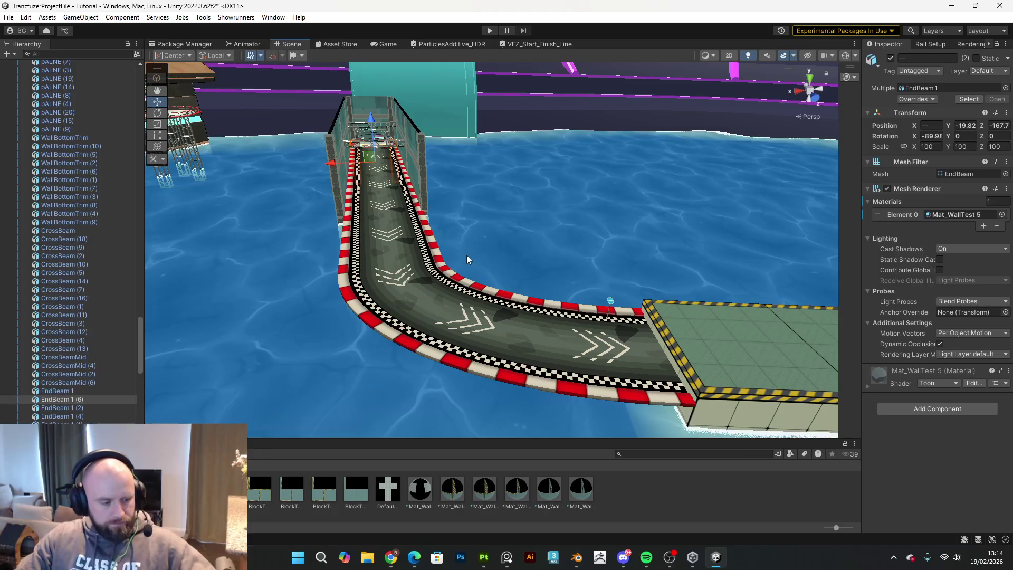
# - Play-test the level, pausing to maximize the Game view before resuming the race
pyautogui.moveTo(500, 235); pyautogui.dragTo(484, 77, button='right')
pyautogui.click(489, 30)
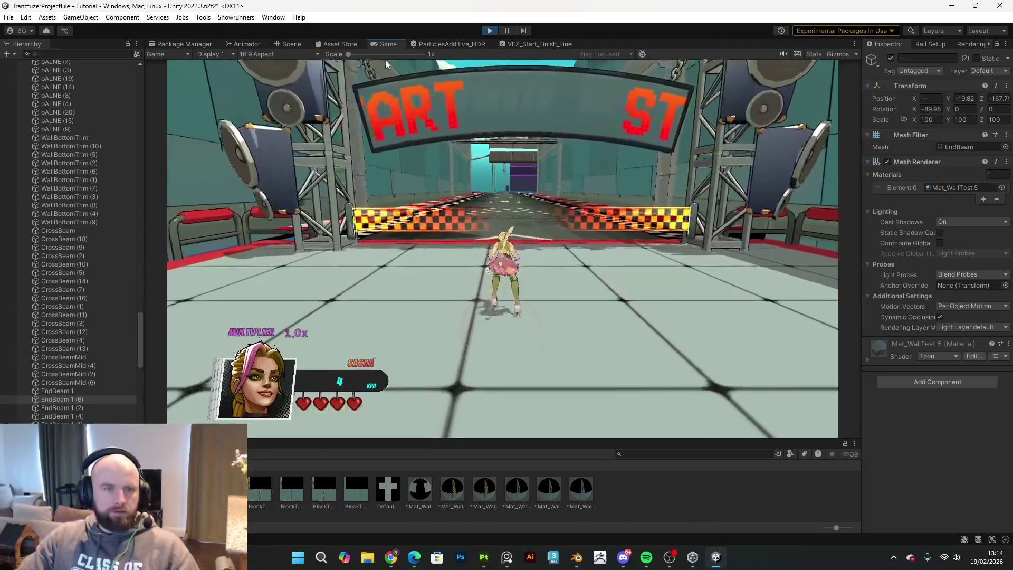
pyautogui.press('Escape')
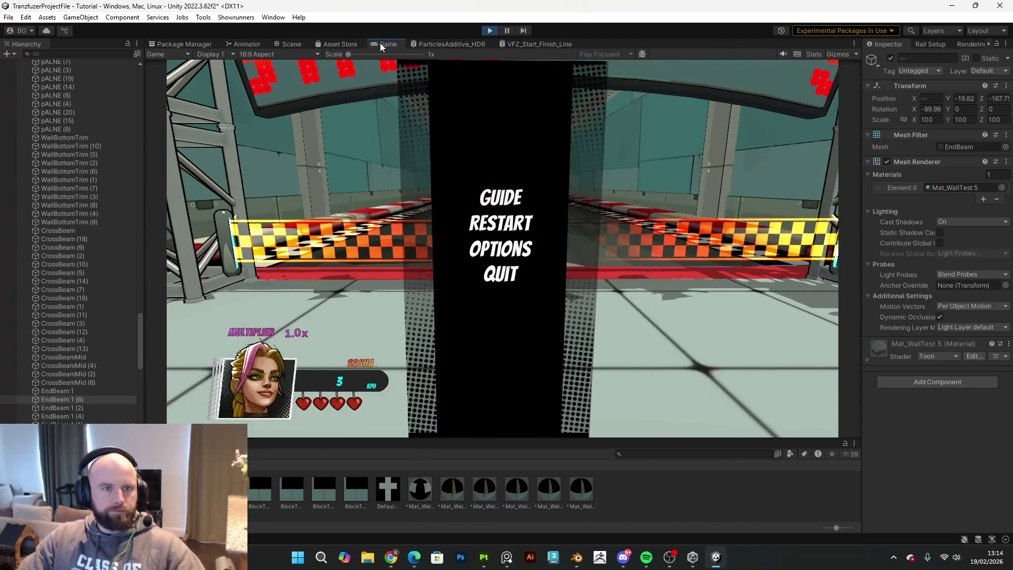
pyautogui.doubleClick(380, 43)
pyautogui.press('Escape')
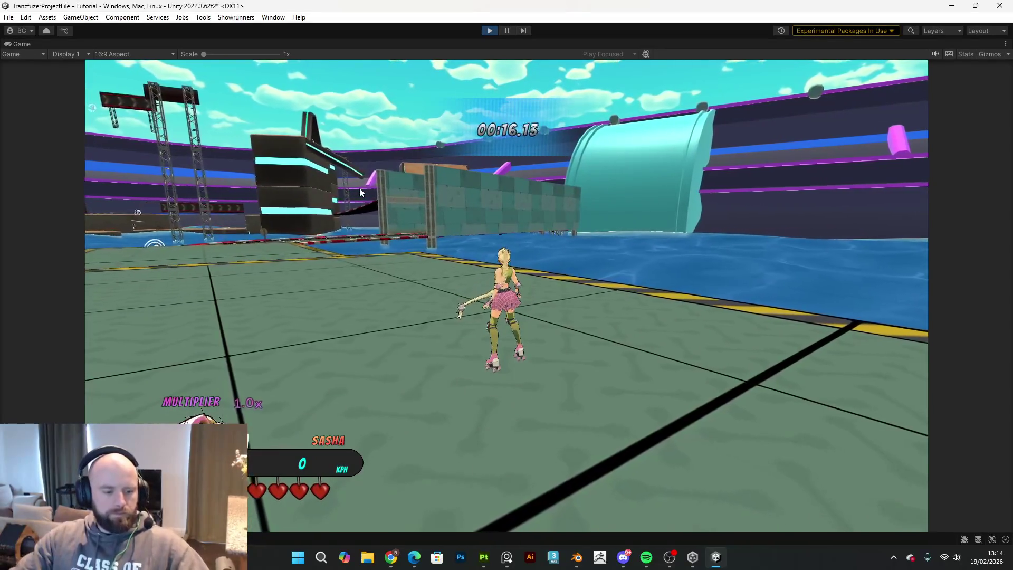
pyautogui.press('super')
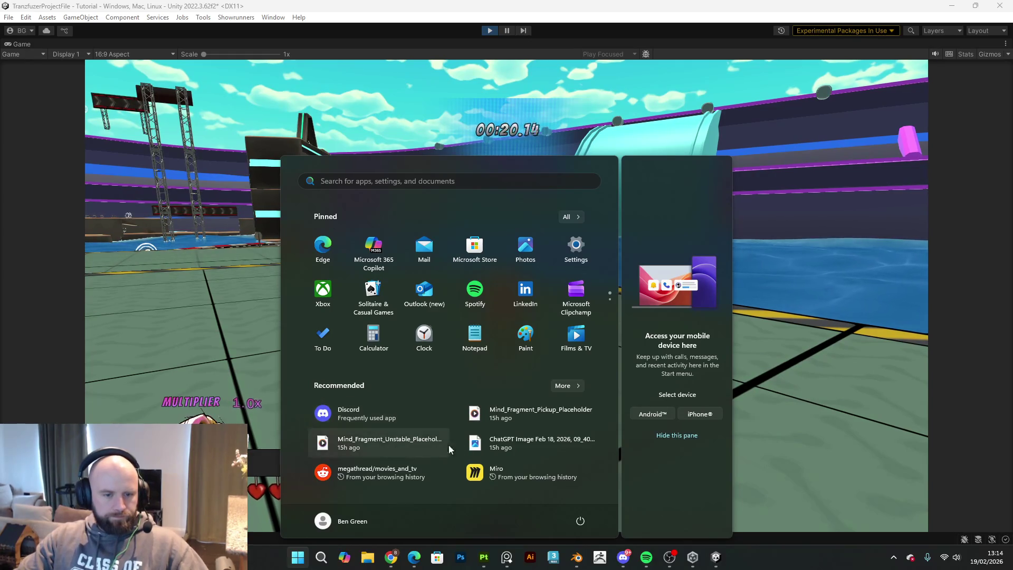
# - Capture a Snipping Tool screenshot of the Game view
pyautogui.write('snipping Tool')
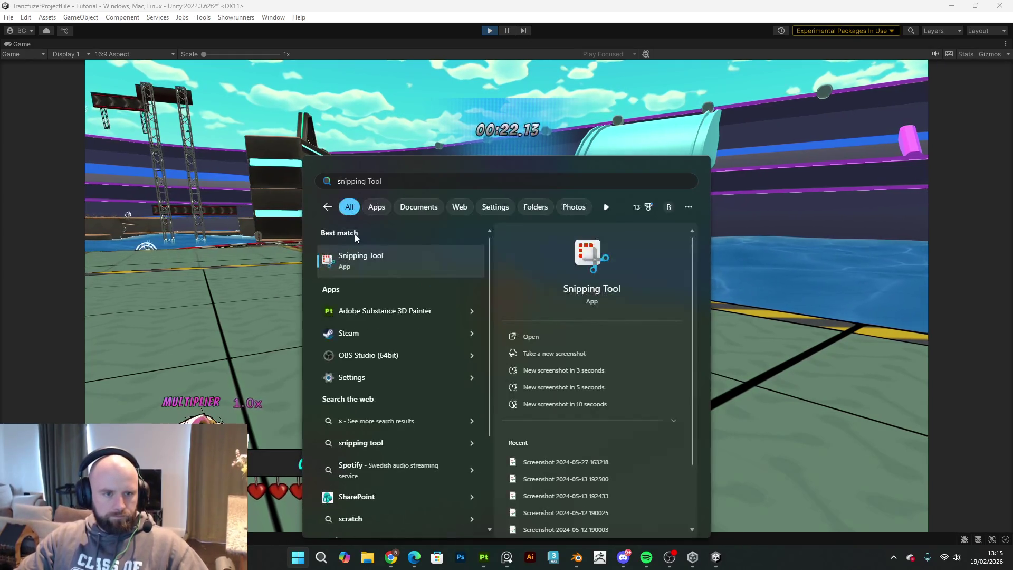
pyautogui.click(343, 260)
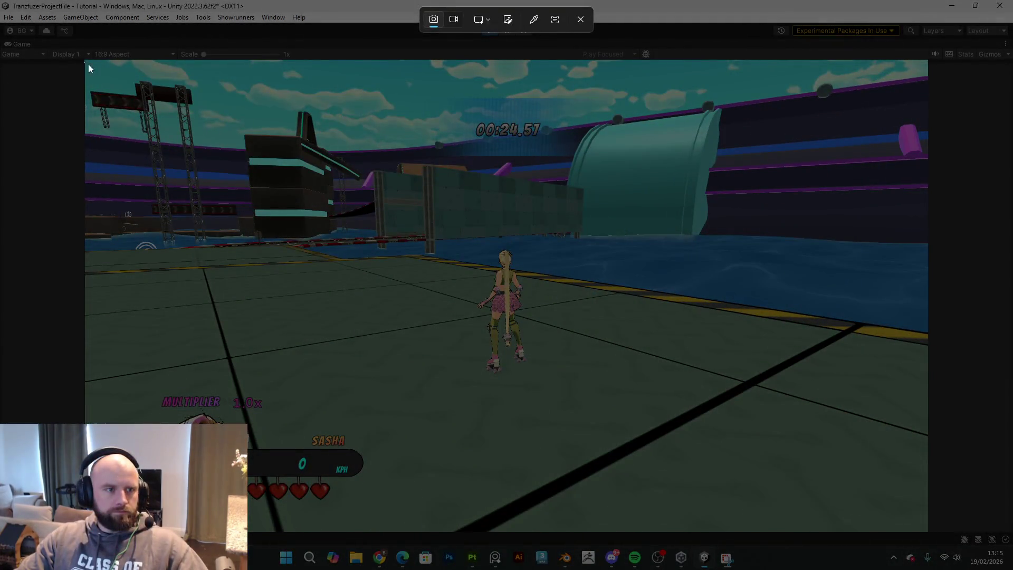
pyautogui.moveTo(85, 63)
pyautogui.mouseDown()
pyautogui.moveTo(649, 412)
pyautogui.moveTo(904, 507)
pyautogui.moveTo(927, 528)
pyautogui.mouseUp()
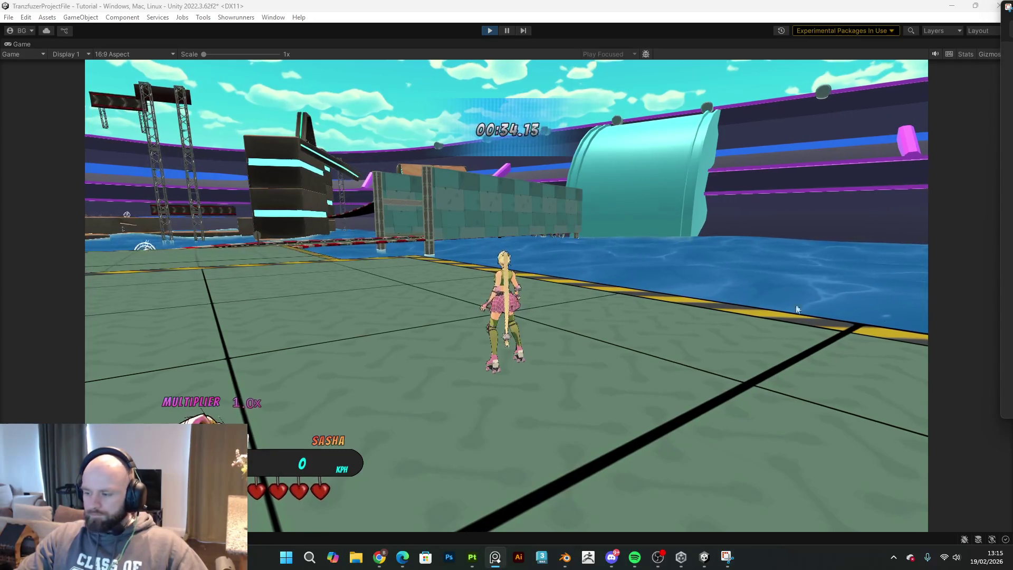
# - Skate the character forward and capture a second Game view screenshot
pyautogui.click(446, 334)
pyautogui.press('w')
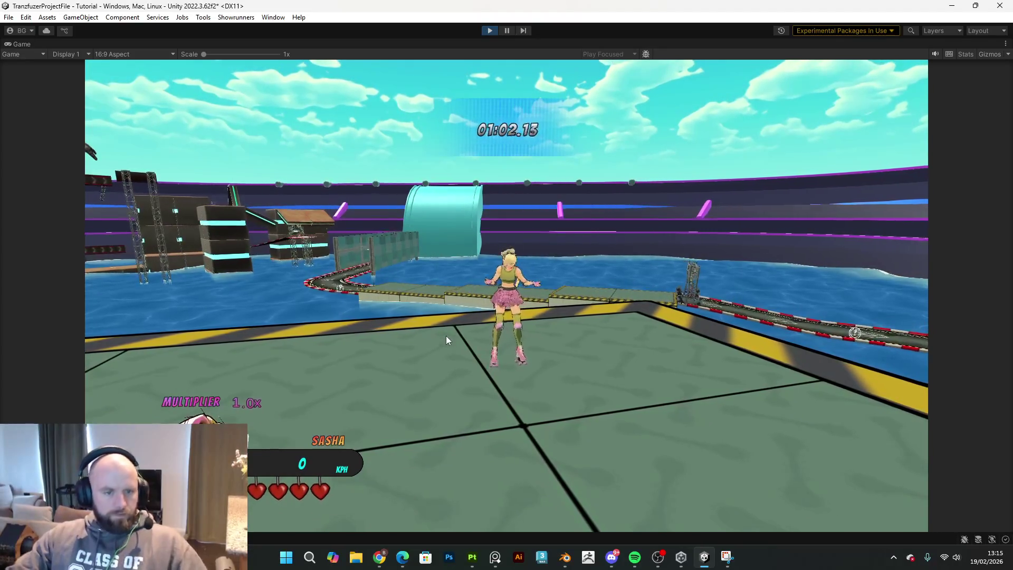
pyautogui.press('super')
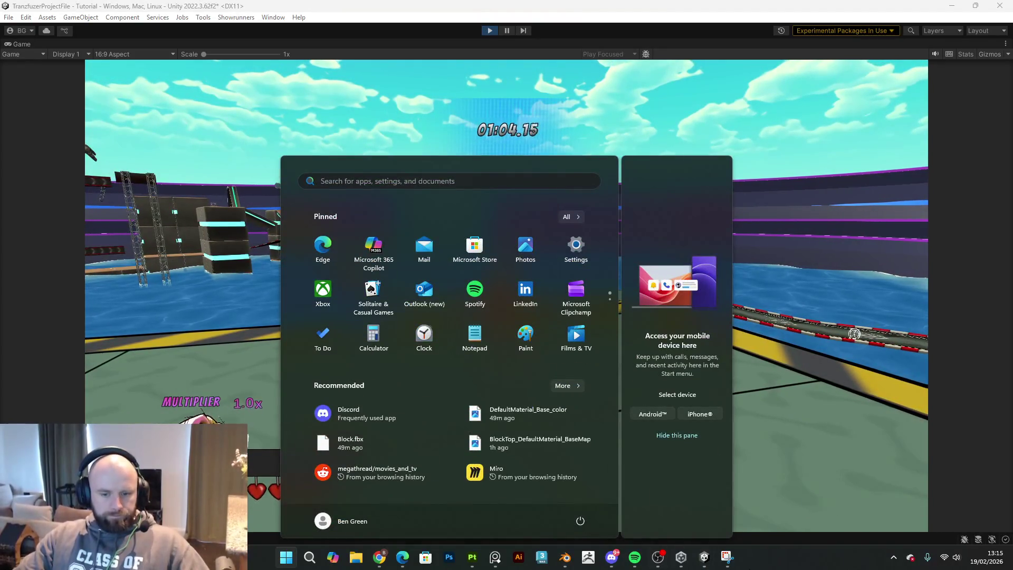
pyautogui.click(729, 559)
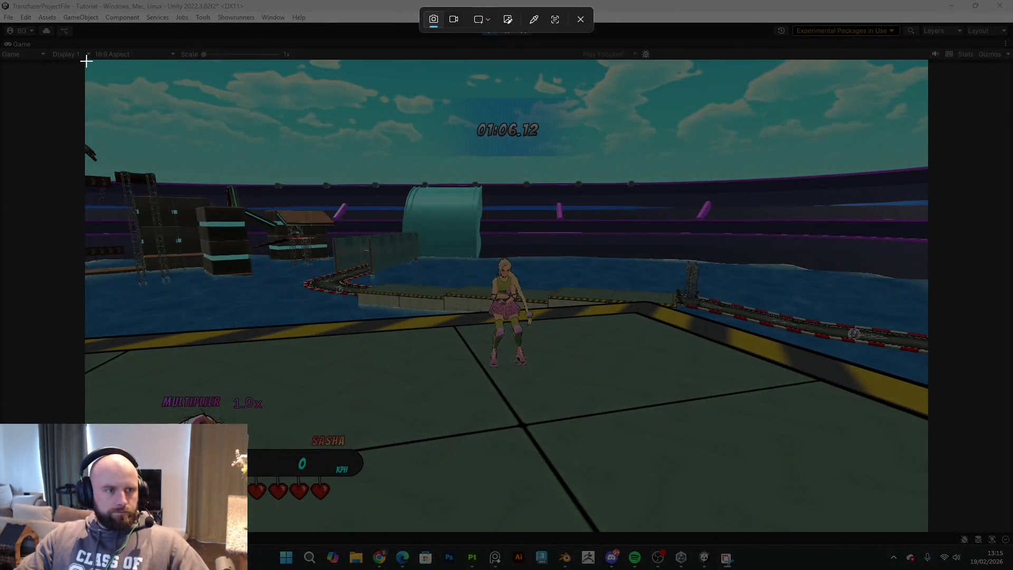
pyautogui.moveTo(86, 61)
pyautogui.mouseDown()
pyautogui.moveTo(183, 163)
pyautogui.moveTo(827, 495)
pyautogui.moveTo(928, 533)
pyautogui.mouseUp()
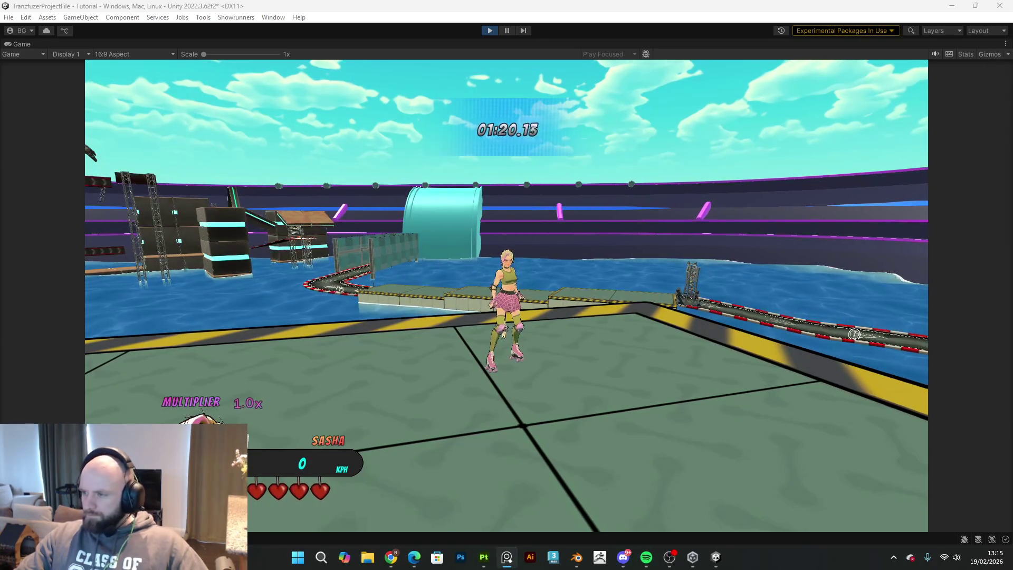
# - Exit Play mode and fly the scene camera over the curved track toward the wall
pyautogui.click(490, 30)
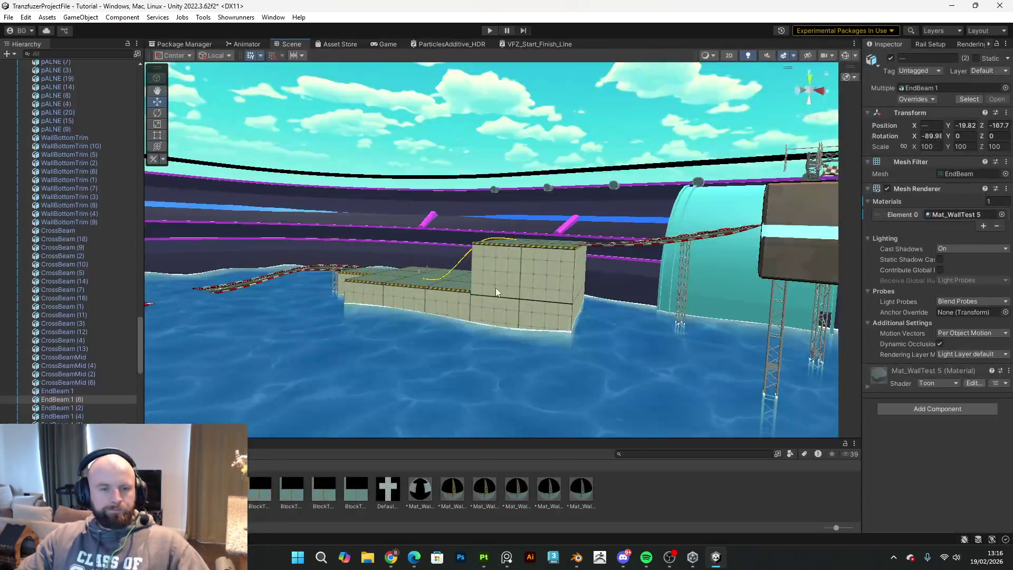
pyautogui.moveTo(496, 289)
pyautogui.mouseDown(button='right')
pyautogui.moveTo(32, 317)
pyautogui.moveTo(1002, 317)
pyautogui.moveTo(977, 318)
pyautogui.moveTo(986, 319)
pyautogui.mouseUp(button='right')
pyautogui.moveTo(645, 318)
pyautogui.mouseDown(button='right')
pyautogui.moveTo(579, 280)
pyautogui.moveTo(572, 287)
pyautogui.mouseUp(button='right')
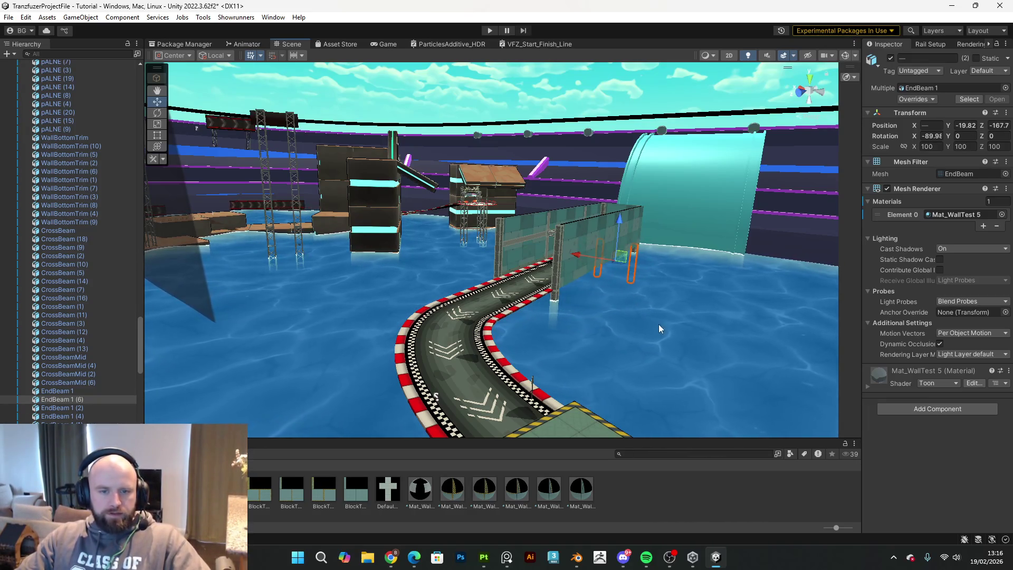
# - Bring the Blender window to the front from the taskbar
pyautogui.moveTo(511, 558)
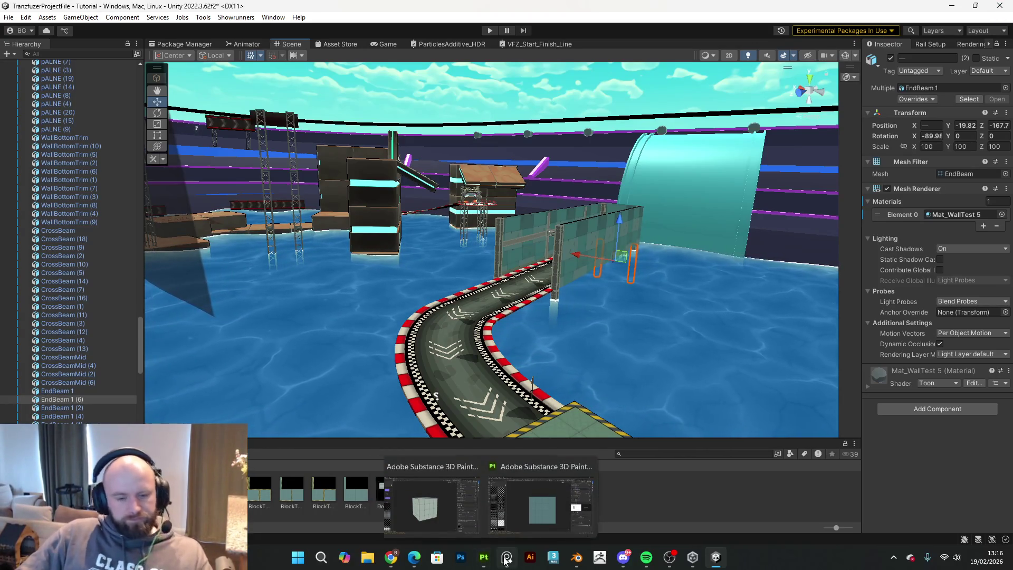
pyautogui.click(570, 552)
# - Delete the large wall panel and hide the EndBeam truss
pyautogui.moveTo(446, 253)
pyautogui.mouseDown(button='middle')
pyautogui.moveTo(505, 290)
pyautogui.moveTo(619, 261)
pyautogui.moveTo(678, 267)
pyautogui.moveTo(410, 280)
pyautogui.mouseUp(button='middle')
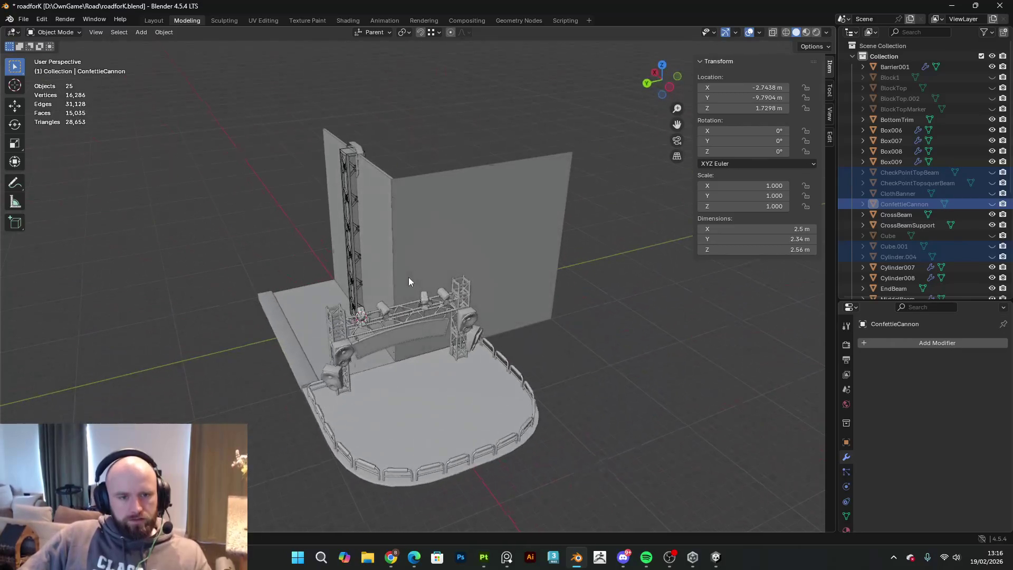
pyautogui.click(425, 171)
pyautogui.moveTo(524, 226)
pyautogui.mouseDown(button='middle')
pyautogui.moveTo(338, 211)
pyautogui.moveTo(502, 258)
pyautogui.moveTo(400, 249)
pyautogui.mouseUp(button='middle')
pyautogui.press('Delete')
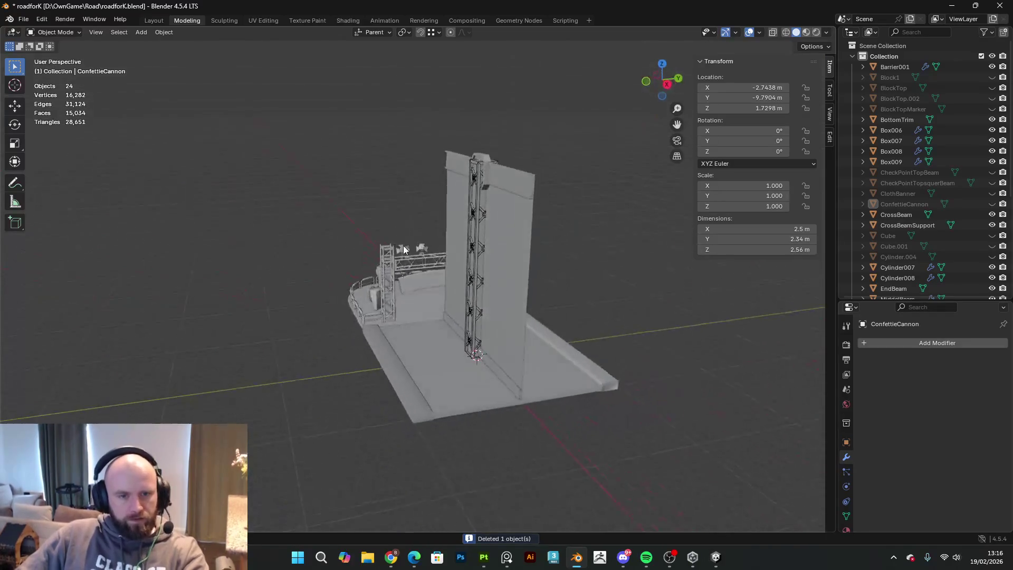
pyautogui.click(478, 243)
pyautogui.press('h')
# - Delete WallThihng_HP and the other small wall object
pyautogui.moveTo(486, 243)
pyautogui.mouseDown(button='middle')
pyautogui.moveTo(379, 251)
pyautogui.moveTo(467, 267)
pyautogui.moveTo(494, 195)
pyautogui.mouseUp(button='middle')
pyautogui.click(494, 189)
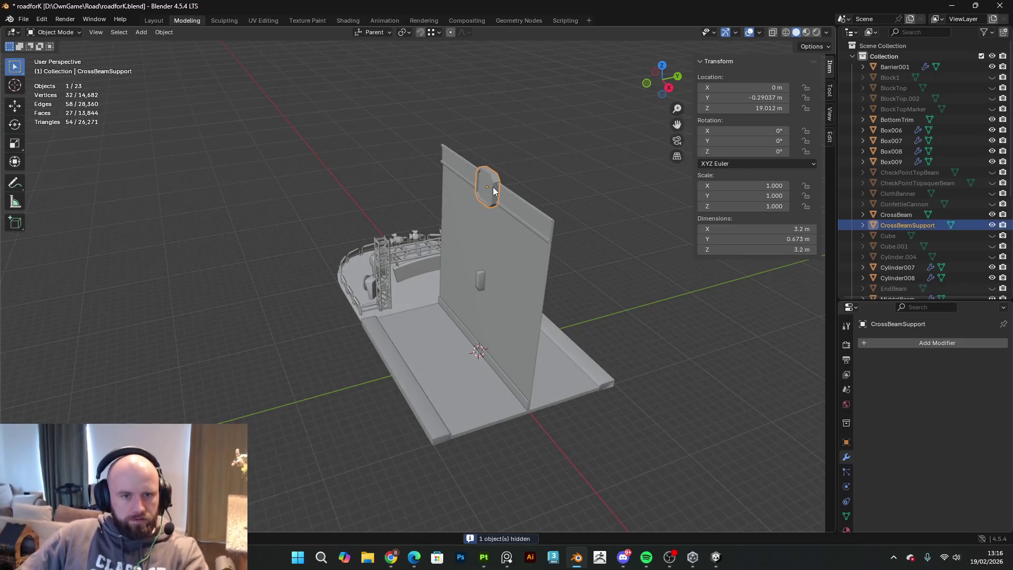
pyautogui.click(482, 283)
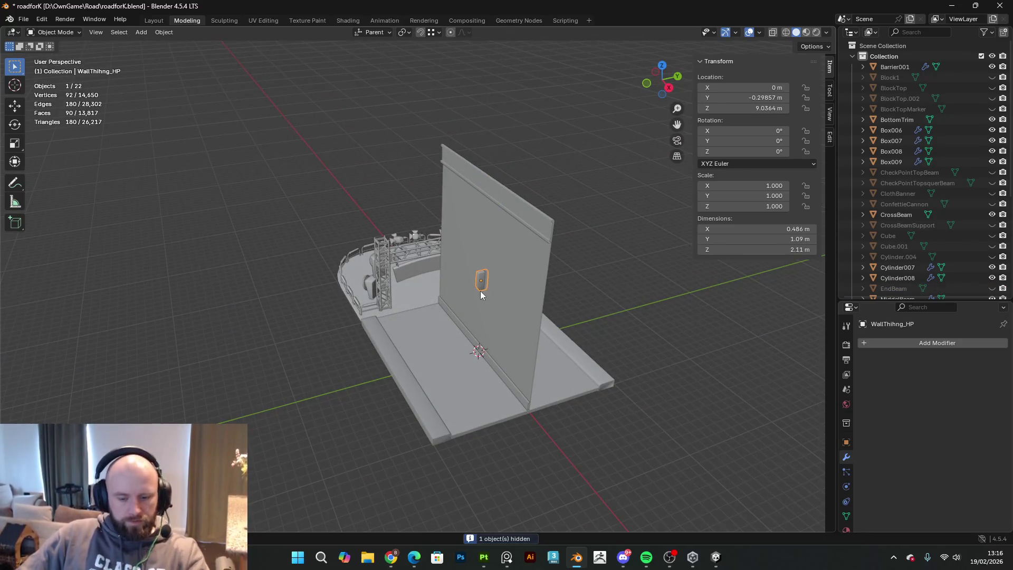
pyautogui.press('Delete')
pyautogui.click(483, 284)
pyautogui.press('Delete')
# - Delete the CrossBeam, BottomTrim and the floor platform
pyautogui.moveTo(498, 290)
pyautogui.mouseDown(button='middle')
pyautogui.moveTo(501, 258)
pyautogui.moveTo(487, 281)
pyautogui.mouseUp(button='middle')
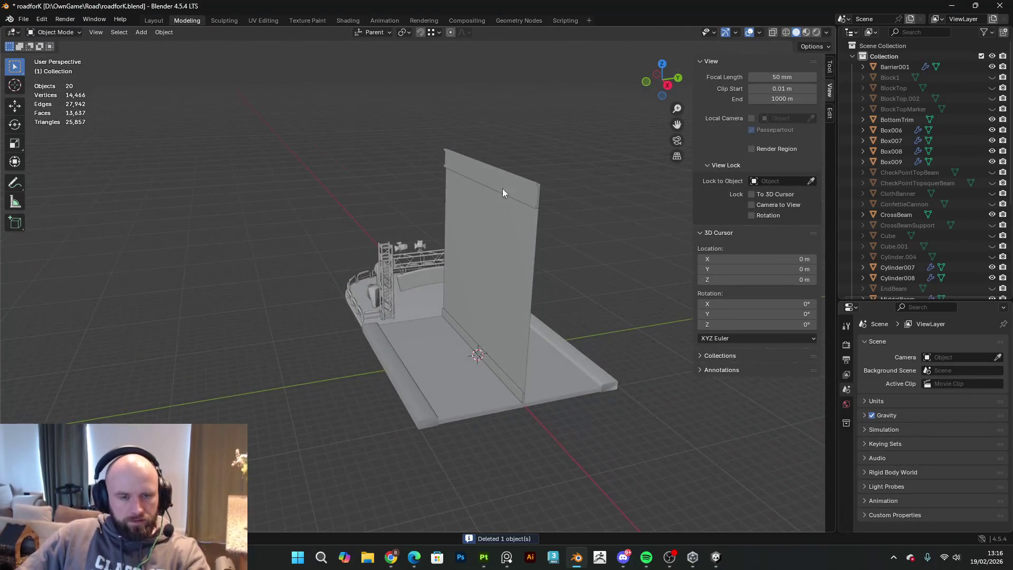
pyautogui.click(499, 172)
pyautogui.press('Delete')
pyautogui.click(500, 376)
pyautogui.press('Delete')
pyautogui.moveTo(577, 357)
pyautogui.mouseDown(button='middle')
pyautogui.moveTo(487, 352)
pyautogui.moveTo(495, 372)
pyautogui.moveTo(565, 357)
pyautogui.moveTo(460, 375)
pyautogui.moveTo(476, 382)
pyautogui.moveTo(442, 369)
pyautogui.moveTo(543, 360)
pyautogui.moveTo(535, 359)
pyautogui.mouseUp(button='middle')
pyautogui.click(486, 372)
pyautogui.press('Delete')
pyautogui.hotkey('shift', 'a')
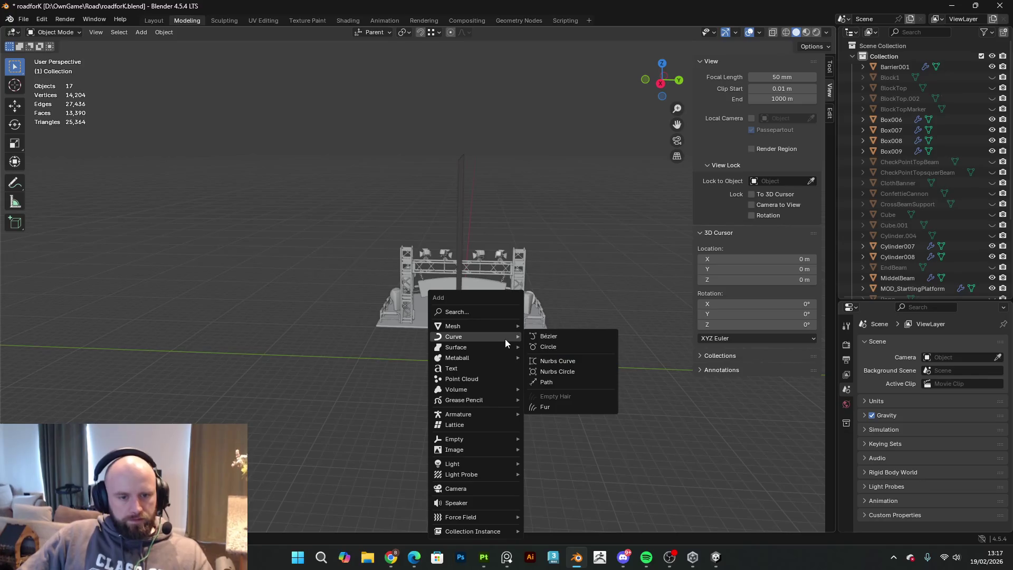
# - Add a 2 m cube and check it from front and right views
pyautogui.moveTo(482, 327)
pyautogui.click(552, 334)
pyautogui.moveTo(552, 336); pyautogui.dragTo(483, 350, button='middle')
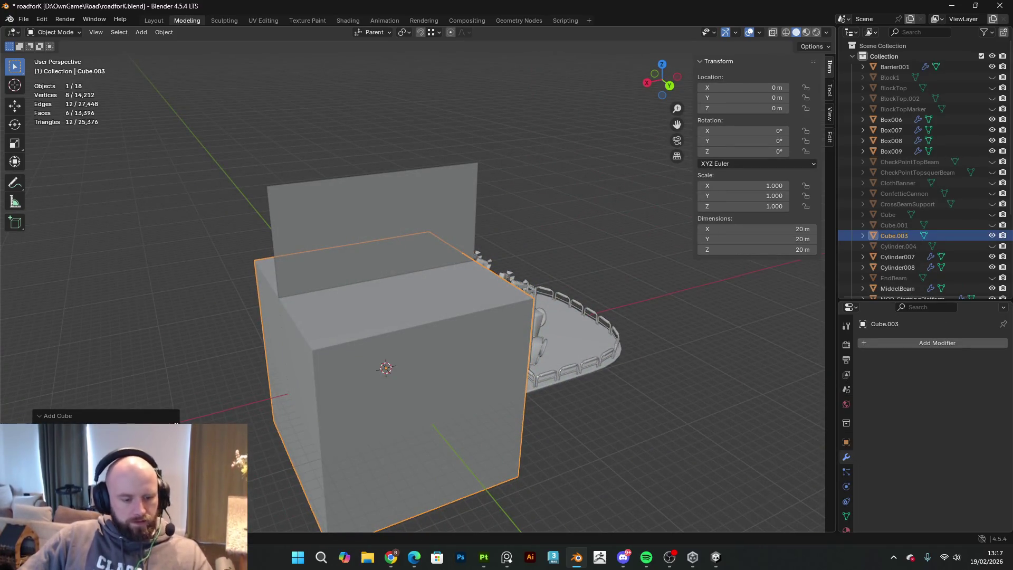
pyautogui.hotkey('ctrl', 'z')
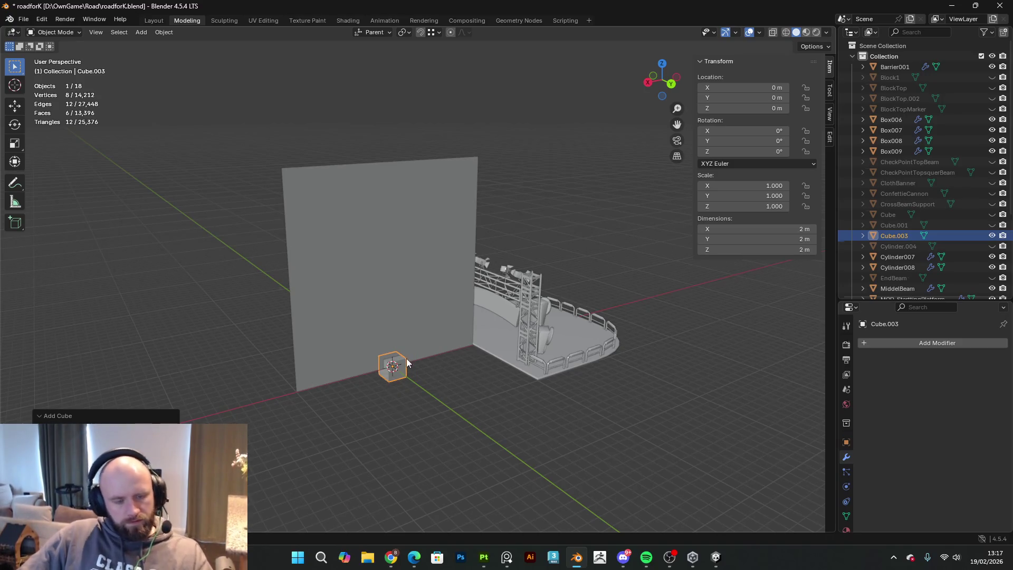
pyautogui.moveTo(404, 359); pyautogui.dragTo(475, 372, button='middle')
pyautogui.press('KP_1')
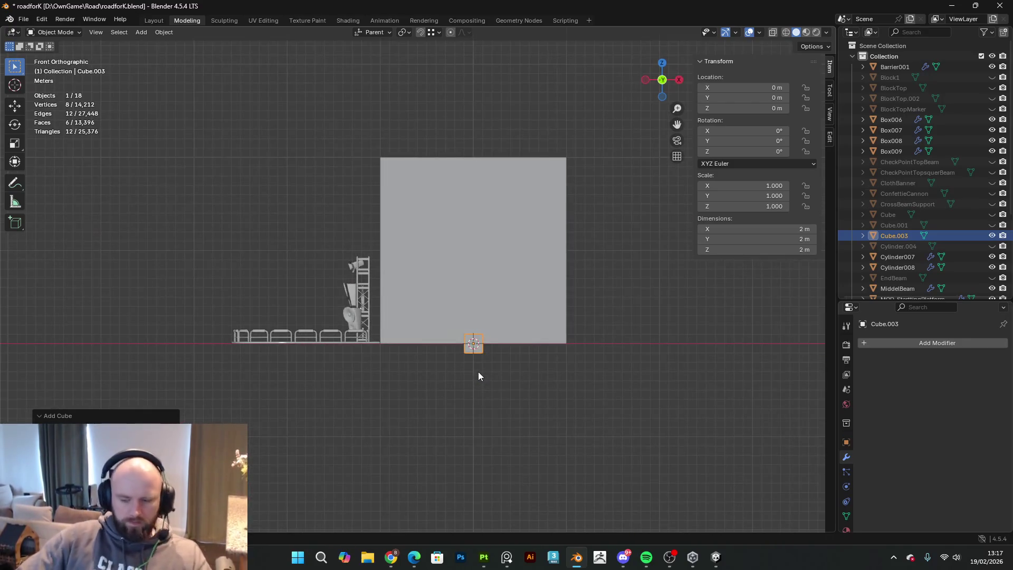
pyautogui.press('KP_3')
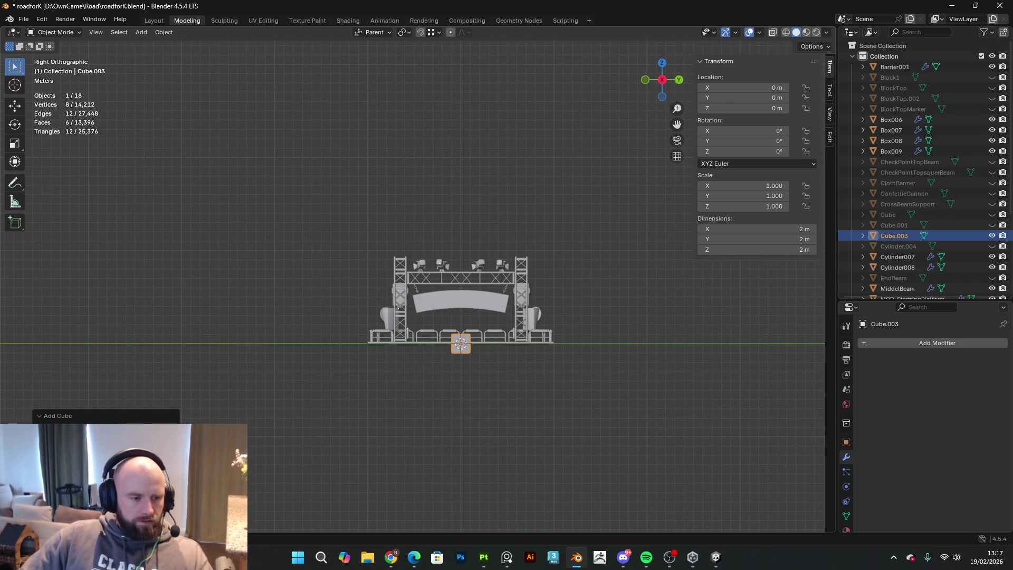
pyautogui.moveTo(511, 357)
pyautogui.mouseDown(button='middle')
pyautogui.moveTo(527, 354)
pyautogui.moveTo(414, 375)
pyautogui.moveTo(455, 364)
pyautogui.mouseUp(button='middle')
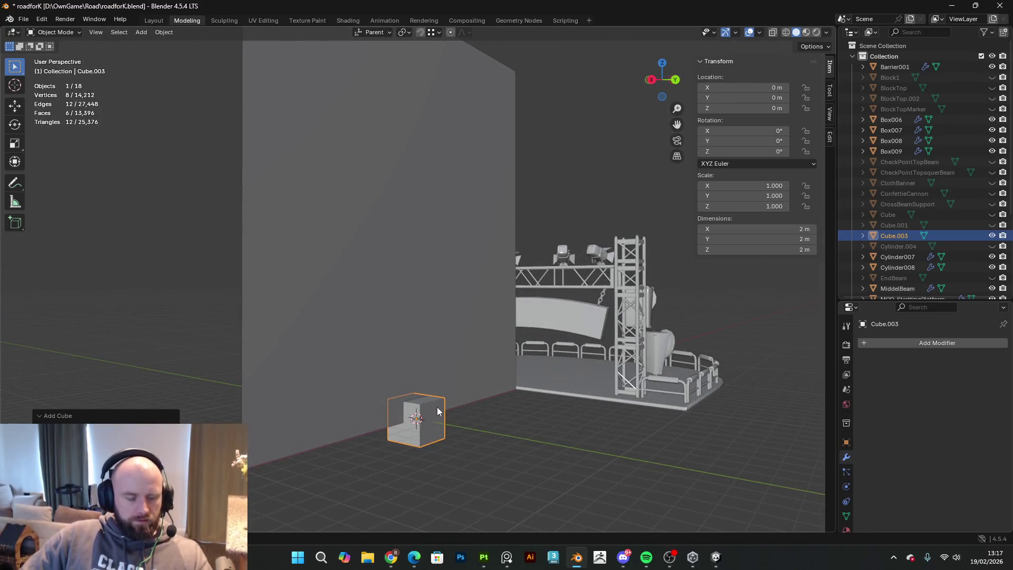
pyautogui.moveTo(437, 411); pyautogui.dragTo(445, 350, button='middle')
# - Set the cube's origin to its base in Object mode
pyautogui.press('Tab')
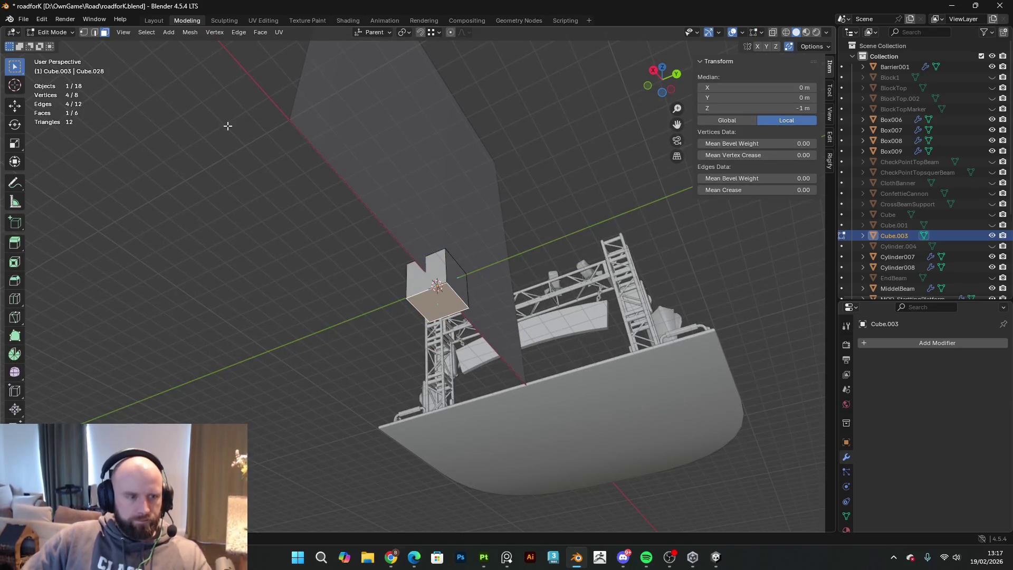
pyautogui.hotkey('ctrl', 'Tab')
pyautogui.click(228, 187)
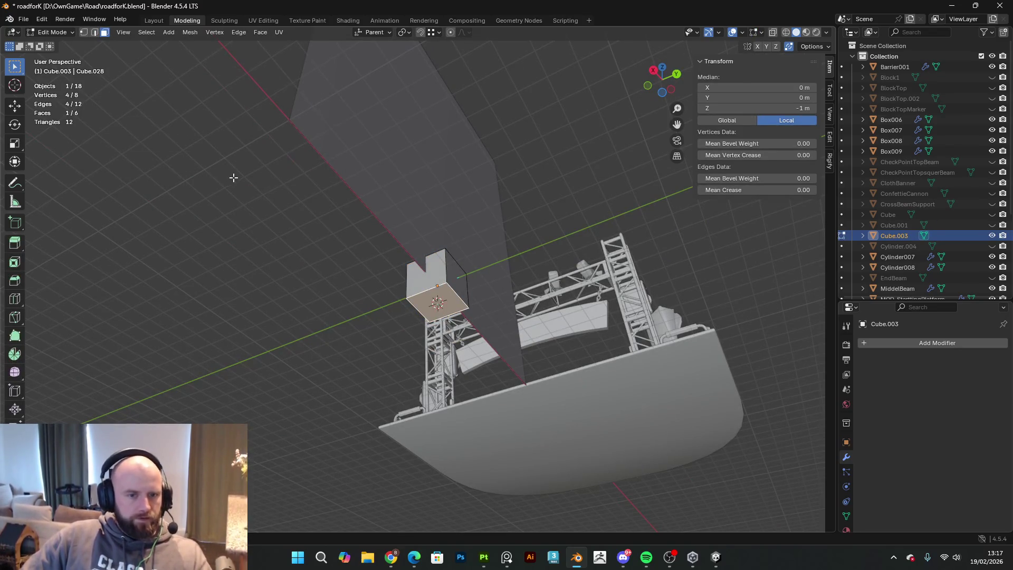
pyautogui.click(164, 32)
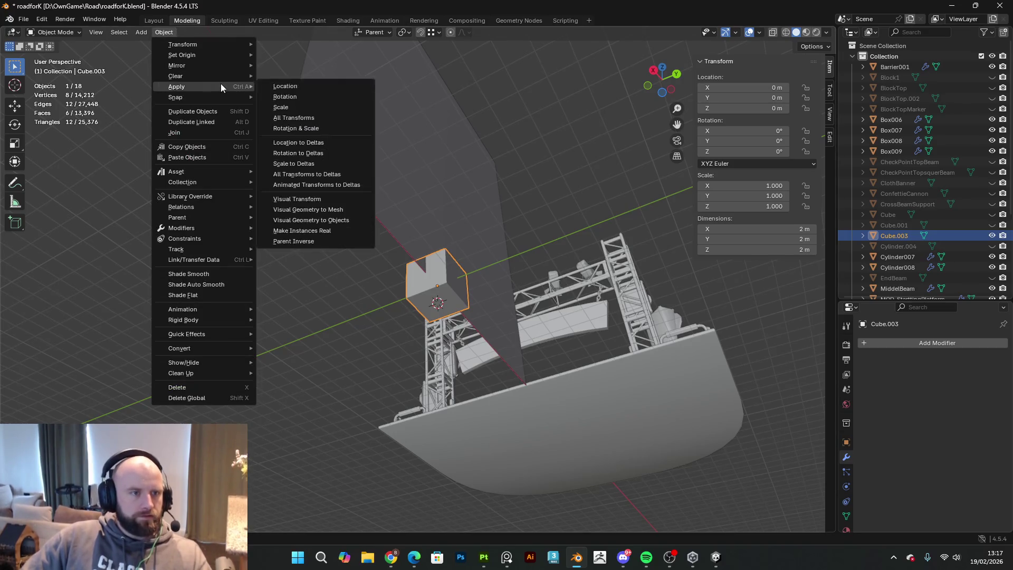
pyautogui.moveTo(215, 56)
pyautogui.click(304, 77)
# - Snap the 3D cursor to world origin, move the cube onto it, and enter Edit Mode
pyautogui.moveTo(464, 215); pyautogui.dragTo(455, 294, button='middle')
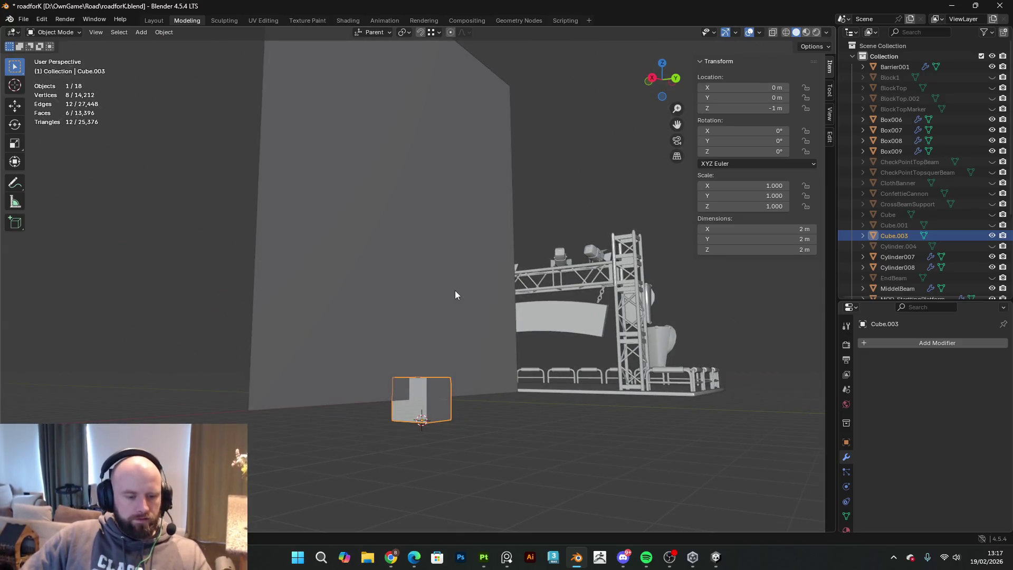
pyautogui.hotkey('shift', 's')
pyautogui.click(401, 326)
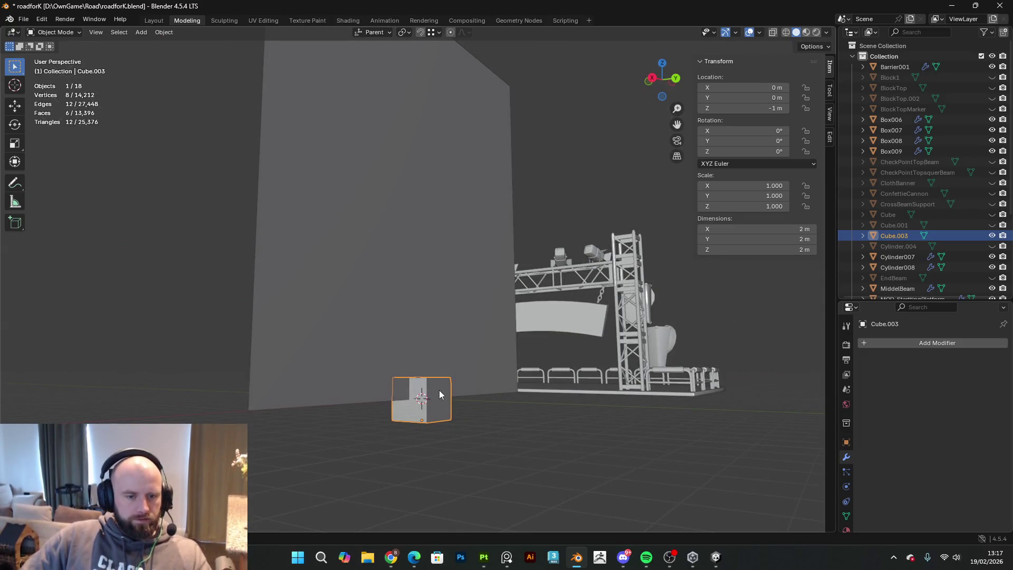
pyautogui.hotkey('shift', 's')
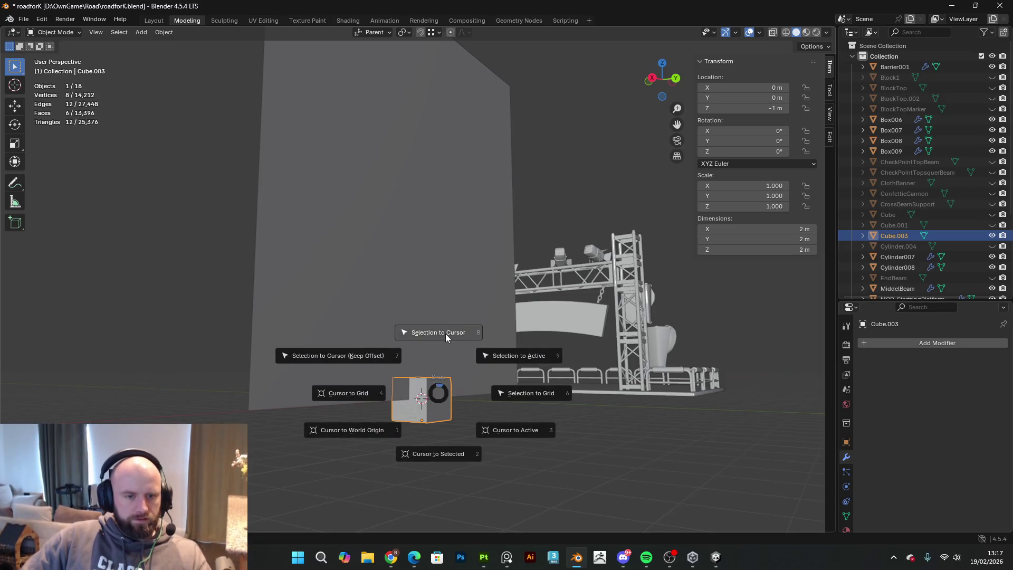
pyautogui.click(444, 333)
pyautogui.moveTo(501, 359); pyautogui.dragTo(483, 389, button='middle')
pyautogui.press('Tab')
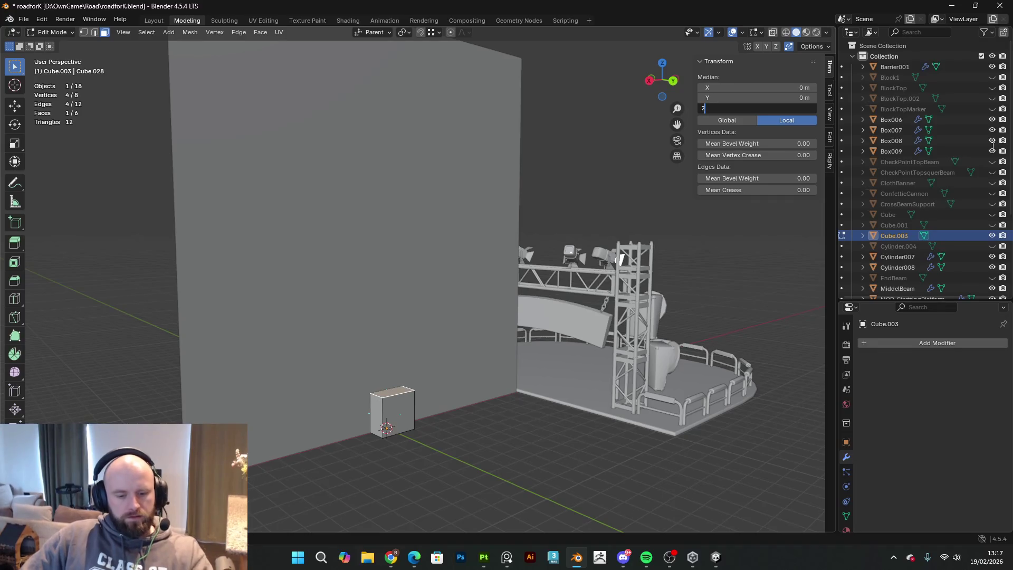
# - Confirm the 20 m top-face height so Cube.003 becomes an 18 m pillar, then return to Object Mode
pyautogui.press('Return')
pyautogui.rightClick(610, 158)
pyautogui.rightClick(432, 159)
pyautogui.moveTo(478, 159)
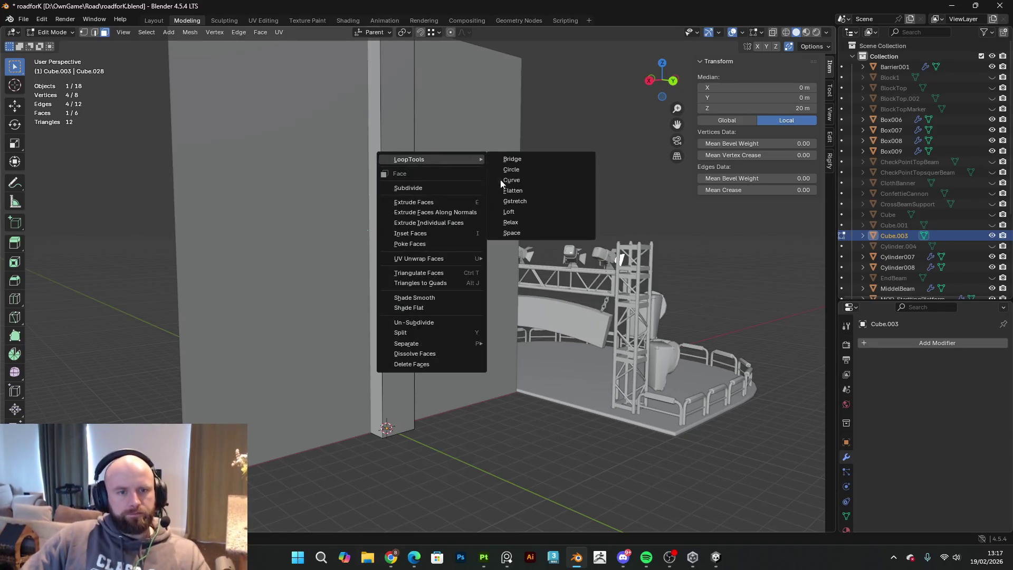
pyautogui.moveTo(486, 383)
pyautogui.mouseDown(button='middle')
pyautogui.moveTo(415, 346)
pyautogui.moveTo(480, 355)
pyautogui.moveTo(512, 328)
pyautogui.moveTo(443, 303)
pyautogui.moveTo(393, 244)
pyautogui.moveTo(315, 316)
pyautogui.moveTo(369, 311)
pyautogui.mouseUp(button='middle')
pyautogui.scroll(5, 369, 311)
pyautogui.moveTo(443, 309); pyautogui.dragTo(481, 301, button='middle')
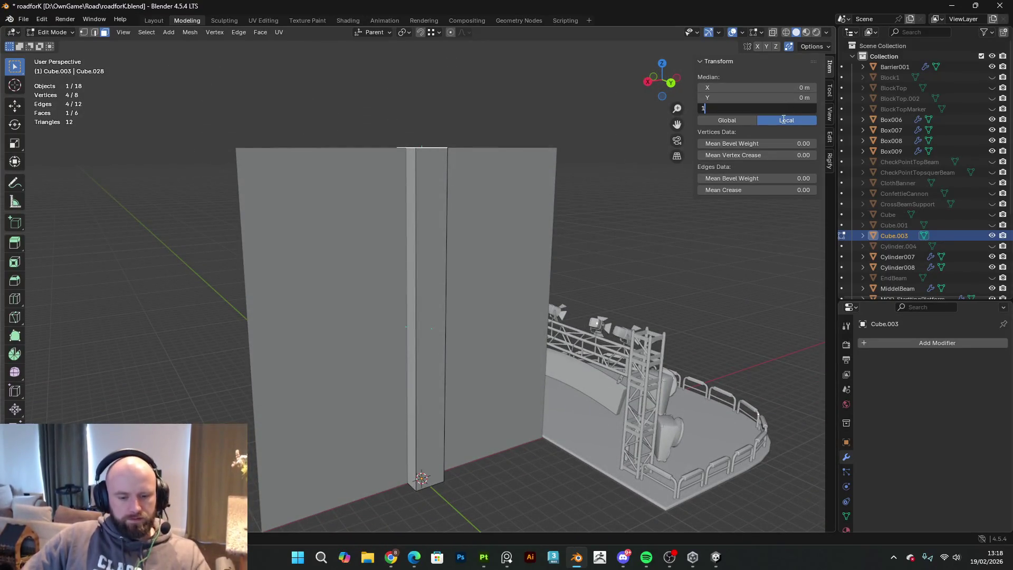
pyautogui.moveTo(591, 211)
pyautogui.mouseDown(button='middle')
pyautogui.moveTo(389, 245)
pyautogui.moveTo(538, 206)
pyautogui.moveTo(526, 289)
pyautogui.moveTo(493, 271)
pyautogui.moveTo(527, 358)
pyautogui.moveTo(504, 373)
pyautogui.mouseUp(button='middle')
pyautogui.press('Tab')
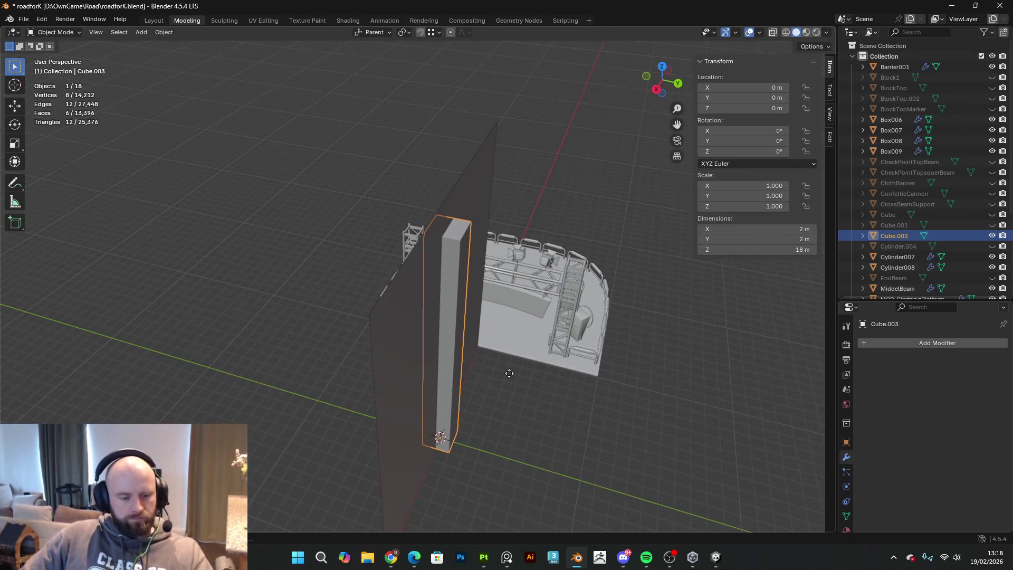
# - Move the pillar along Y to 1.0742 m
pyautogui.press('g')
pyautogui.press('y')
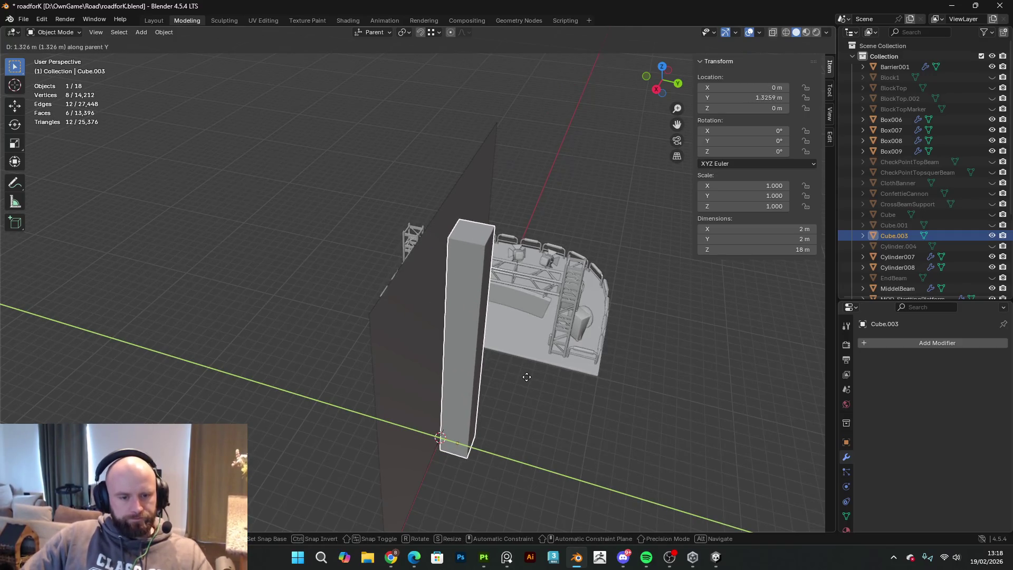
pyautogui.click(522, 385)
pyautogui.moveTo(502, 273)
pyautogui.mouseDown(button='middle')
pyautogui.moveTo(521, 303)
pyautogui.moveTo(420, 329)
pyautogui.moveTo(198, 329)
pyautogui.moveTo(490, 315)
pyautogui.mouseUp(button='middle')
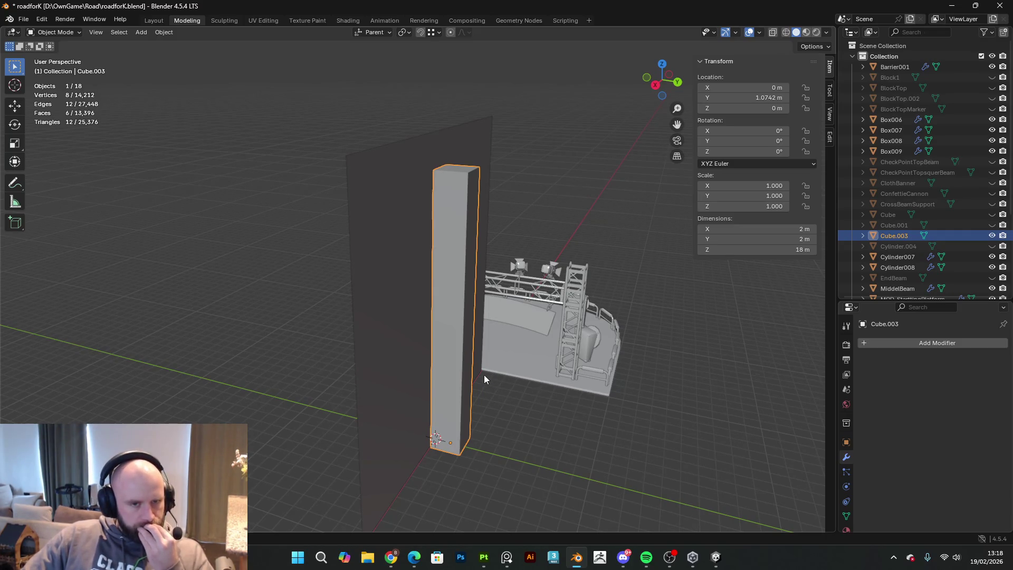
# - Duplicate the pillar in place, hide the copy Cube.004, and reselect Cube.003
pyautogui.press('Tab')
pyautogui.moveTo(445, 281); pyautogui.dragTo(465, 217, button='middle')
pyautogui.press('Tab')
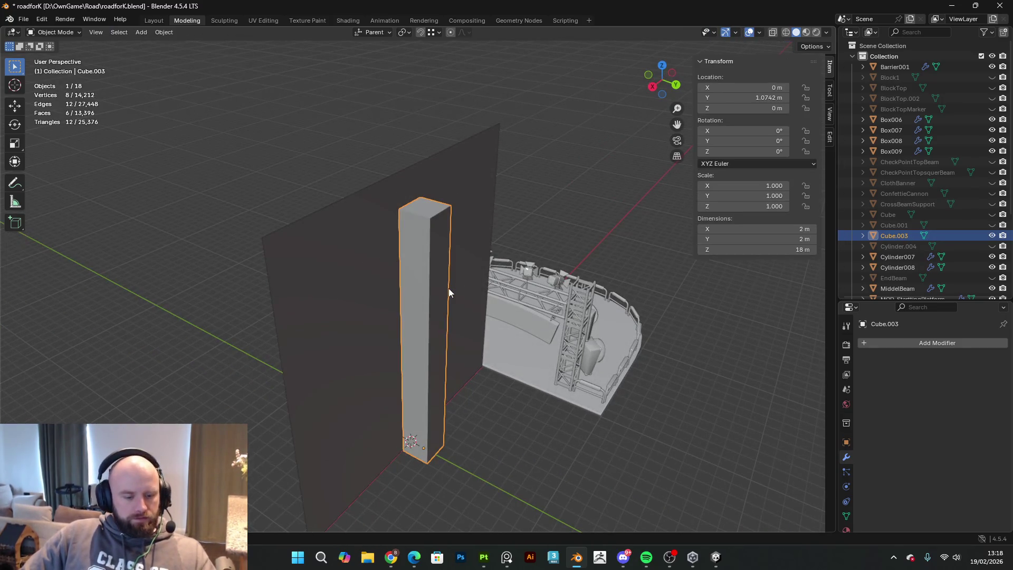
pyautogui.rightClick(448, 289)
pyautogui.click(414, 285)
pyautogui.rightClick(28, 179)
pyautogui.click(992, 247)
pyautogui.click(425, 285)
# - Slide Cube.003's bottom edge about 11 m along Y to form a wedge
pyautogui.press('Tab')
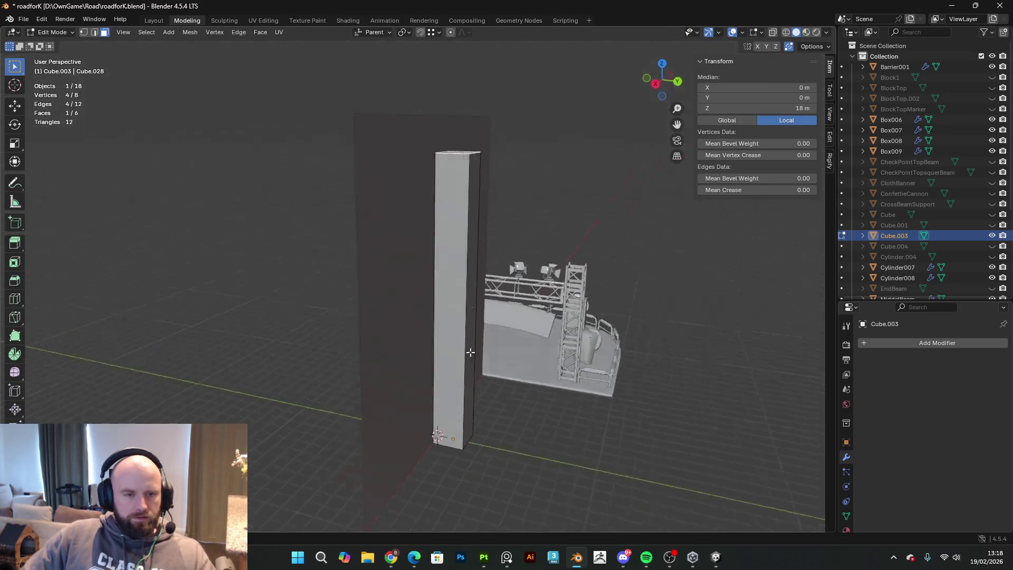
pyautogui.moveTo(426, 285); pyautogui.dragTo(277, 113, button='middle')
pyautogui.press('2')
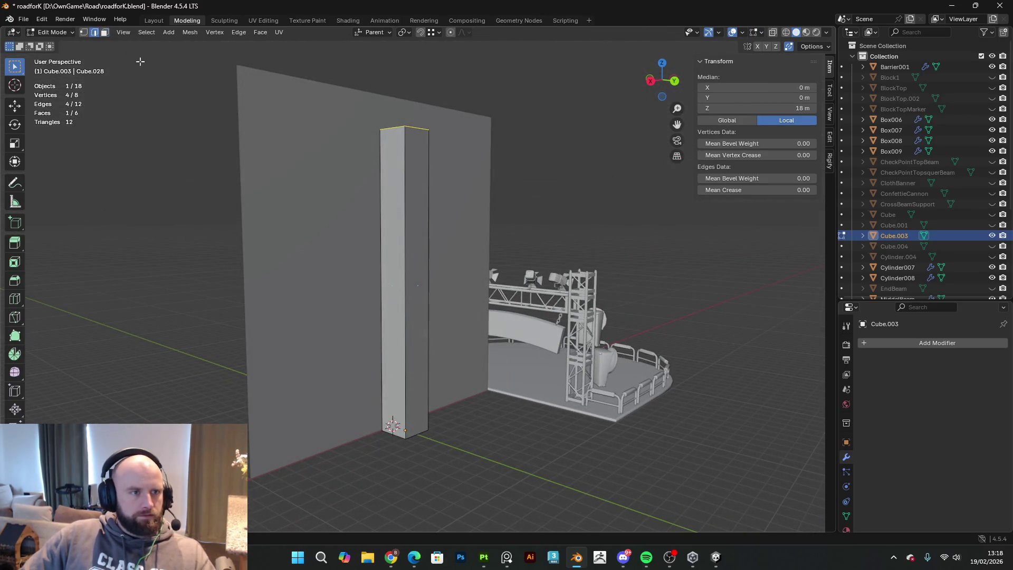
pyautogui.click(416, 438)
pyautogui.moveTo(416, 438); pyautogui.dragTo(484, 459, button='middle')
pyautogui.press('g')
pyautogui.press('y')
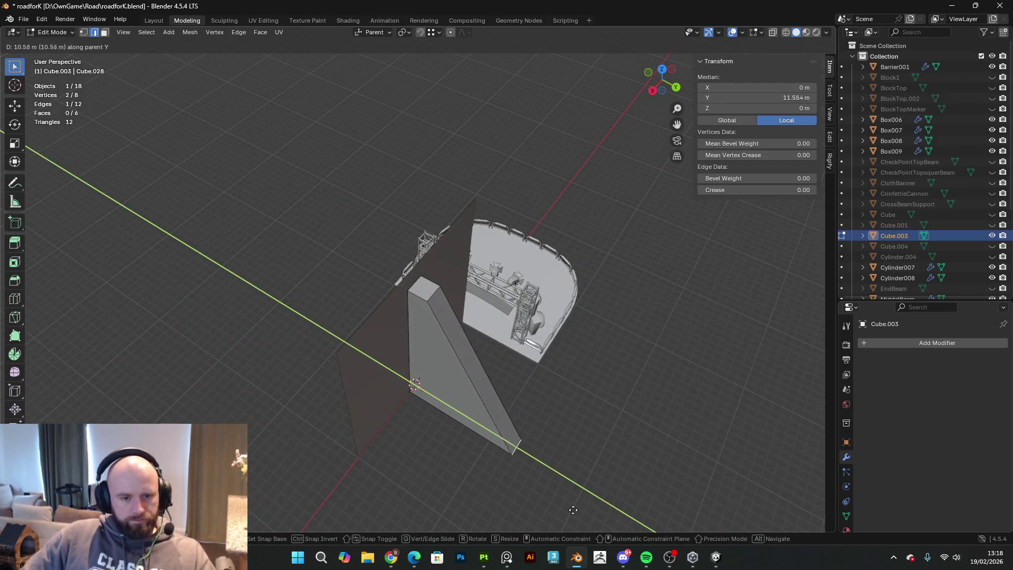
pyautogui.click(534, 414)
pyautogui.moveTo(533, 414)
pyautogui.mouseDown(button='middle')
pyautogui.moveTo(530, 359)
pyautogui.moveTo(506, 348)
pyautogui.moveTo(496, 327)
pyautogui.moveTo(554, 380)
pyautogui.moveTo(562, 374)
pyautogui.moveTo(463, 236)
pyautogui.mouseUp(button='middle')
# - Extrude the wedge's side face about 19.5 m downward into a 2 × 12.5 × 37.5 m beam
pyautogui.click(464, 237)
pyautogui.click(105, 32)
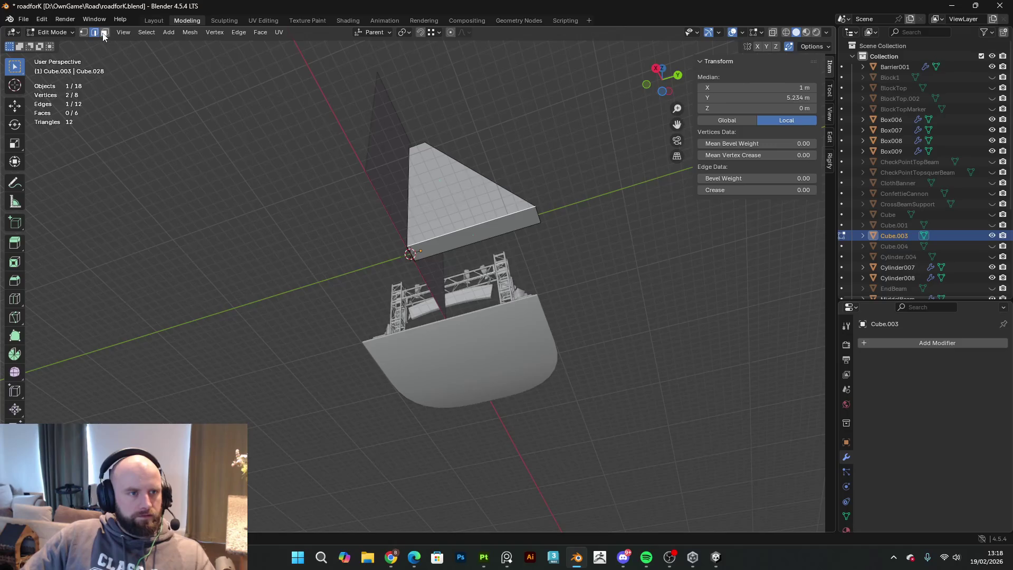
pyautogui.click(470, 238)
pyautogui.press('e')
pyautogui.click(401, 370)
pyautogui.moveTo(401, 369)
pyautogui.mouseDown(button='middle')
pyautogui.moveTo(385, 394)
pyautogui.moveTo(455, 411)
pyautogui.moveTo(522, 377)
pyautogui.moveTo(457, 351)
pyautogui.moveTo(419, 357)
pyautogui.moveTo(359, 311)
pyautogui.moveTo(370, 327)
pyautogui.moveTo(419, 301)
pyautogui.moveTo(276, 176)
pyautogui.mouseUp(button='middle')
pyautogui.press('Tab')
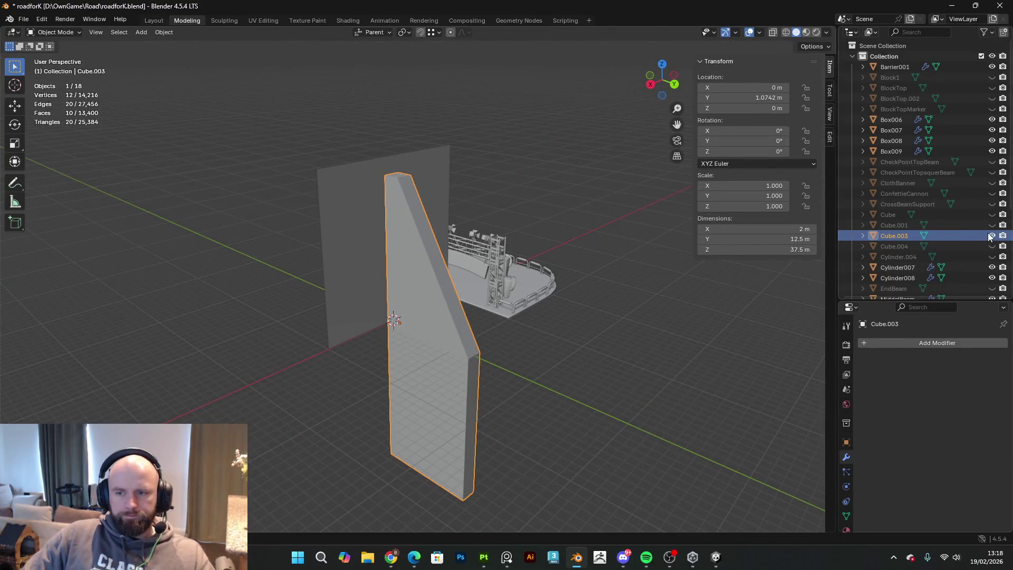
# - Hide Cube.003 and the cloth flag Cube.001, then unhide and select pillar copy Cube.004
pyautogui.click(991, 236)
pyautogui.click(992, 225)
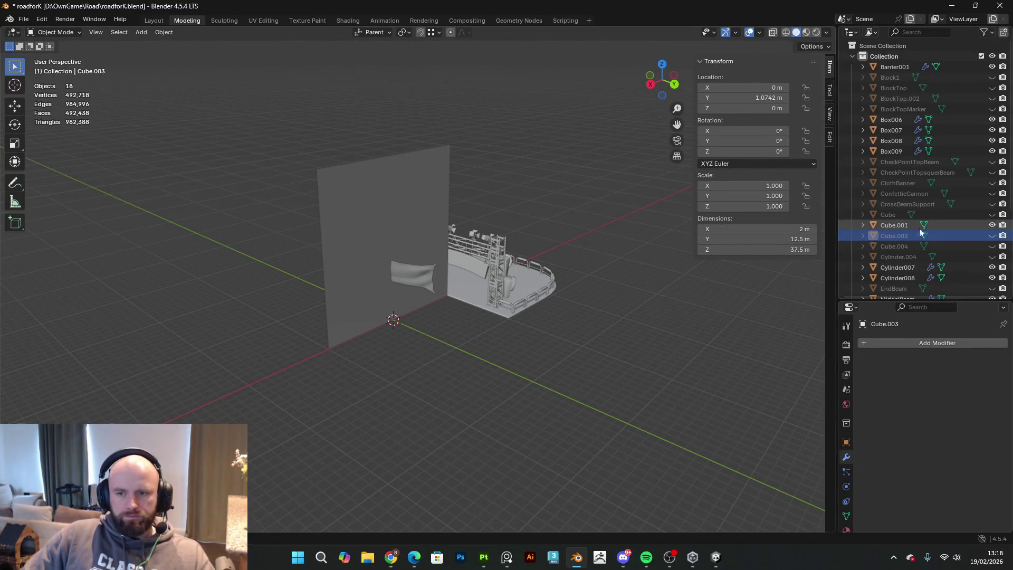
pyautogui.click(992, 225)
pyautogui.click(992, 246)
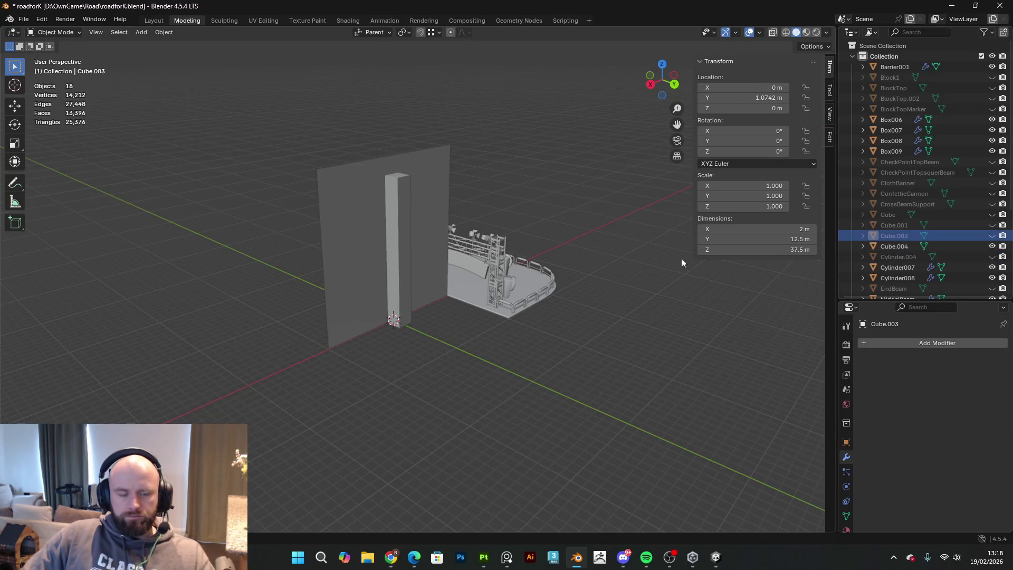
pyautogui.click(406, 227)
pyautogui.moveTo(406, 226)
pyautogui.mouseDown(button='middle')
pyautogui.moveTo(468, 317)
pyautogui.moveTo(411, 331)
pyautogui.moveTo(481, 401)
pyautogui.mouseUp(button='middle')
# - Switch briefly between the Unity editor and Blender windows
pyautogui.hotkey('alt', 'Tab')
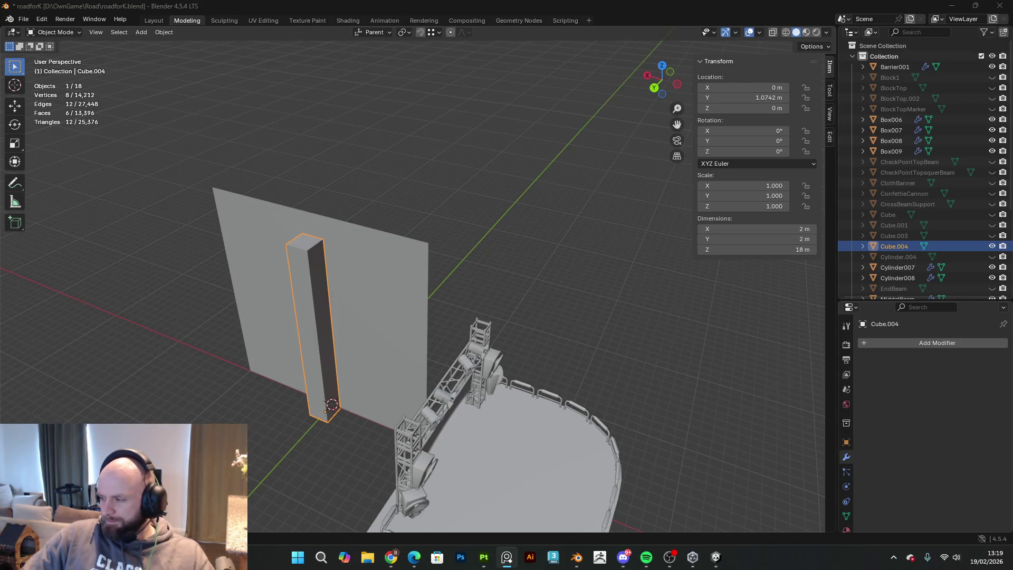
pyautogui.moveTo(364, 316)
pyautogui.mouseDown(button='middle')
pyautogui.moveTo(492, 293)
pyautogui.moveTo(546, 327)
pyautogui.moveTo(493, 338)
pyautogui.mouseUp(button='middle')
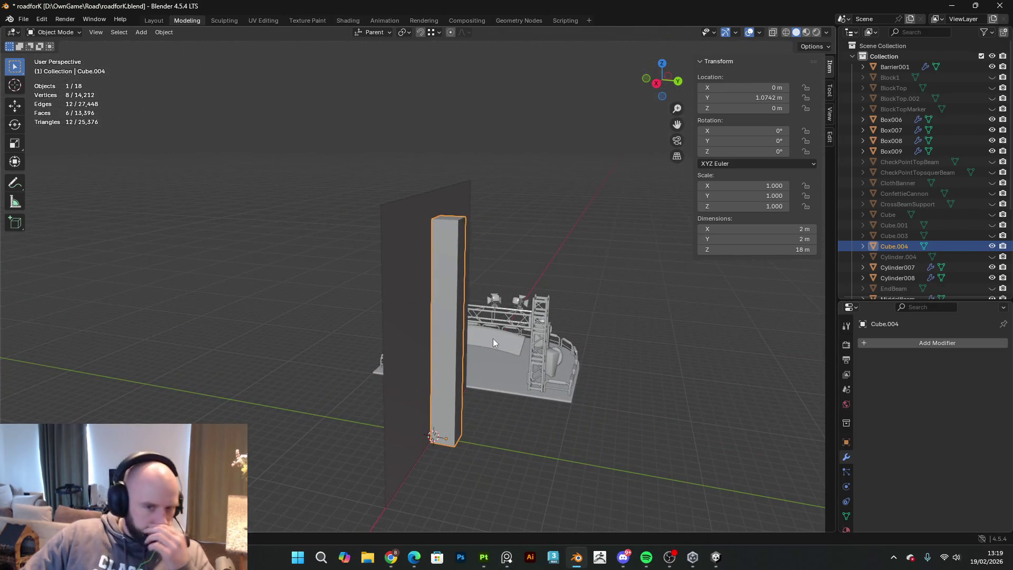
pyautogui.click(716, 557)
pyautogui.click(716, 556)
pyautogui.click(507, 556)
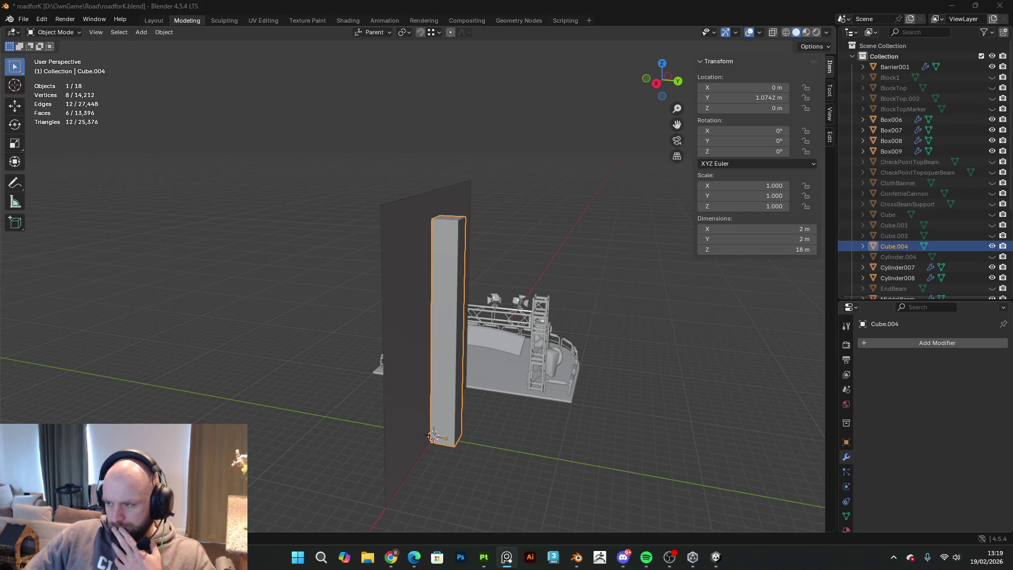
pyautogui.rightClick(506, 557)
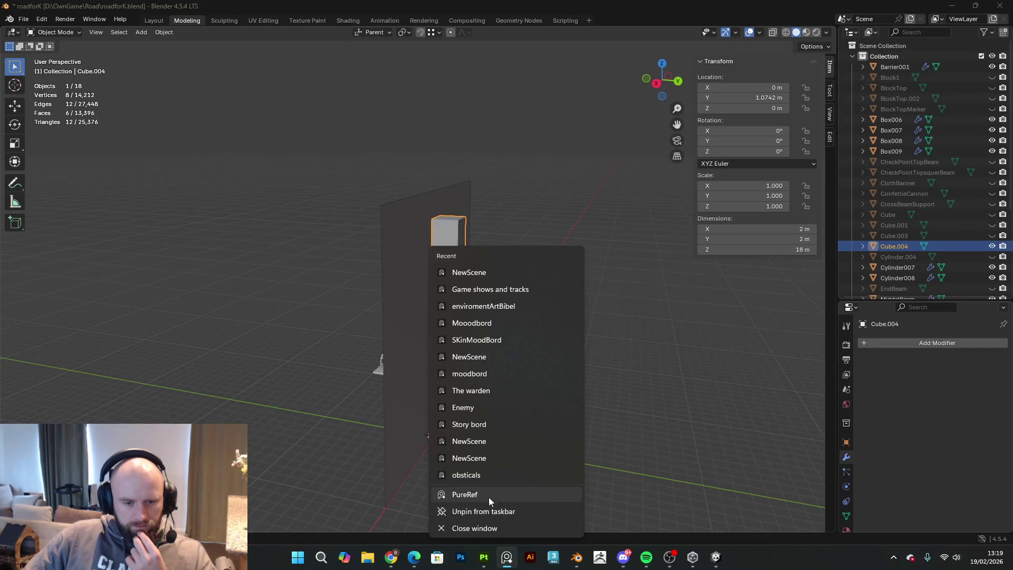
pyautogui.click(491, 496)
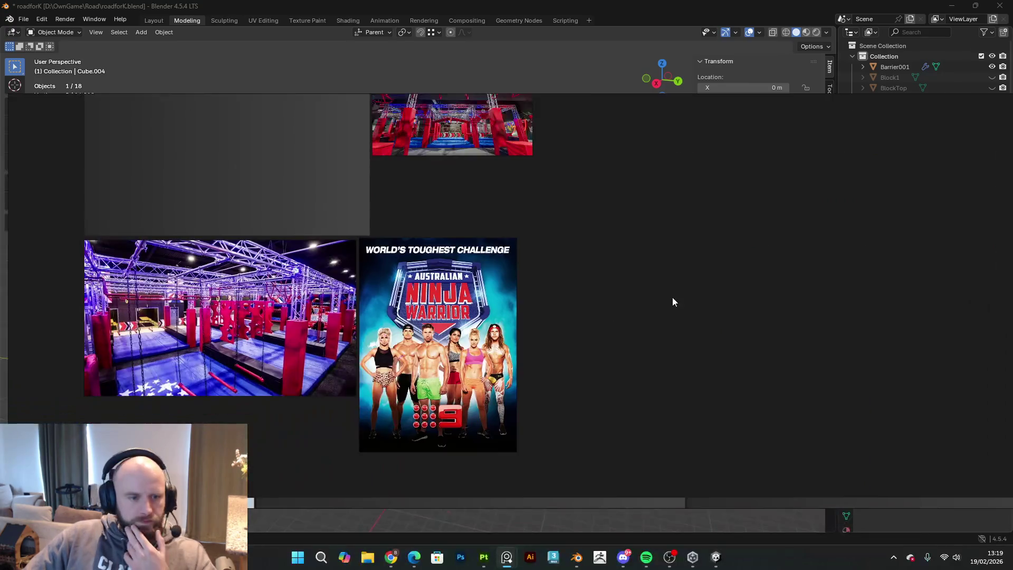
pyautogui.scroll(-5, 576, 302)
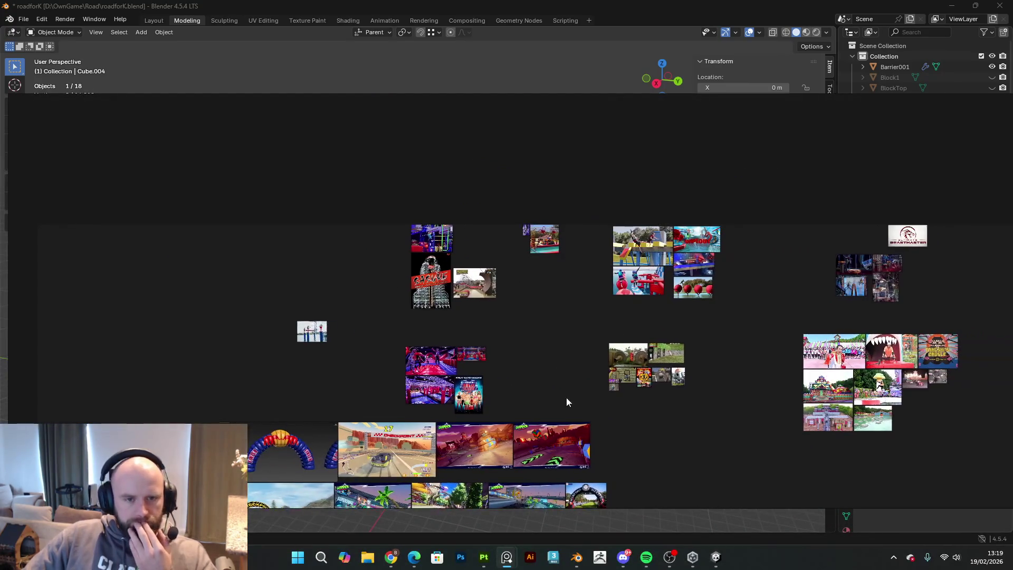
pyautogui.scroll(10, 445, 227)
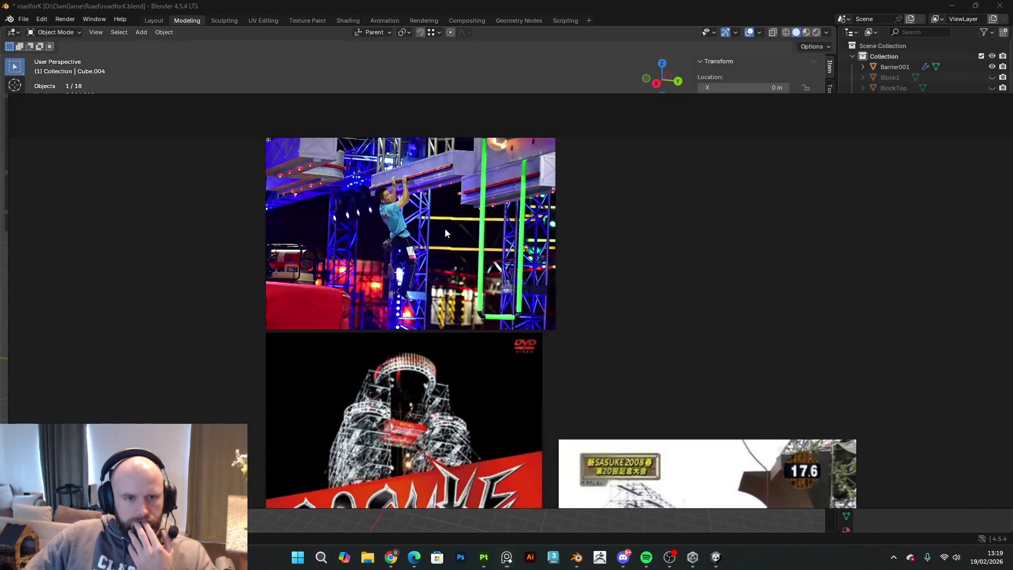
pyautogui.scroll(-3, 466, 254)
pyautogui.moveTo(481, 285); pyautogui.dragTo(327, 311, button='middle')
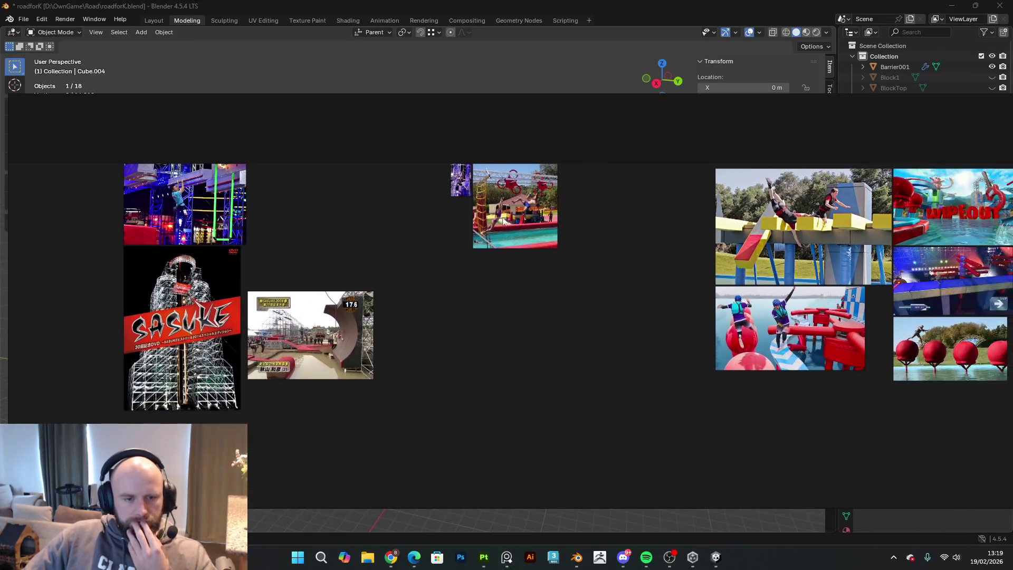
pyautogui.scroll(3, 328, 313)
pyautogui.scroll(2, 328, 314)
pyautogui.moveTo(170, 376); pyautogui.dragTo(281, 360, button='middle')
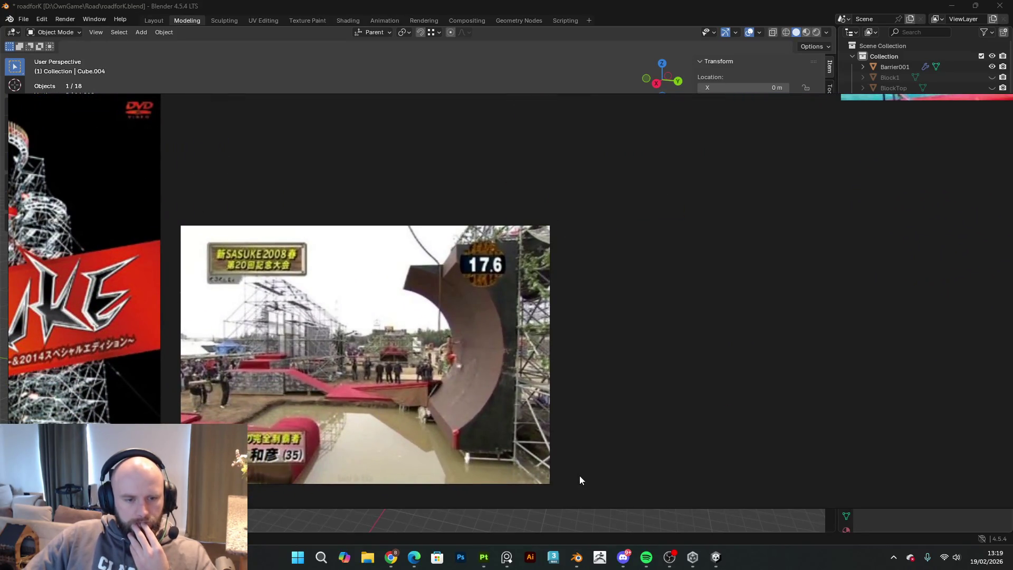
pyautogui.scroll(-6, 520, 413)
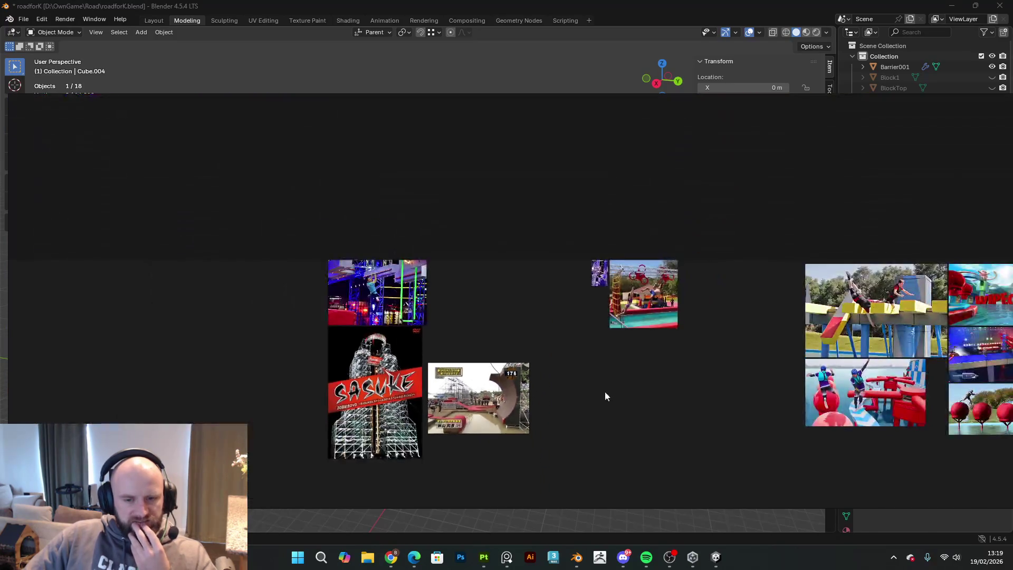
pyautogui.moveTo(607, 393); pyautogui.dragTo(476, 344, button='middle')
pyautogui.scroll(2, 666, 353)
pyautogui.scroll(1, 705, 334)
pyautogui.moveTo(704, 334)
pyautogui.mouseDown(button='middle')
pyautogui.moveTo(567, 319)
pyautogui.moveTo(526, 303)
pyautogui.moveTo(724, 314)
pyautogui.mouseUp(button='middle')
pyautogui.scroll(1, 724, 315)
pyautogui.scroll(2, 302, 378)
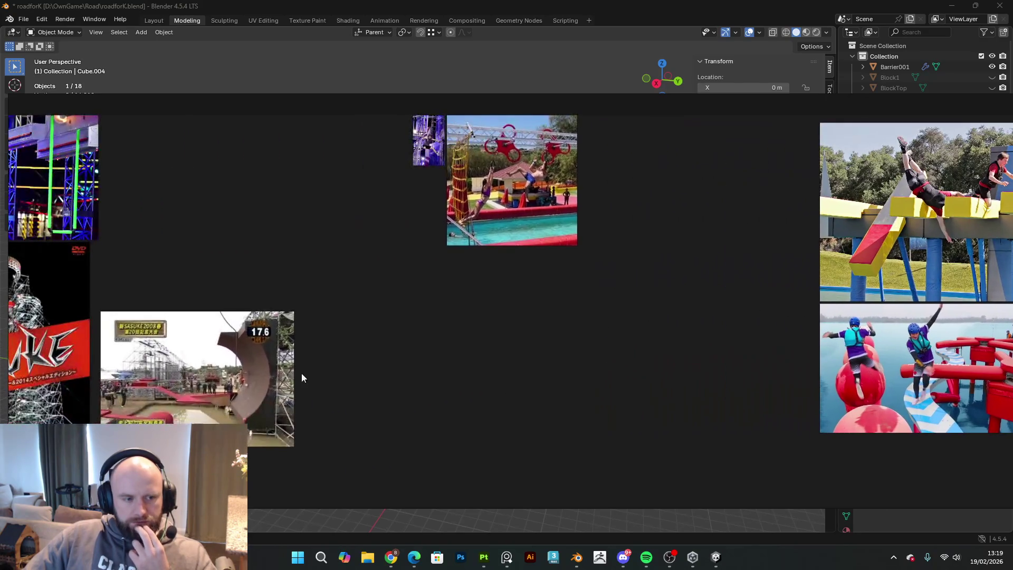
pyautogui.scroll(-2, 340, 378)
pyautogui.moveTo(545, 369); pyautogui.dragTo(480, 255, button='middle')
pyautogui.moveTo(629, 346); pyautogui.dragTo(570, 262, button='middle')
pyautogui.moveTo(309, 371); pyautogui.dragTo(724, 299, button='middle')
pyautogui.scroll(2, 459, 374)
pyautogui.scroll(-2, 475, 380)
pyautogui.moveTo(475, 380); pyautogui.dragTo(567, 201, button='middle')
pyautogui.scroll(-2, 567, 201)
pyautogui.scroll(1, 522, 295)
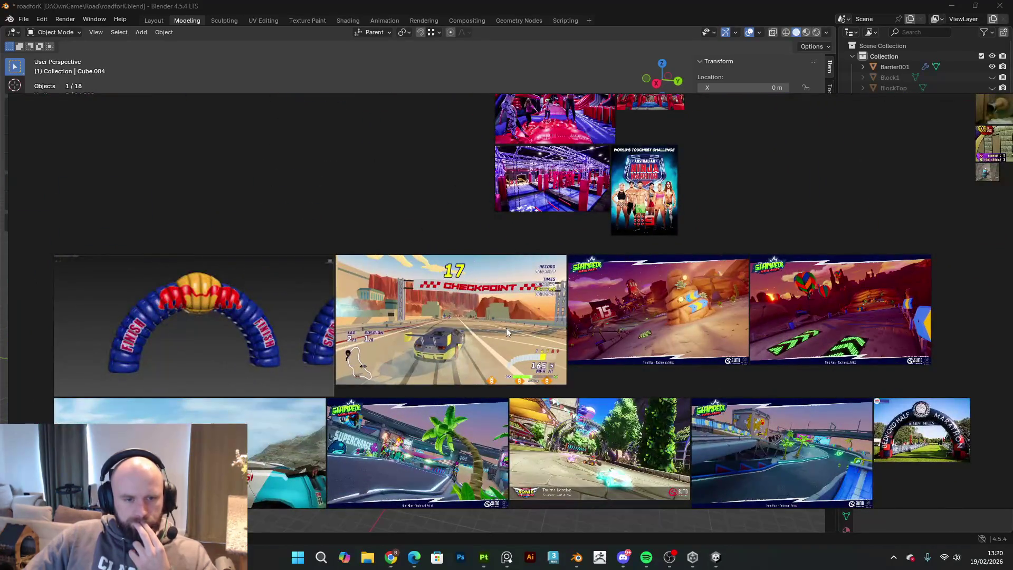
pyautogui.moveTo(529, 324)
pyautogui.mouseDown(button='middle')
pyautogui.moveTo(498, 268)
pyautogui.moveTo(507, 216)
pyautogui.moveTo(494, 225)
pyautogui.mouseUp(button='middle')
pyautogui.moveTo(435, 334)
pyautogui.mouseDown(button='middle')
pyautogui.moveTo(513, 255)
pyautogui.moveTo(515, 231)
pyautogui.mouseUp(button='middle')
pyautogui.moveTo(447, 322); pyautogui.dragTo(458, 253, button='middle')
pyautogui.moveTo(531, 276)
pyautogui.mouseDown(button='middle')
pyautogui.moveTo(423, 246)
pyautogui.moveTo(328, 260)
pyautogui.moveTo(270, 299)
pyautogui.moveTo(239, 339)
pyautogui.moveTo(221, 412)
pyautogui.mouseUp(button='middle')
pyautogui.scroll(5, 548, 344)
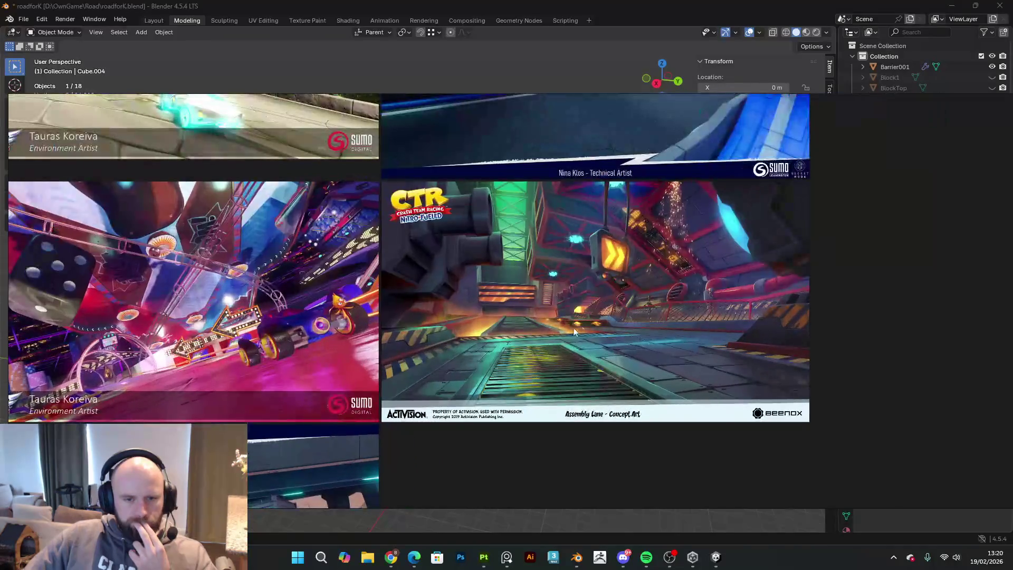
pyautogui.moveTo(590, 313); pyautogui.dragTo(444, 395, button='middle')
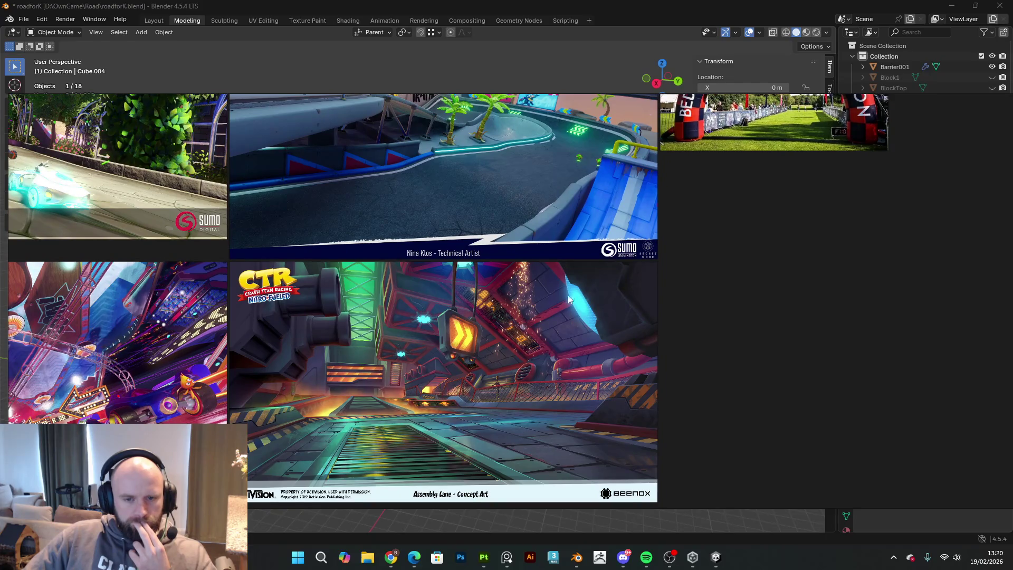
pyautogui.scroll(-2, 560, 312)
pyautogui.scroll(-5, 544, 302)
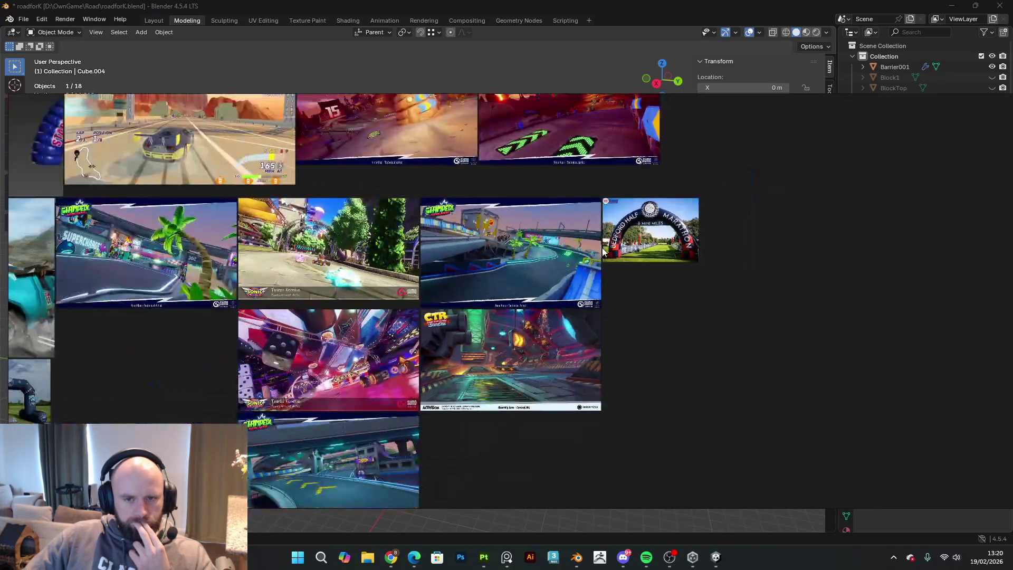
pyautogui.scroll(5, 490, 390)
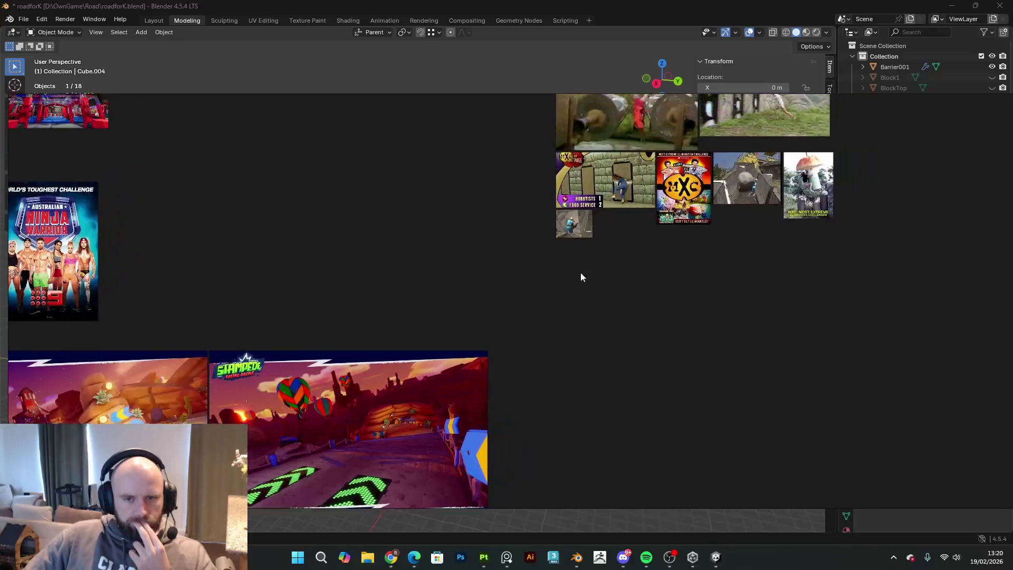
pyautogui.moveTo(589, 264); pyautogui.dragTo(443, 417, button='middle')
pyautogui.scroll(1, 605, 289)
pyautogui.moveTo(604, 289); pyautogui.dragTo(563, 326, button='middle')
pyautogui.scroll(-3, 563, 326)
pyautogui.moveTo(651, 378); pyautogui.dragTo(359, 370, button='middle')
pyautogui.scroll(5, 559, 343)
pyautogui.moveTo(662, 374)
pyautogui.mouseDown(button='middle')
pyautogui.moveTo(662, 293)
pyautogui.moveTo(594, 315)
pyautogui.moveTo(461, 390)
pyautogui.mouseUp(button='middle')
pyautogui.scroll(2, 710, 359)
pyautogui.scroll(-4, 710, 359)
pyautogui.moveTo(710, 359); pyautogui.dragTo(718, 391, button='middle')
pyautogui.scroll(6, 508, 218)
pyautogui.moveTo(562, 268); pyautogui.dragTo(581, 283, button='middle')
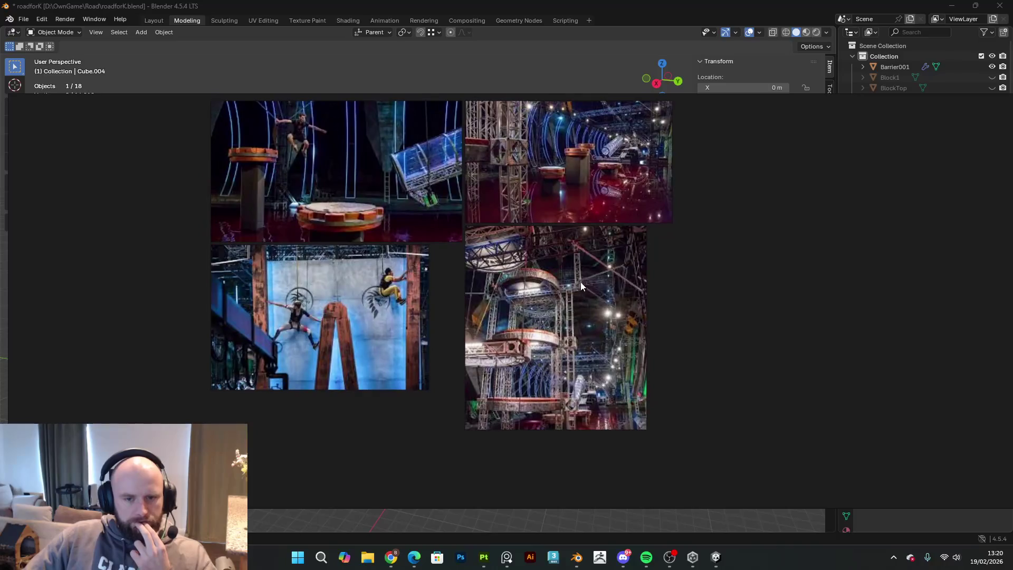
pyautogui.moveTo(503, 308); pyautogui.dragTo(502, 416, button='middle')
pyautogui.scroll(-4, 502, 374)
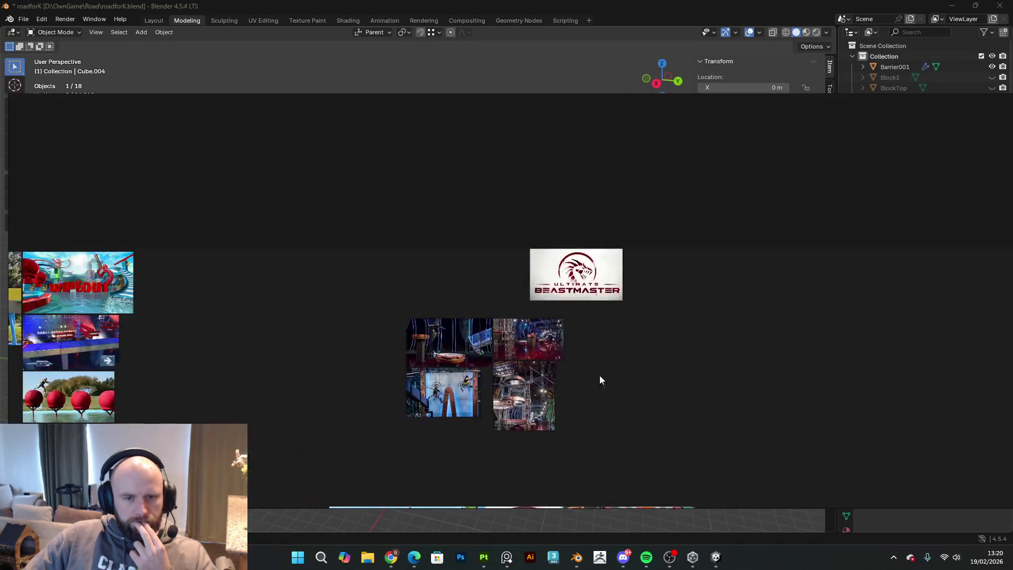
pyautogui.moveTo(565, 379); pyautogui.dragTo(458, 173, button='middle')
pyautogui.scroll(-3, 528, 222)
pyautogui.doubleClick(626, 279)
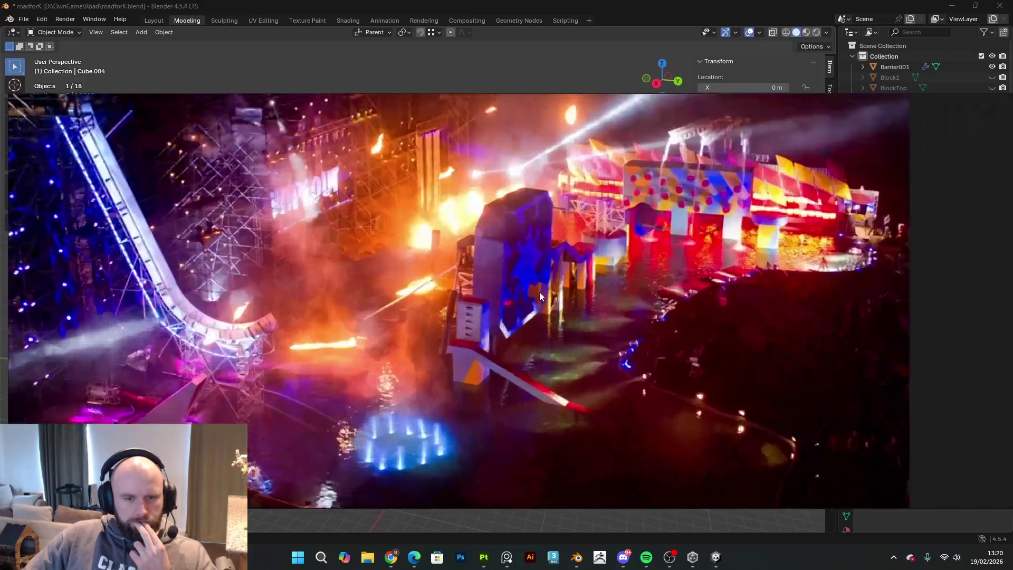
pyautogui.moveTo(539, 296)
pyautogui.mouseDown(button='middle')
pyautogui.moveTo(723, 311)
pyautogui.moveTo(623, 310)
pyautogui.moveTo(544, 363)
pyautogui.mouseUp(button='middle')
pyautogui.moveTo(497, 307); pyautogui.dragTo(600, 292, button='middle')
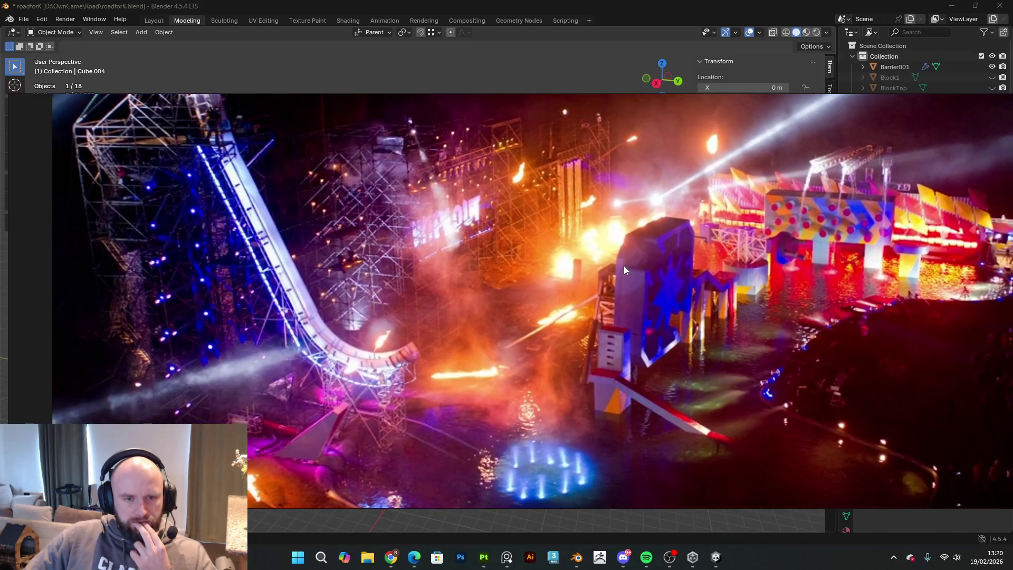
pyautogui.scroll(-3, 606, 262)
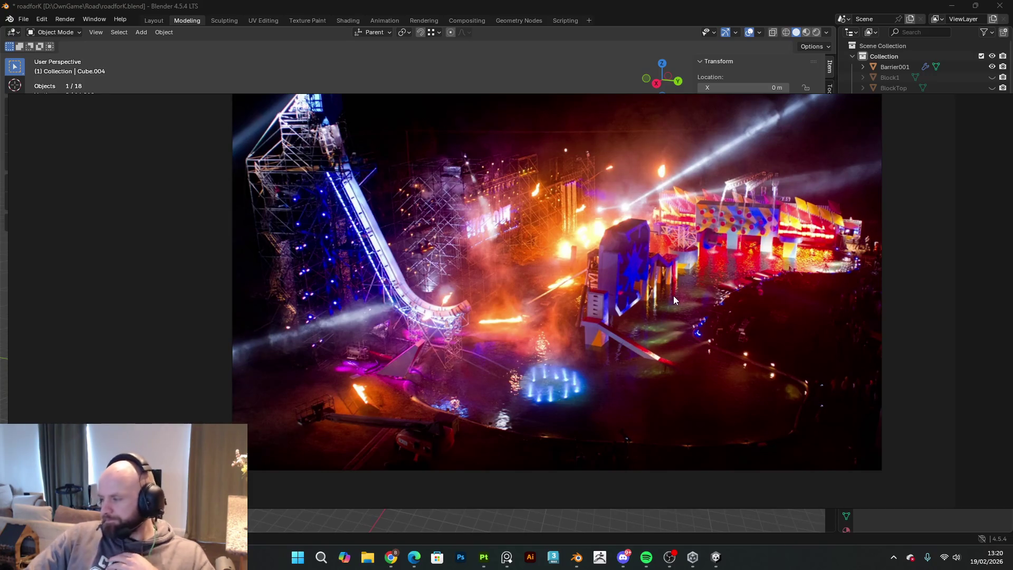
pyautogui.scroll(3, 615, 272)
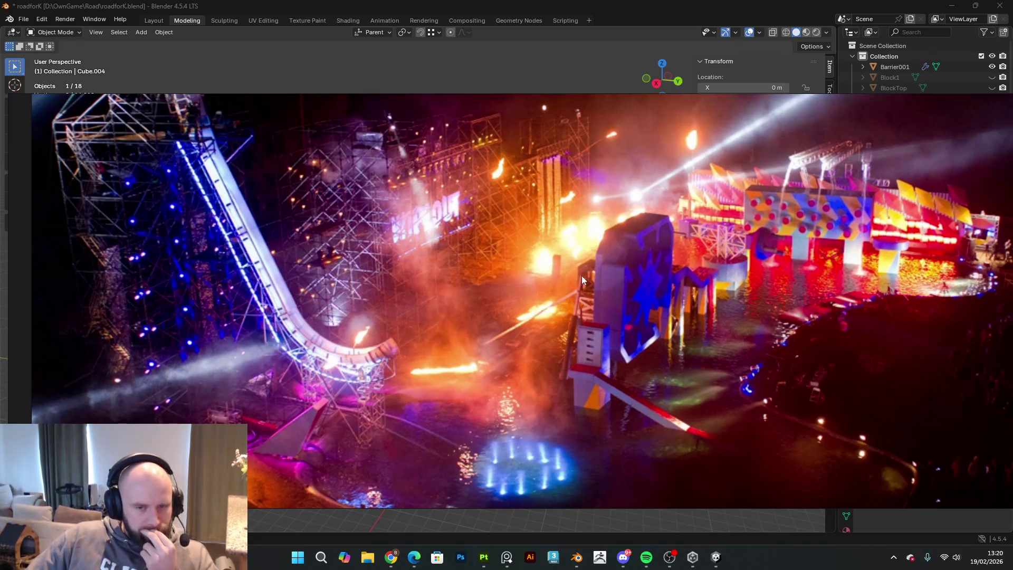
pyautogui.scroll(1, 580, 298)
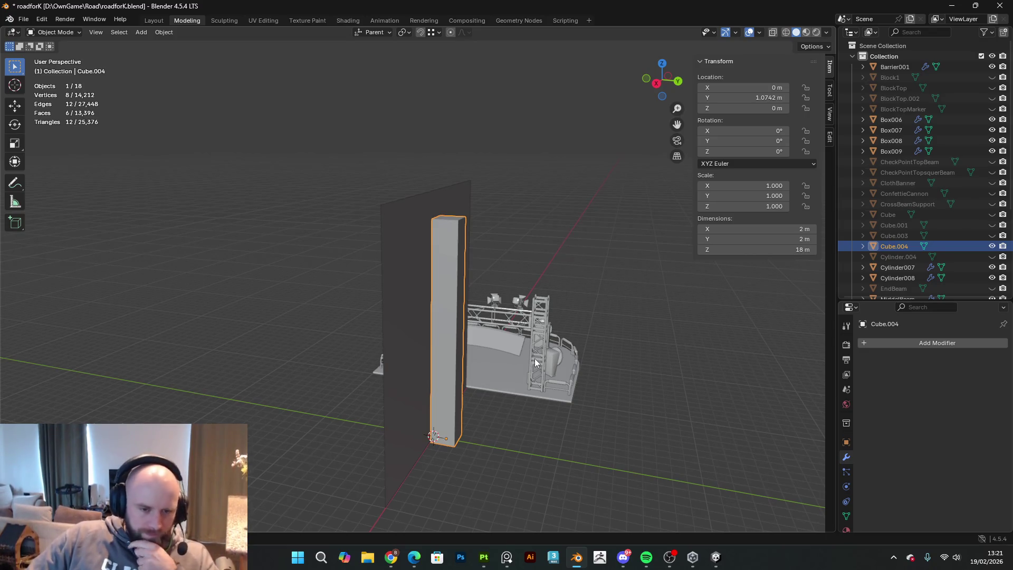
# - Move the tall pillar along Y to 9.5537 m
pyautogui.moveTo(530, 360)
pyautogui.mouseDown(button='middle')
pyautogui.moveTo(350, 405)
pyautogui.moveTo(515, 344)
pyautogui.moveTo(462, 320)
pyautogui.mouseUp(button='middle')
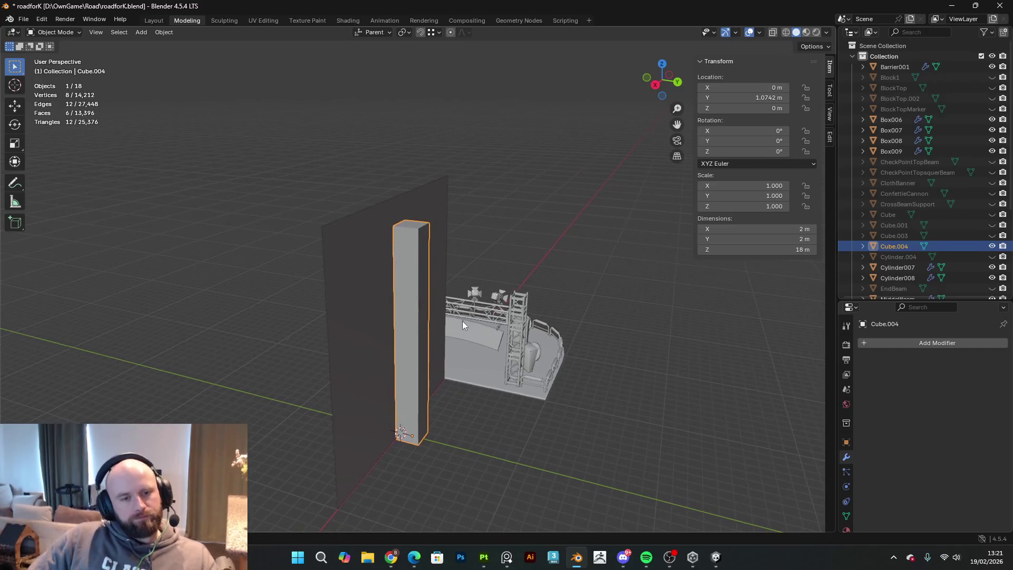
pyautogui.press('g')
pyautogui.press('y')
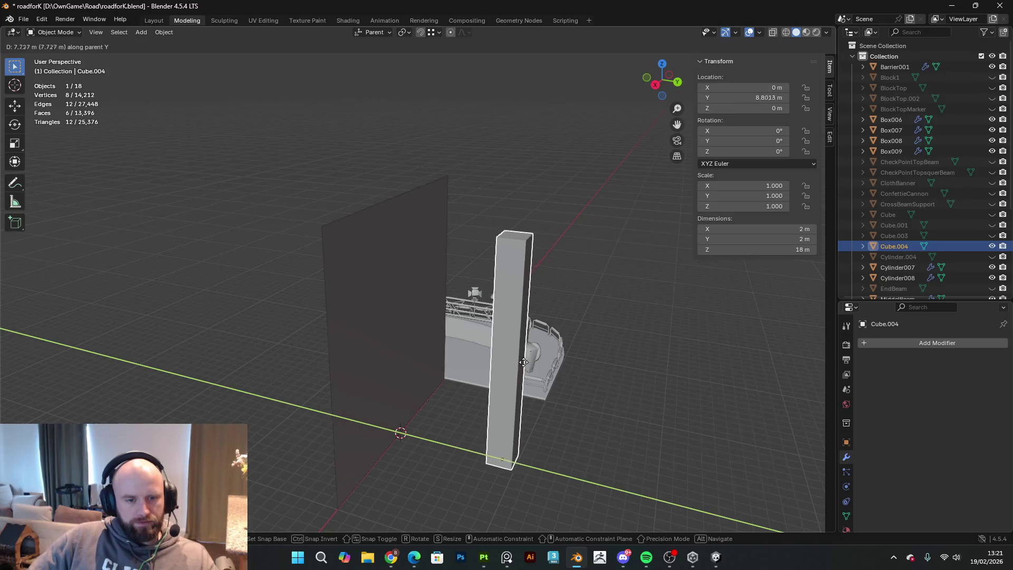
pyautogui.click(530, 366)
pyautogui.keyDown('shift'); pyautogui.moveTo(530, 367); pyautogui.dragTo(613, 382, button='middle'); pyautogui.keyUp('shift')
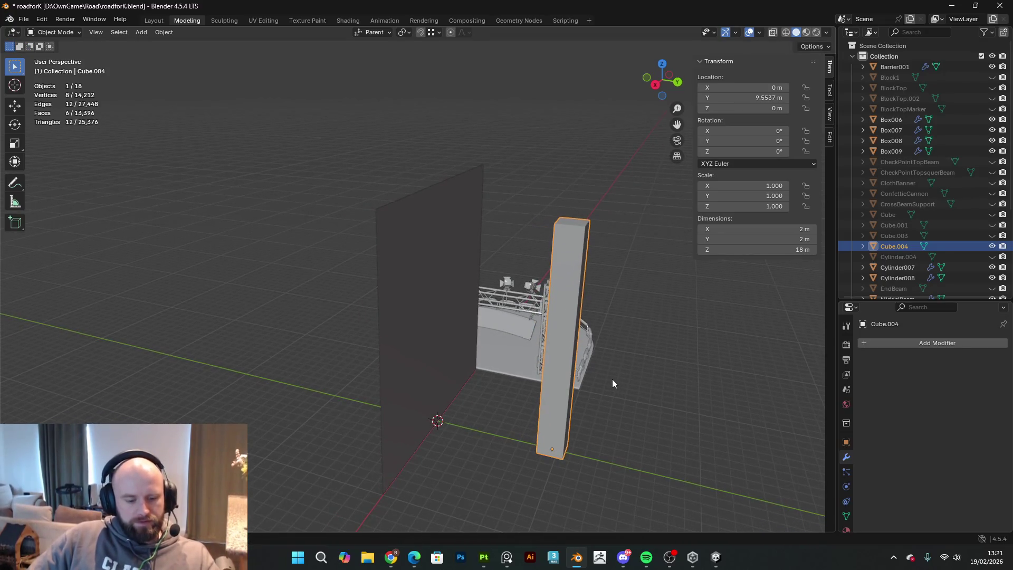
# - Tilt the pillar 15.557° on X and shift it along Y to 11.912 m
pyautogui.press('r')
pyautogui.press('x')
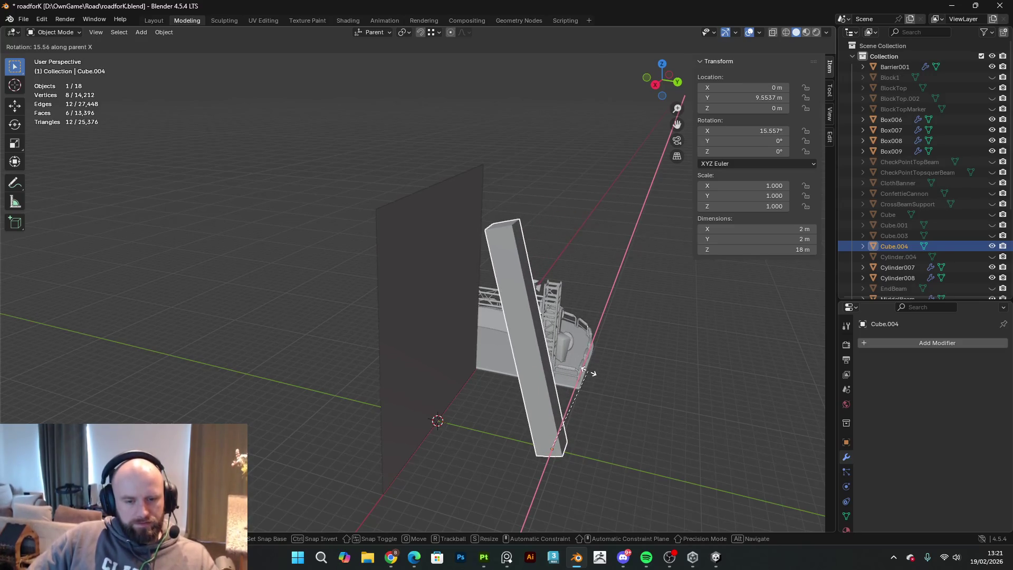
pyautogui.click(589, 375)
pyautogui.press('g')
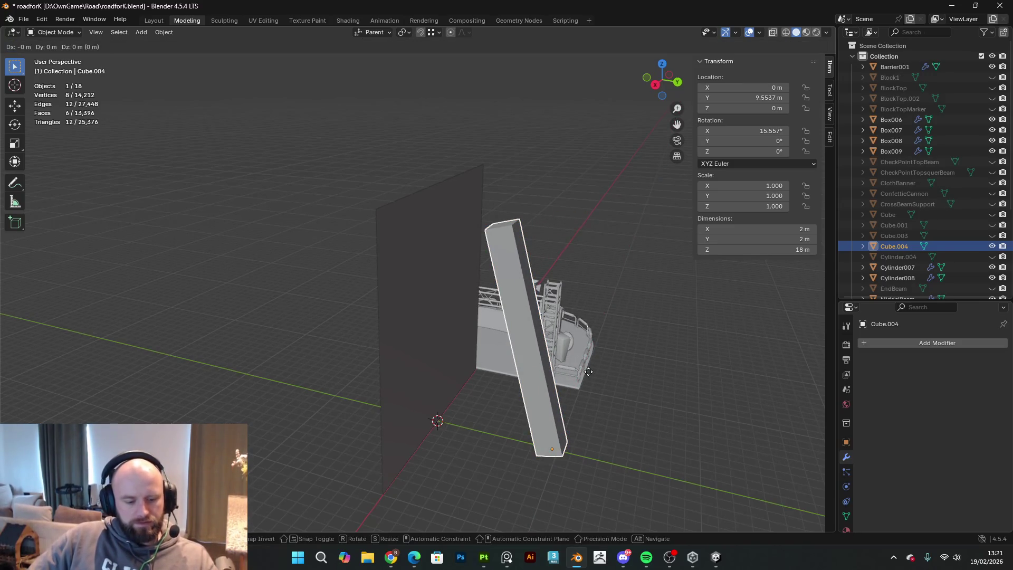
pyautogui.press('y')
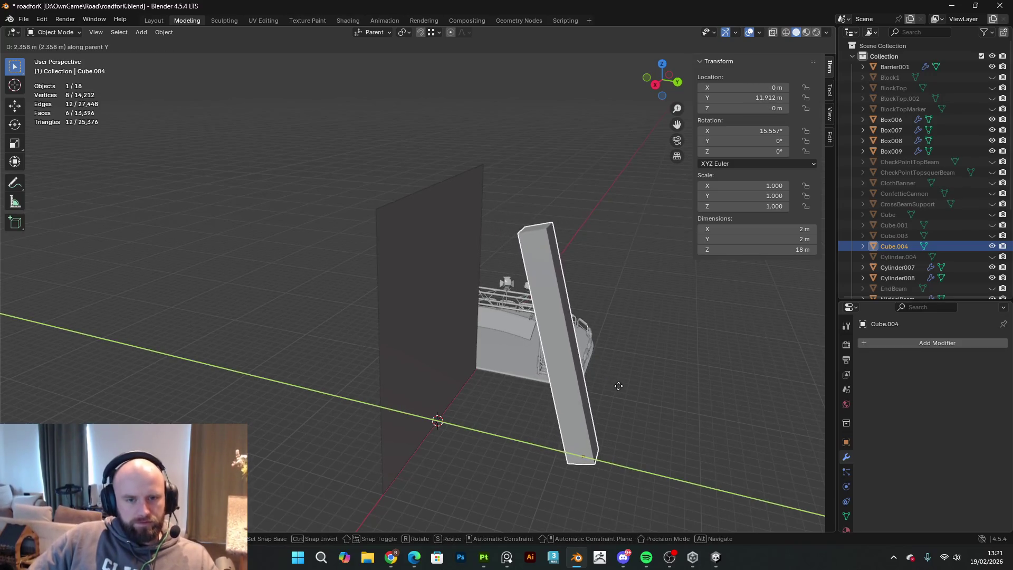
pyautogui.click(615, 384)
# - Snap the pillar to the 3D cursor, then undo the snap
pyautogui.moveTo(584, 373)
pyautogui.mouseDown(button='middle')
pyautogui.moveTo(608, 360)
pyautogui.moveTo(429, 378)
pyautogui.moveTo(572, 377)
pyautogui.mouseUp(button='middle')
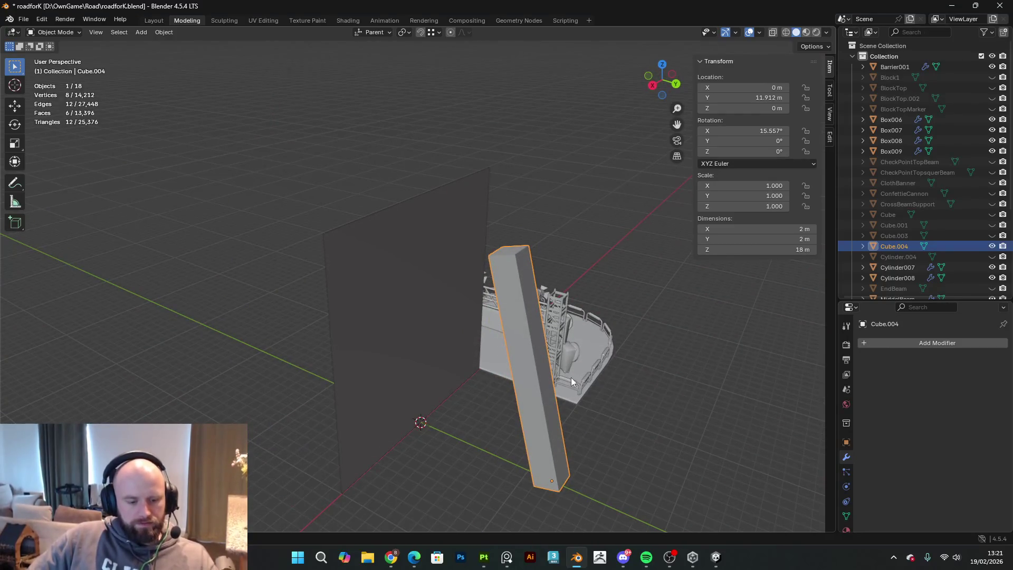
pyautogui.hotkey('shift', 's')
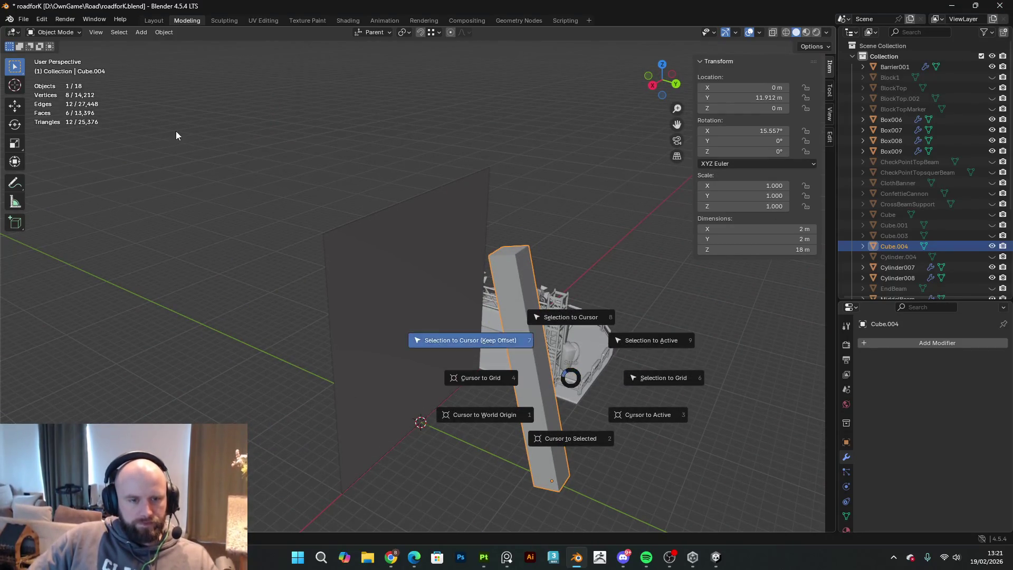
pyautogui.click(176, 131)
pyautogui.hotkey('ctrl', 'z')
pyautogui.hotkey('shift', 's')
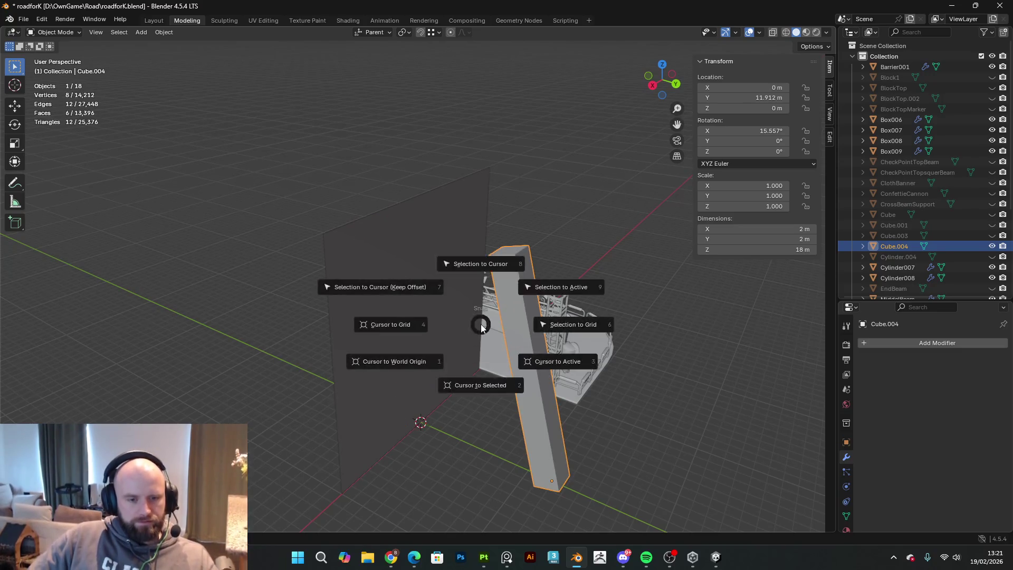
pyautogui.press('Escape')
# - Add a new 2 m cylinder at the origin
pyautogui.hotkey('shift', 'a')
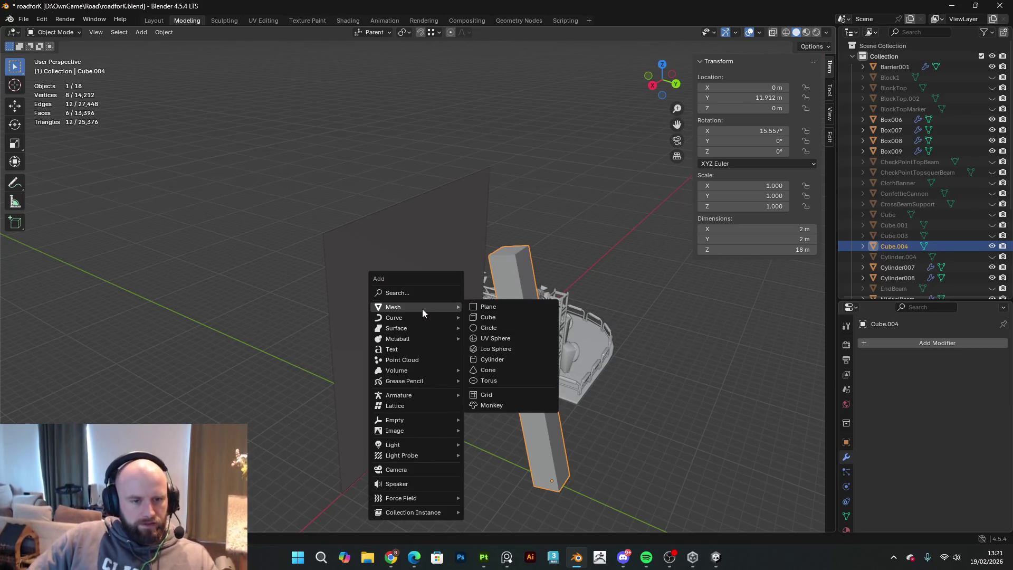
pyautogui.moveTo(437, 306)
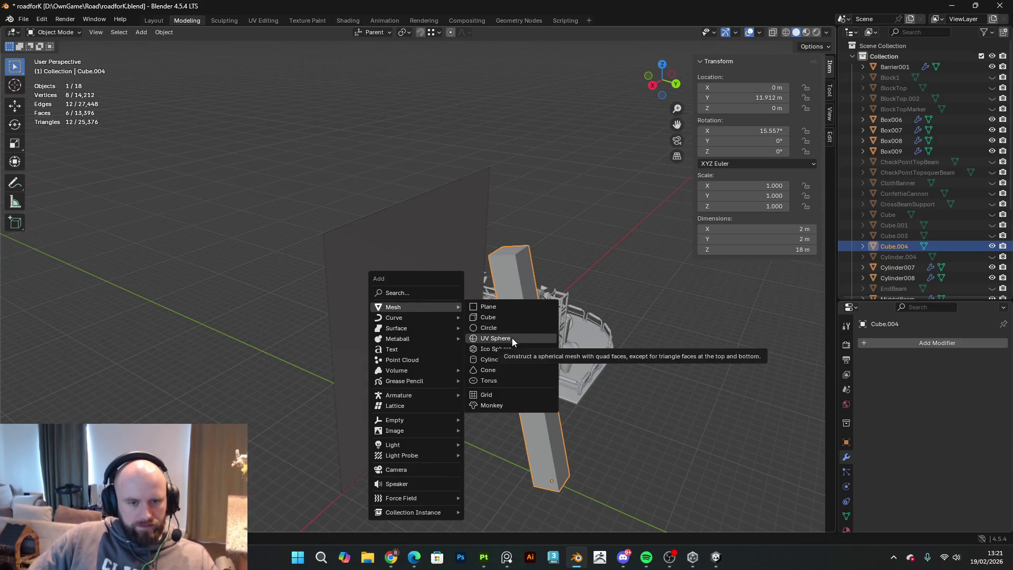
pyautogui.click(511, 359)
pyautogui.moveTo(510, 390); pyautogui.dragTo(492, 394, button='middle')
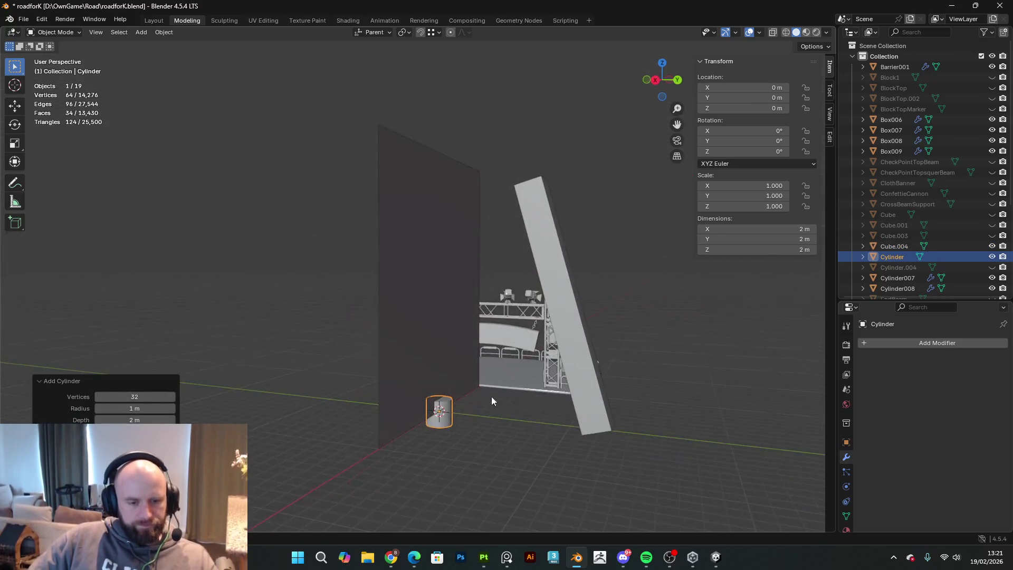
# - Reduce the cylinder's side count and rotate it 90° on X
pyautogui.moveTo(118, 396); pyautogui.dragTo(187, 397)
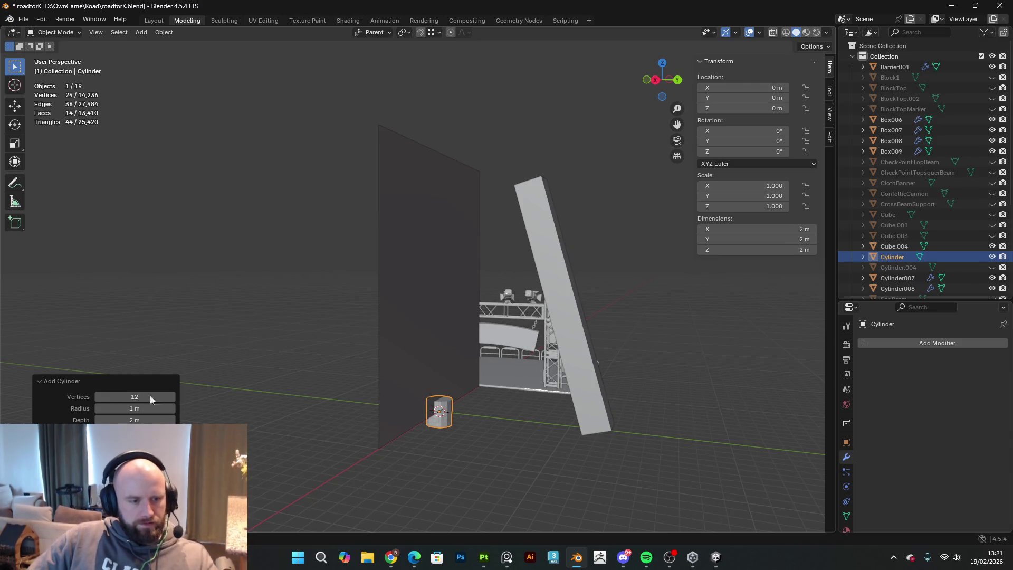
pyautogui.press('r')
pyautogui.write('x')
pyautogui.write('90')
pyautogui.press('Return')
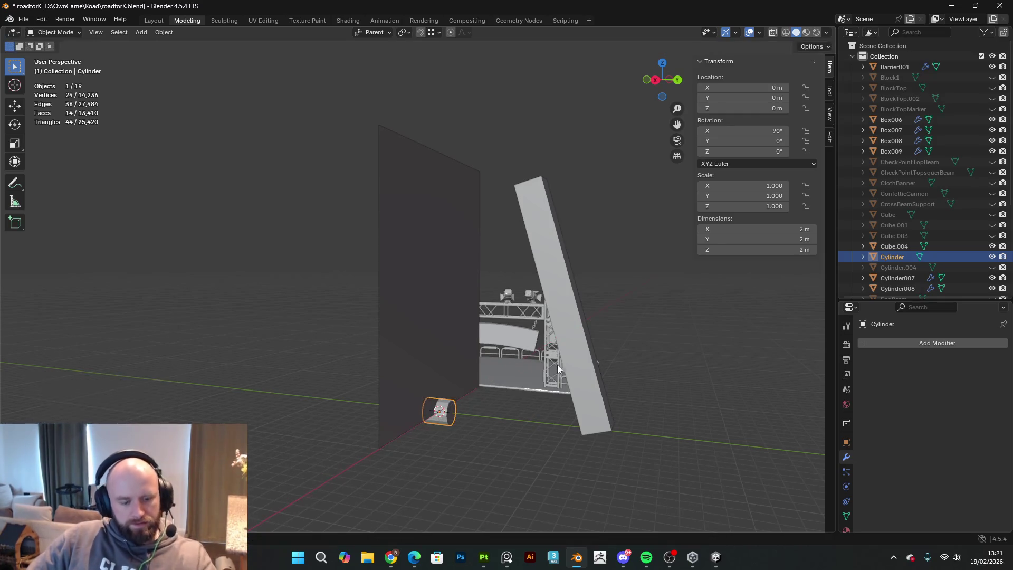
# - Shrink the cylinder to about 0.55 scale and stretch it along Z into a long tube
pyautogui.press('s')
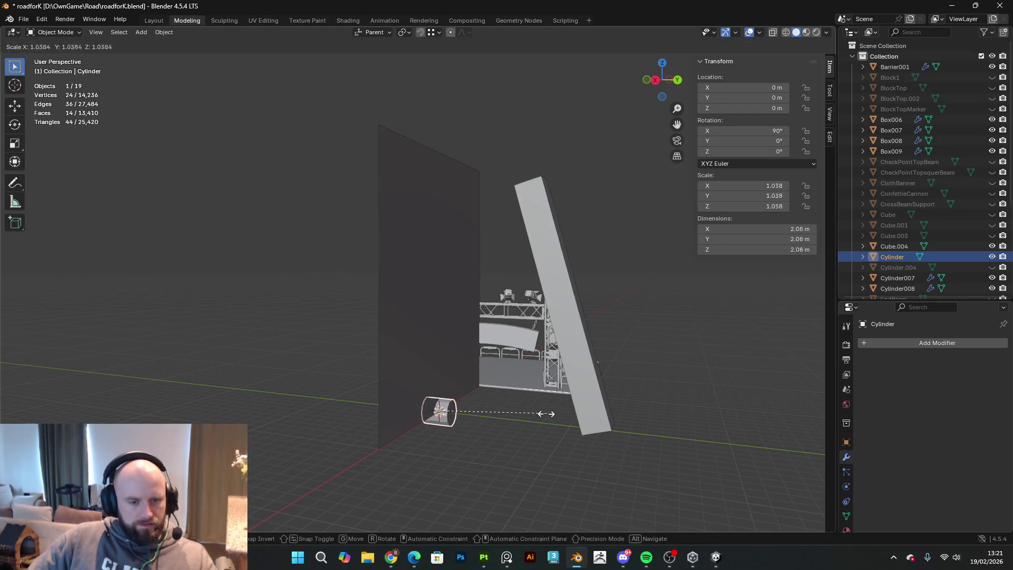
pyautogui.click(505, 412)
pyautogui.press('s')
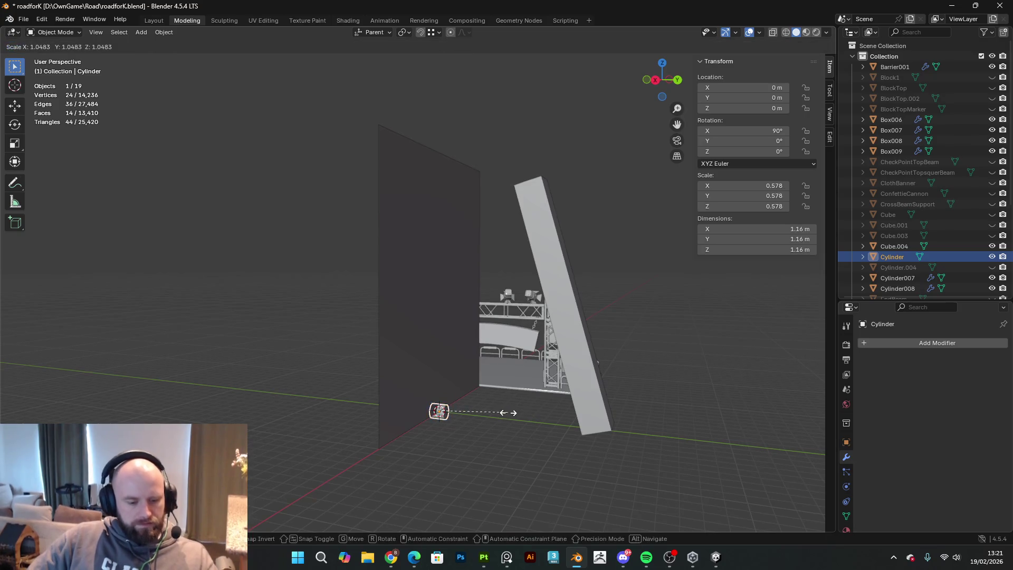
pyautogui.press('z')
pyautogui.click(745, 475)
# - Raise the tube to 15.58 m height and move it along Y to 4.0416 m
pyautogui.press('g')
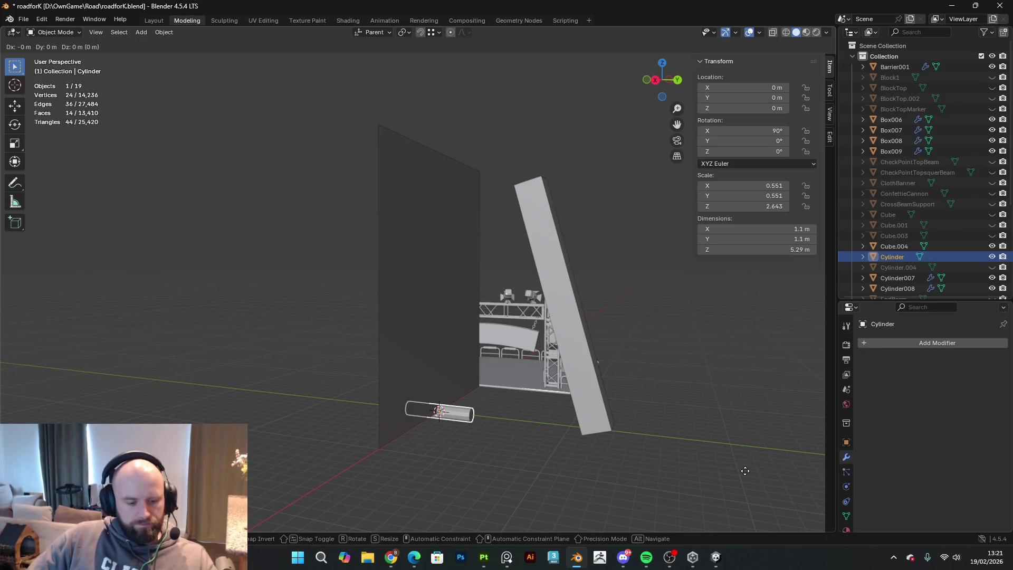
pyautogui.press('z')
pyautogui.click(615, 274)
pyautogui.moveTo(616, 275)
pyautogui.mouseDown(button='middle')
pyautogui.moveTo(625, 315)
pyautogui.moveTo(616, 341)
pyautogui.mouseUp(button='middle')
pyautogui.press('g')
pyautogui.press('y')
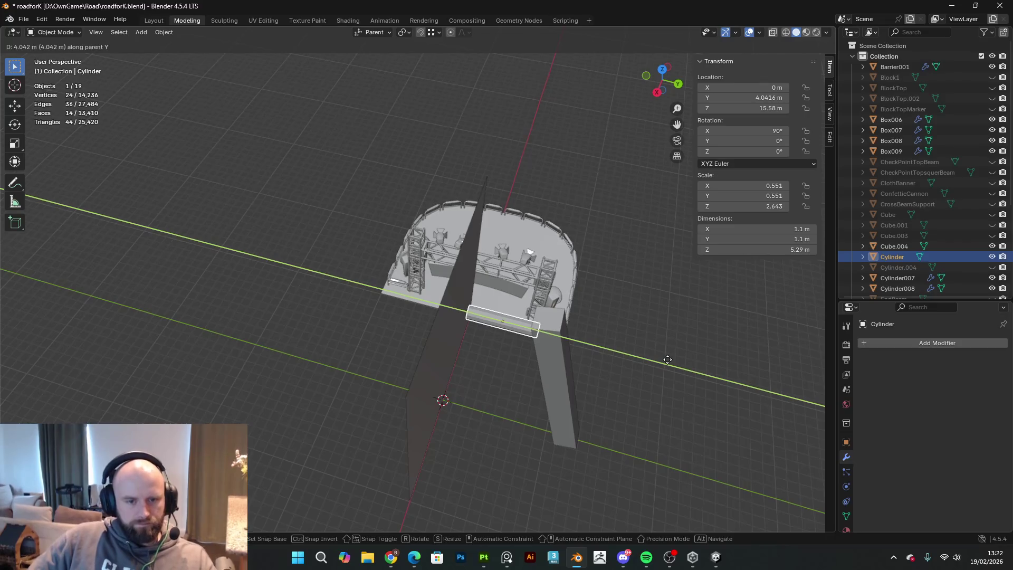
pyautogui.click(667, 359)
# - In a side orthographic view, lengthen the upper bar along Y to 7.69 m and reposition it
pyautogui.press('KP_3')
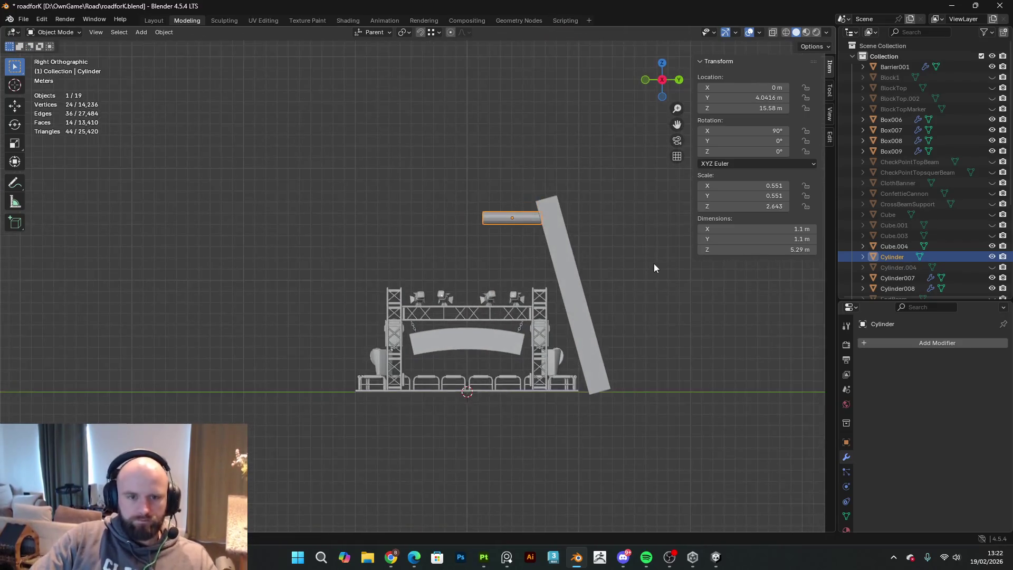
pyautogui.scroll(3, 559, 166)
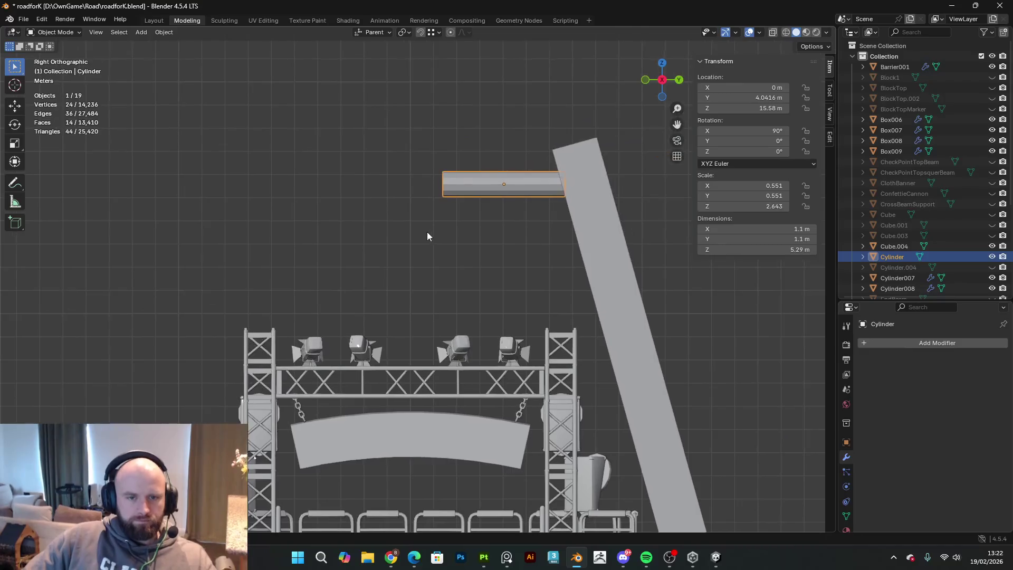
pyautogui.keyDown('shift'); pyautogui.moveTo(428, 236); pyautogui.dragTo(429, 226, button='middle'); pyautogui.keyUp('shift')
pyautogui.press('s')
pyautogui.press('y')
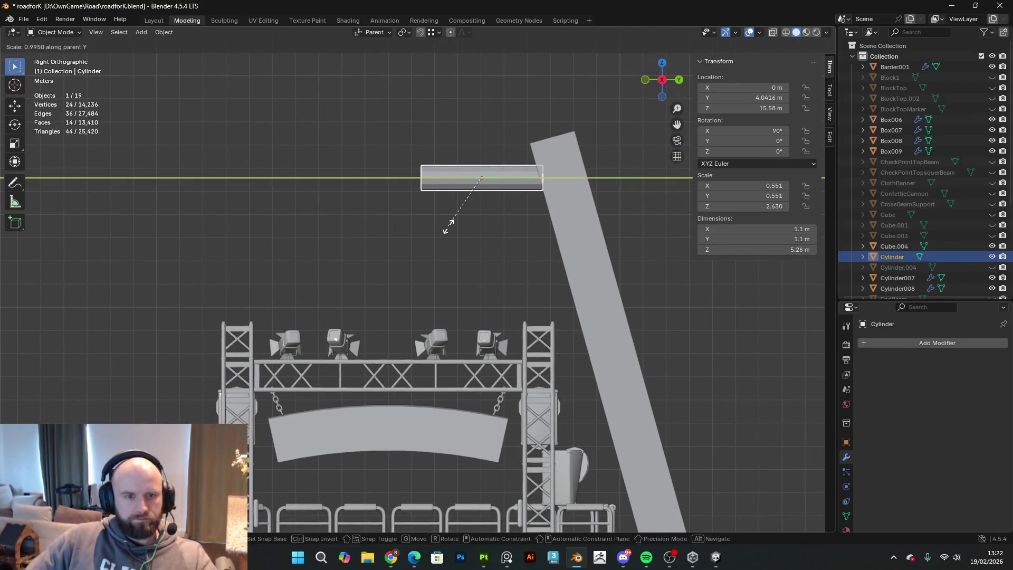
pyautogui.click(413, 232)
pyautogui.press('g')
pyautogui.press('y')
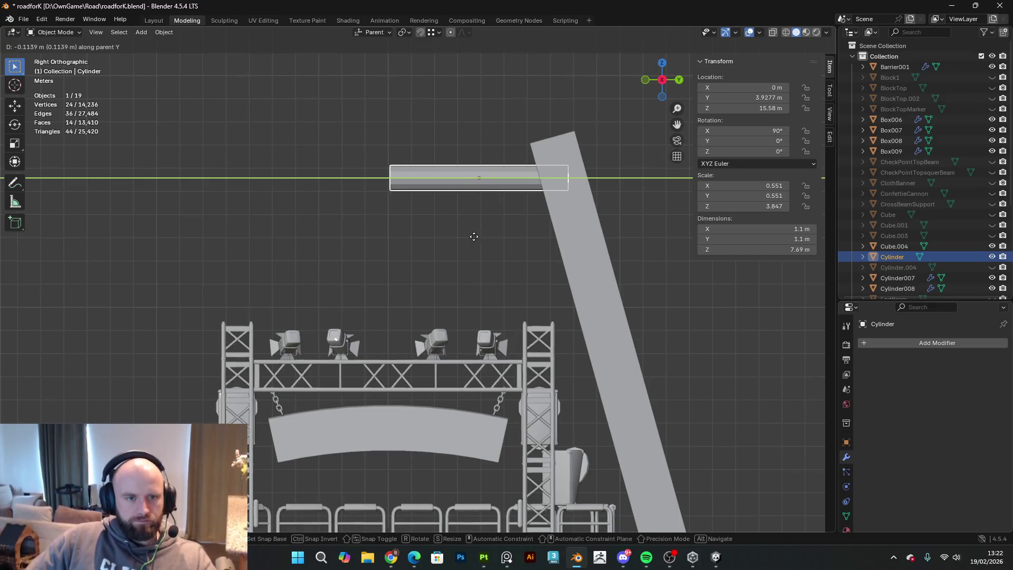
pyautogui.click(474, 240)
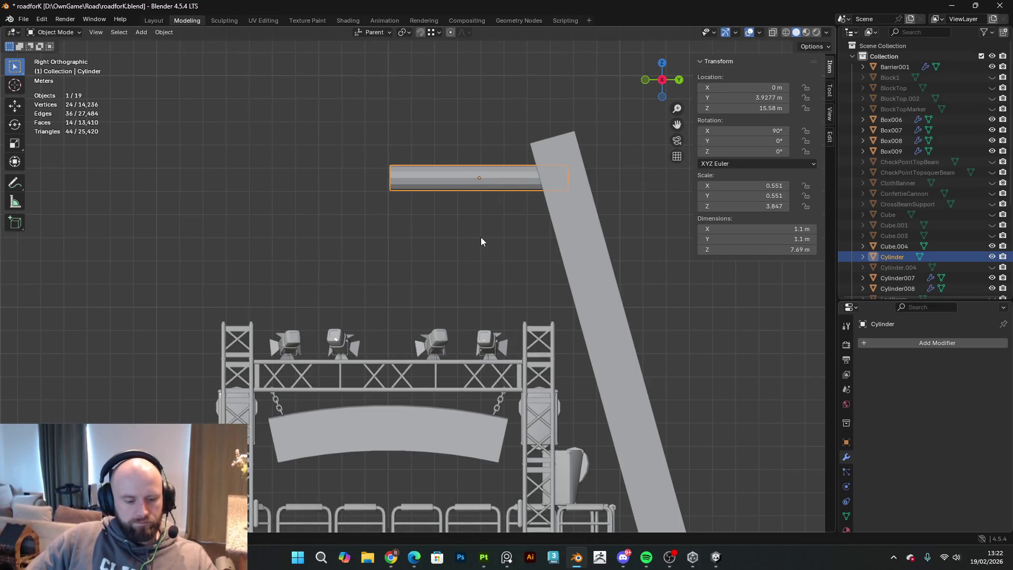
# - Duplicate the upper bar and drop the copy lower along Z over the stage
pyautogui.hotkey('shift', 'd')
pyautogui.press('Escape')
pyautogui.press('g')
pyautogui.press('z')
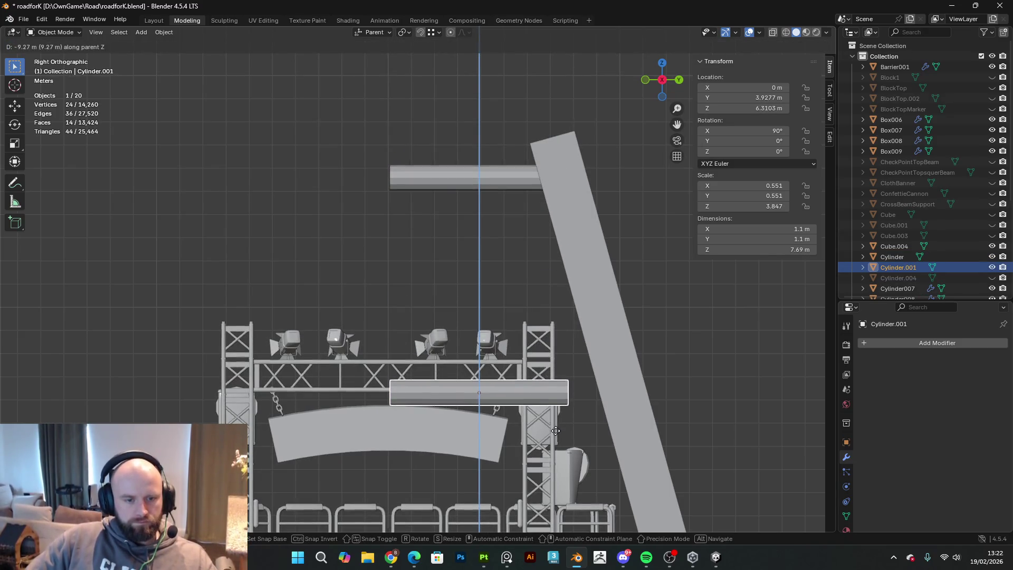
pyautogui.click(566, 479)
pyautogui.keyDown('shift'); pyautogui.moveTo(557, 385); pyautogui.dragTo(533, 321, button='middle'); pyautogui.keyUp('shift')
# - Stretch the lower bar's right-end vertices along Y to a 10.2 m length reaching the pillar
pyautogui.press('Tab')
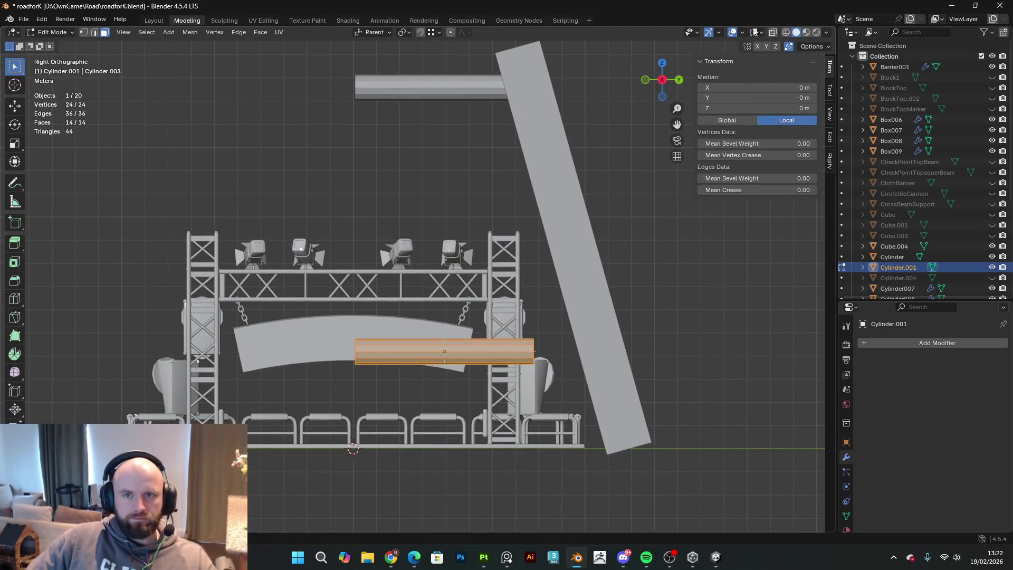
pyautogui.click(782, 33)
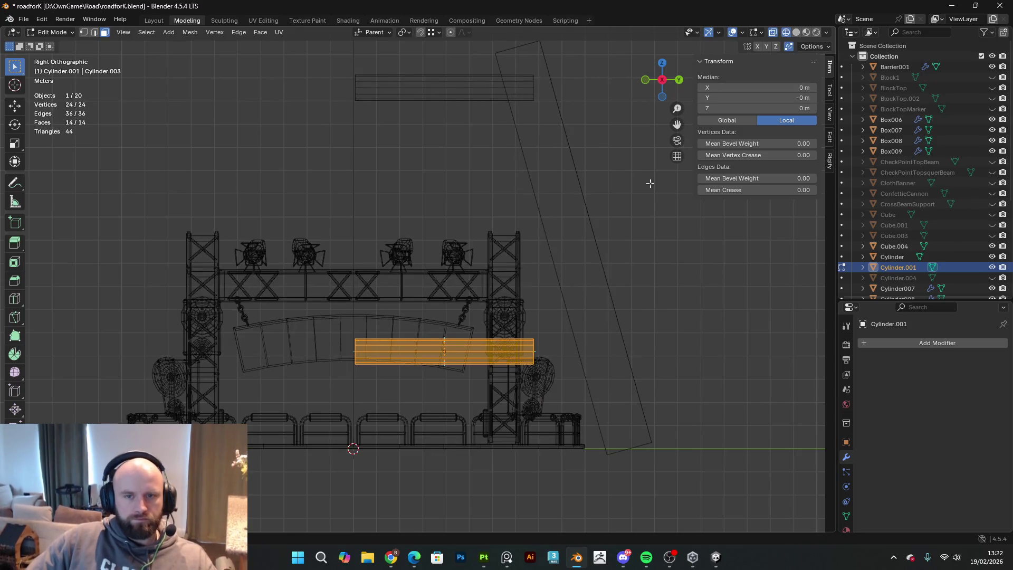
pyautogui.moveTo(629, 434); pyautogui.dragTo(469, 235)
pyautogui.press('g')
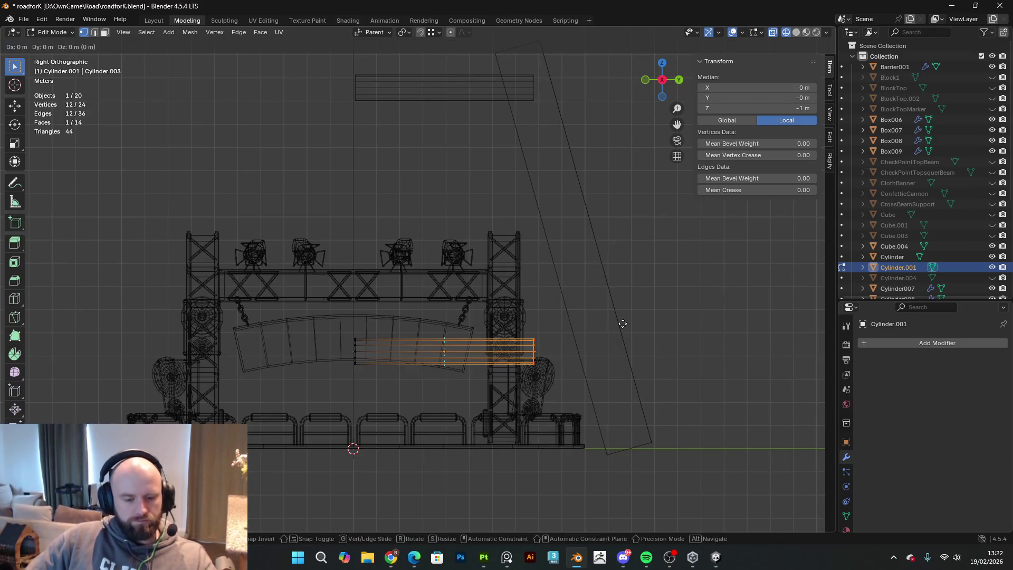
pyautogui.press('y')
pyautogui.click(699, 347)
pyautogui.press('Tab')
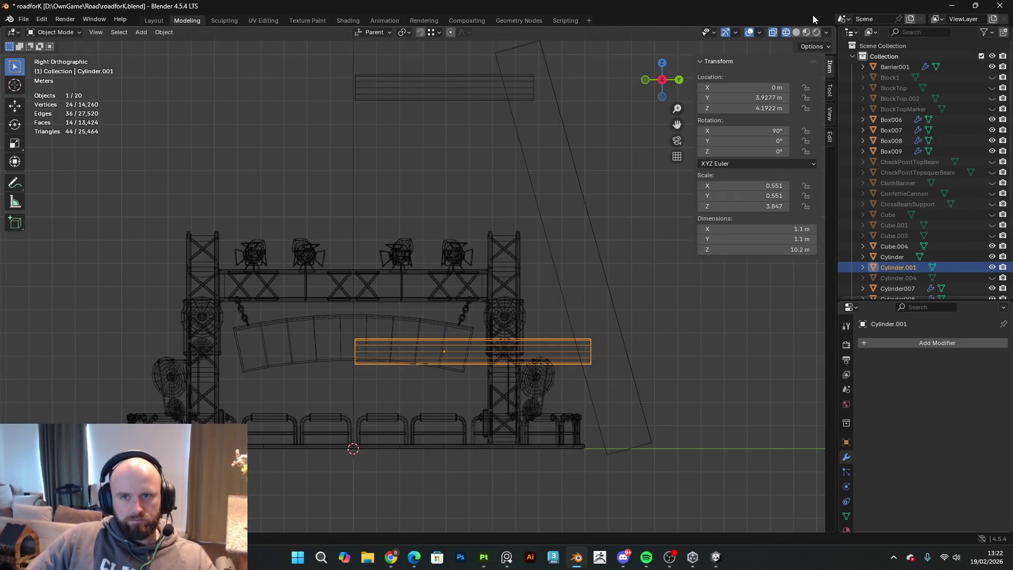
pyautogui.click(799, 34)
pyautogui.moveTo(648, 179)
pyautogui.mouseDown(button='middle')
pyautogui.moveTo(322, 235)
pyautogui.moveTo(572, 211)
pyautogui.moveTo(379, 217)
pyautogui.moveTo(442, 270)
pyautogui.moveTo(423, 264)
pyautogui.mouseUp(button='middle')
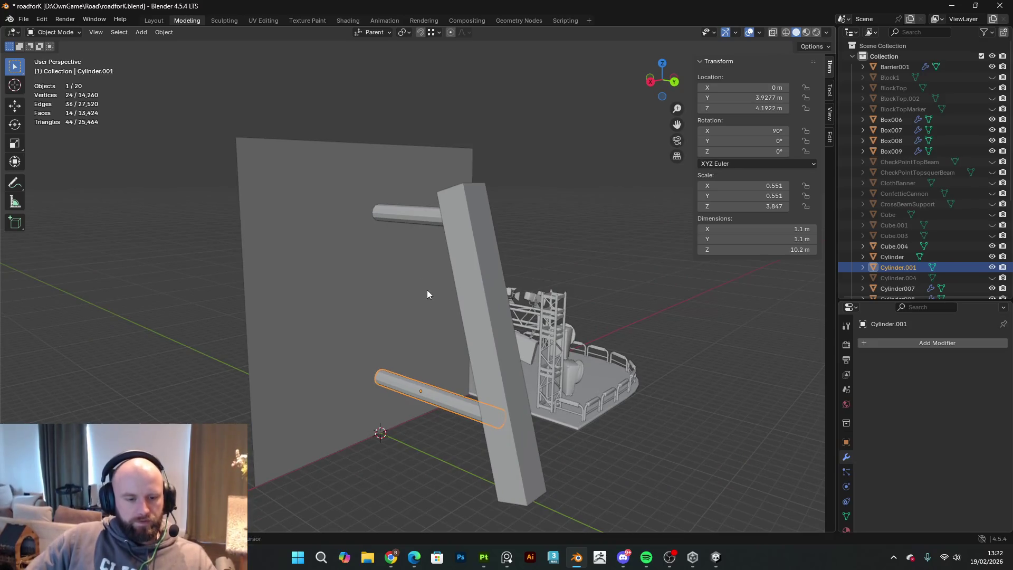
# - Add a cube, raise it to the upper bar's height, and flatten it along Y into a thin plate
pyautogui.hotkey('shift', 'a')
pyautogui.moveTo(416, 289)
pyautogui.click(480, 300)
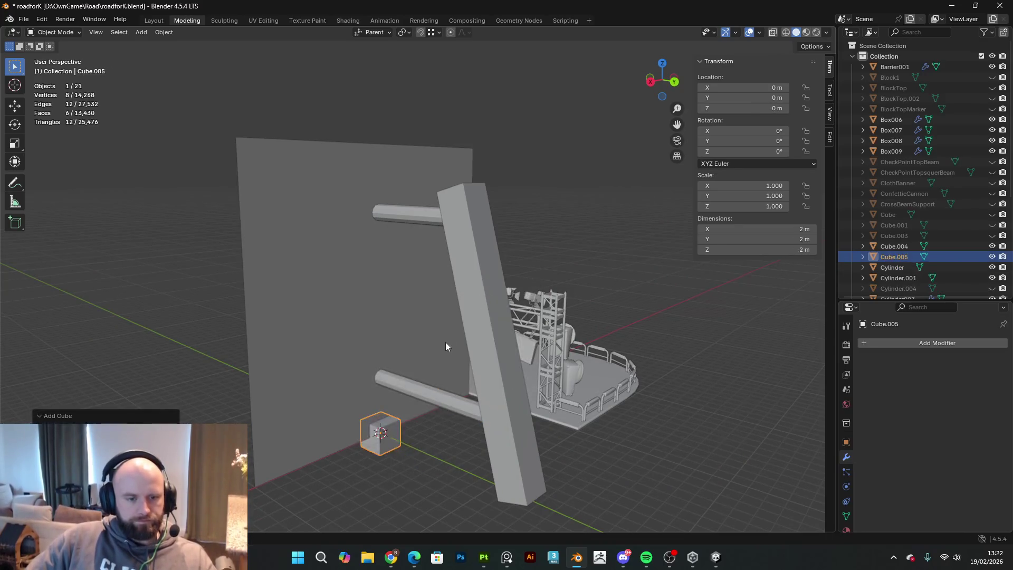
pyautogui.press('g')
pyautogui.press('z')
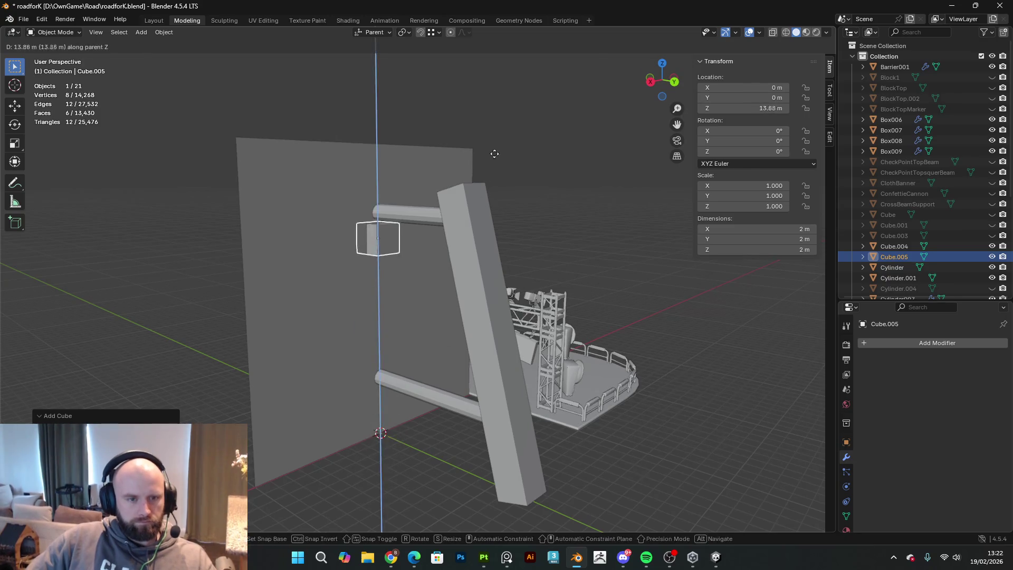
pyautogui.click(501, 139)
pyautogui.press('s')
pyautogui.press('y')
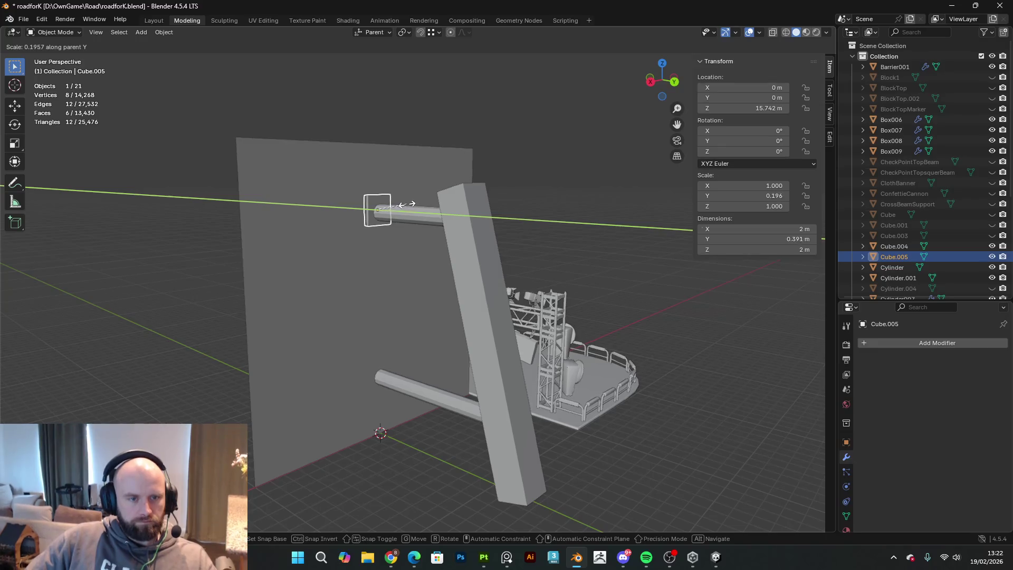
pyautogui.click(410, 209)
# - Enlarge the plate to about 3.71 × 0.364 × 3.71 m, keeping its thickness, and seat it at the upper bar's end
pyautogui.press('s')
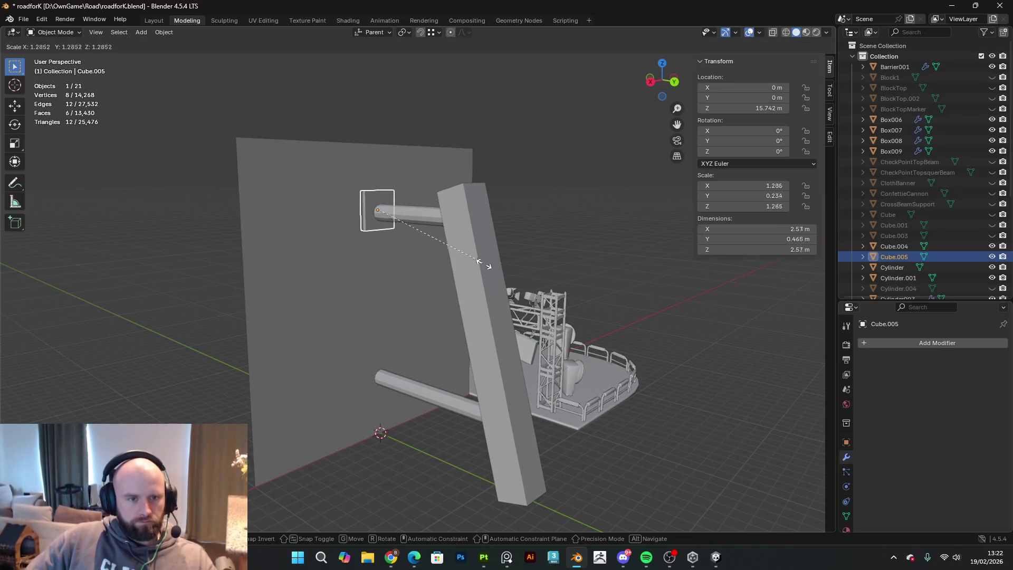
pyautogui.hotkey('shift', 'y')
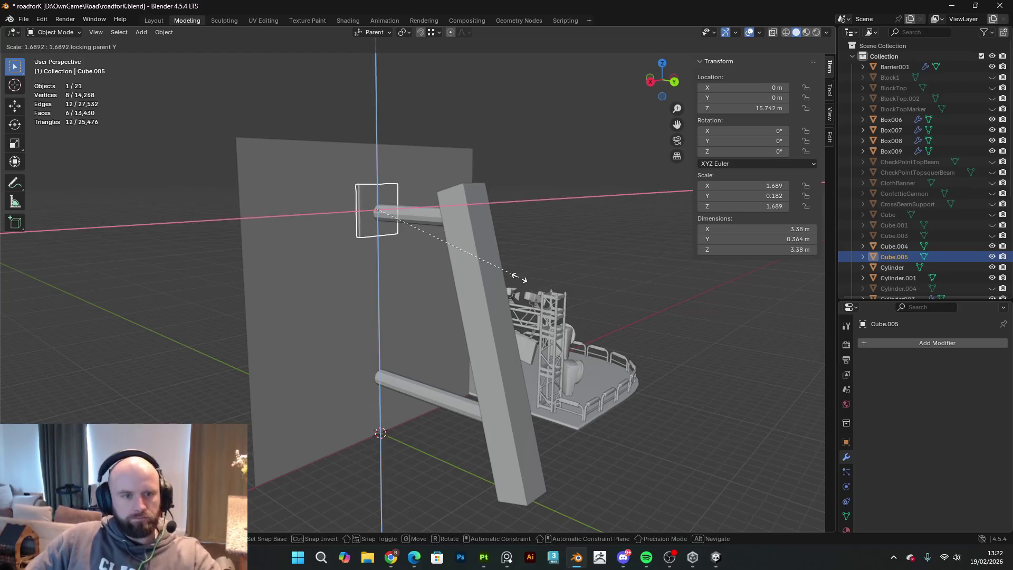
pyautogui.click(462, 270)
pyautogui.moveTo(462, 270); pyautogui.dragTo(427, 258, button='middle')
pyautogui.press('g')
pyautogui.press('z')
pyautogui.click(444, 264)
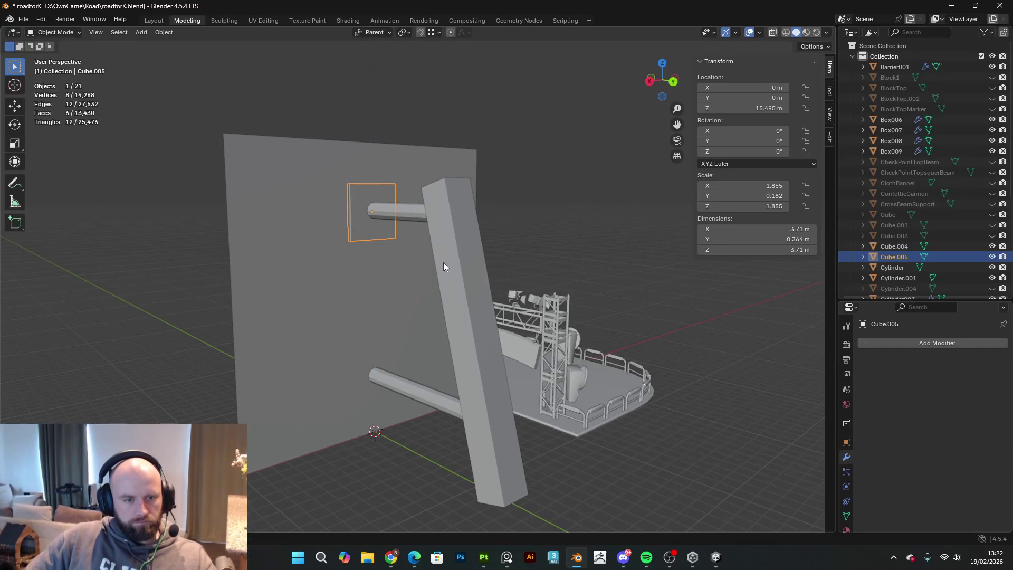
# - Duplicate the plate down to the lower bar's end and bring up the game reference shots in PureRef
pyautogui.hotkey('shift', 'd')
pyautogui.rightClick(449, 281)
pyautogui.press('g')
pyautogui.press('z')
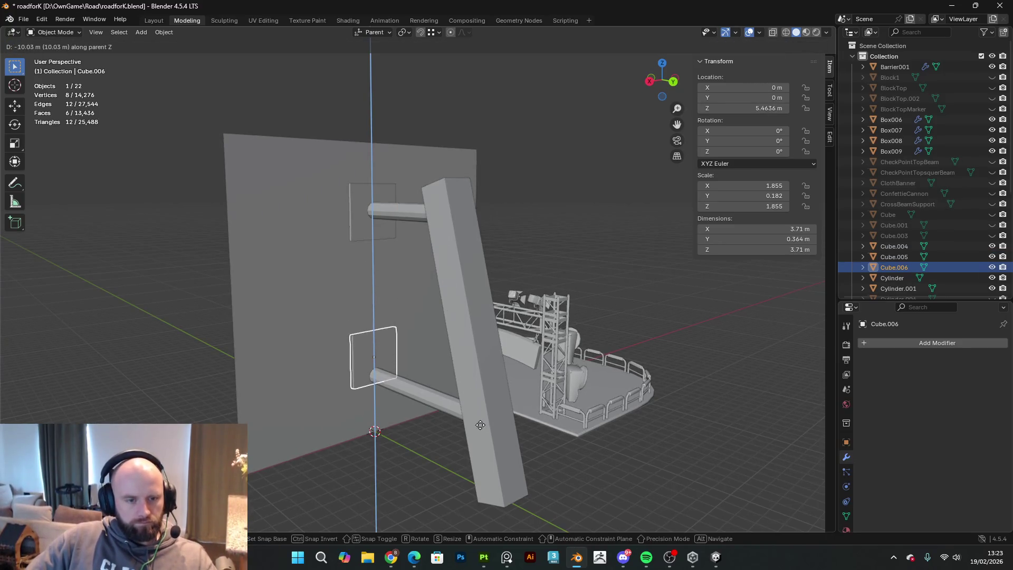
pyautogui.click(482, 441)
pyautogui.moveTo(482, 441)
pyautogui.mouseDown(button='middle')
pyautogui.moveTo(455, 328)
pyautogui.moveTo(537, 320)
pyautogui.moveTo(373, 300)
pyautogui.moveTo(262, 329)
pyautogui.moveTo(467, 330)
pyautogui.moveTo(445, 287)
pyautogui.moveTo(402, 291)
pyautogui.moveTo(705, 290)
pyautogui.moveTo(651, 272)
pyautogui.moveTo(292, 293)
pyautogui.moveTo(471, 281)
pyautogui.mouseUp(button='middle')
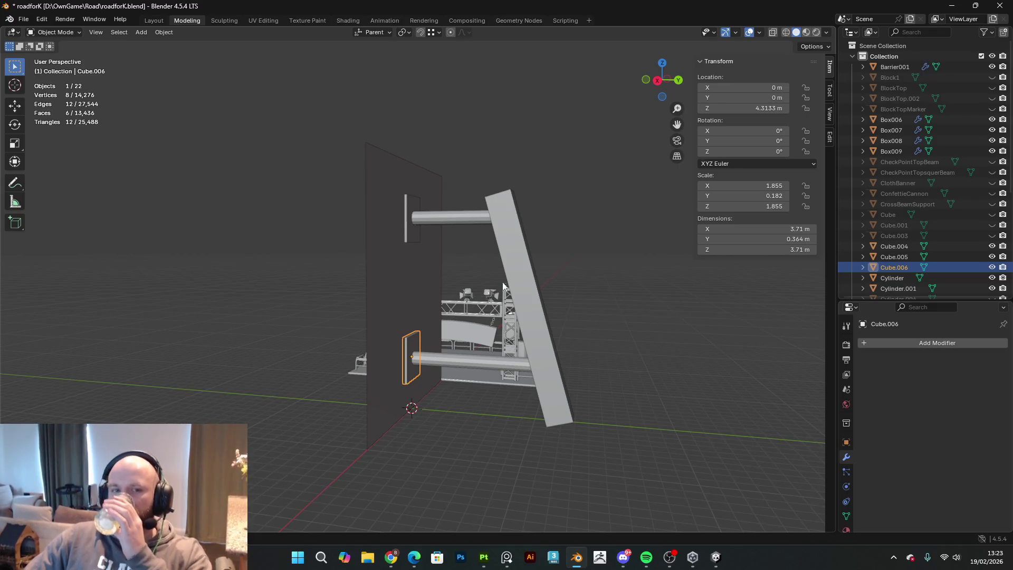
pyautogui.moveTo(491, 283); pyautogui.dragTo(494, 285, button='middle')
pyautogui.hotkey('alt', 'Tab')
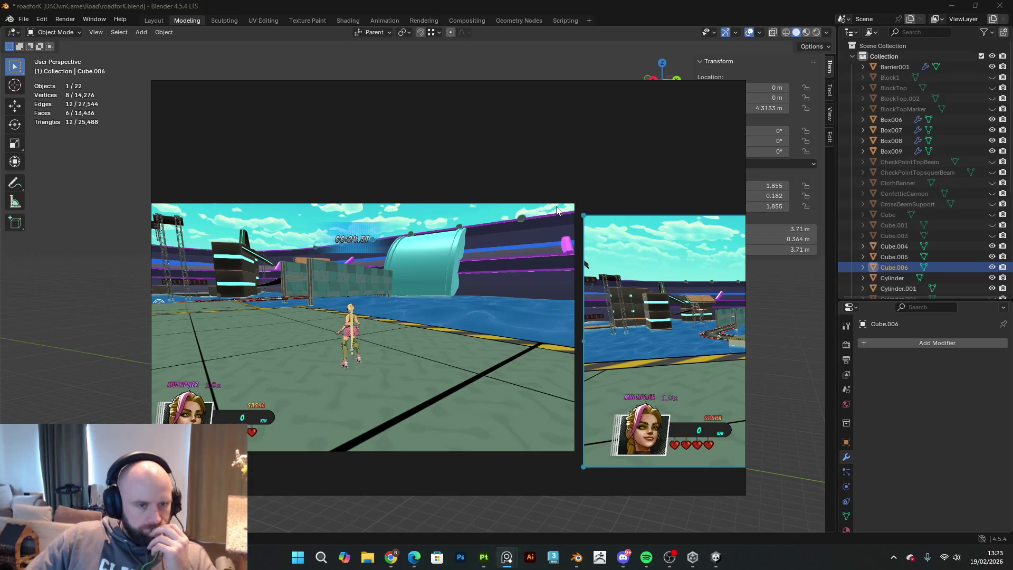
# - Hide the reference shots and join the tilted pillar, both bars and wall plates into Cube.005
pyautogui.click(708, 90)
pyautogui.moveTo(508, 316)
pyautogui.mouseDown(button='middle')
pyautogui.moveTo(290, 328)
pyautogui.moveTo(559, 318)
pyautogui.moveTo(370, 321)
pyautogui.moveTo(489, 308)
pyautogui.moveTo(531, 283)
pyautogui.moveTo(546, 366)
pyautogui.moveTo(522, 412)
pyautogui.mouseUp(button='middle')
pyautogui.keyDown('shift'); pyautogui.click(525, 390); pyautogui.keyUp('shift')
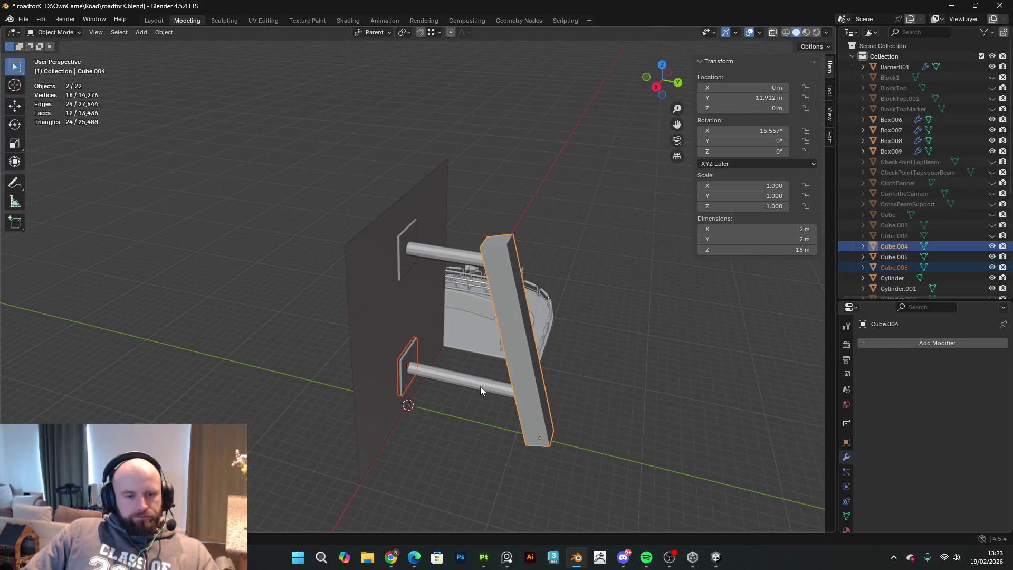
pyautogui.keyDown('shift'); pyautogui.click(480, 386); pyautogui.keyUp('shift')
pyautogui.keyDown('shift'); pyautogui.click(458, 256); pyautogui.keyUp('shift')
pyautogui.keyDown('shift'); pyautogui.click(400, 234); pyautogui.keyUp('shift')
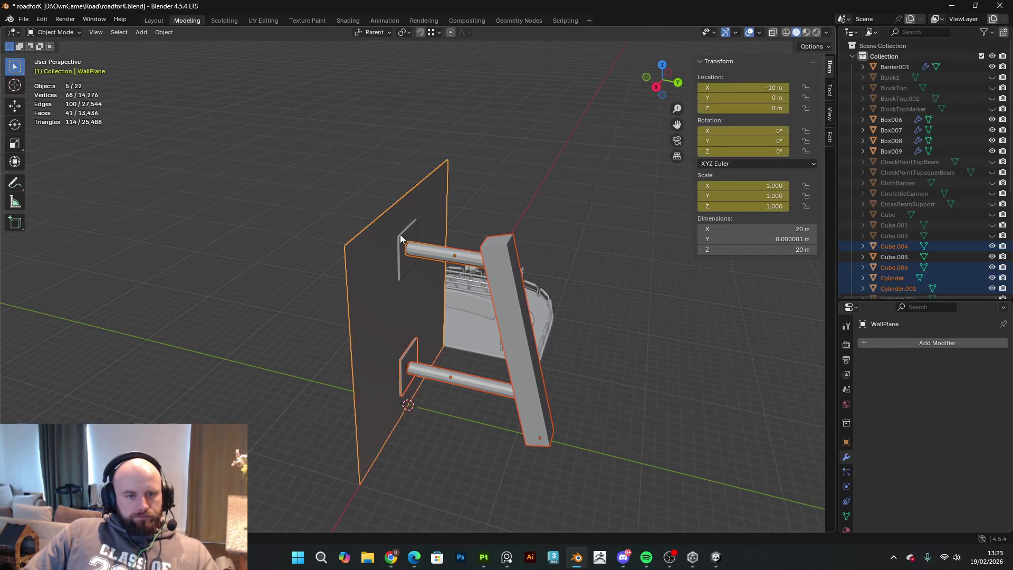
pyautogui.keyDown('shift'); pyautogui.click(409, 238); pyautogui.keyUp('shift')
pyautogui.hotkey('ctrl', 'j')
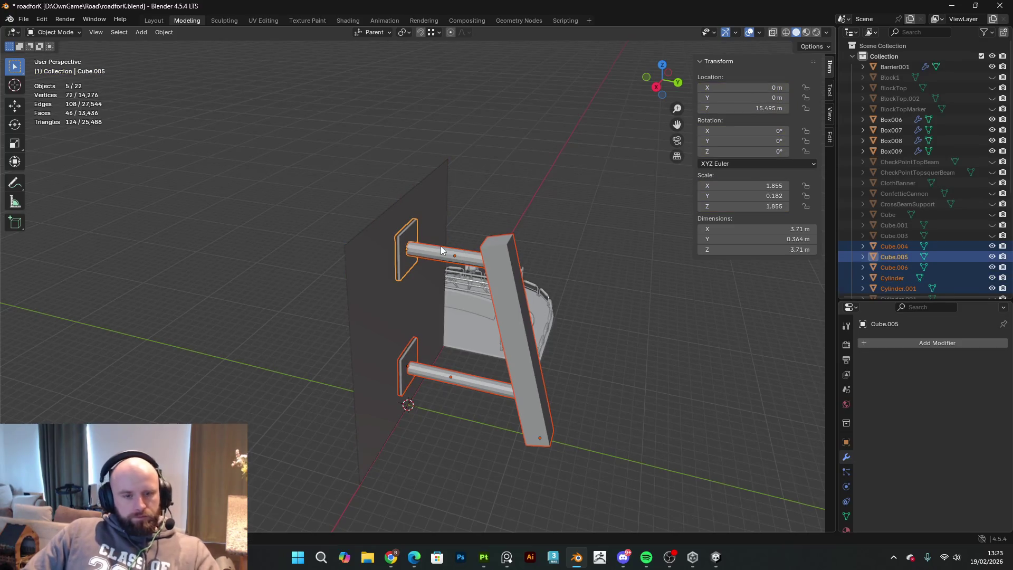
pyautogui.moveTo(485, 307); pyautogui.dragTo(365, 268, button='middle')
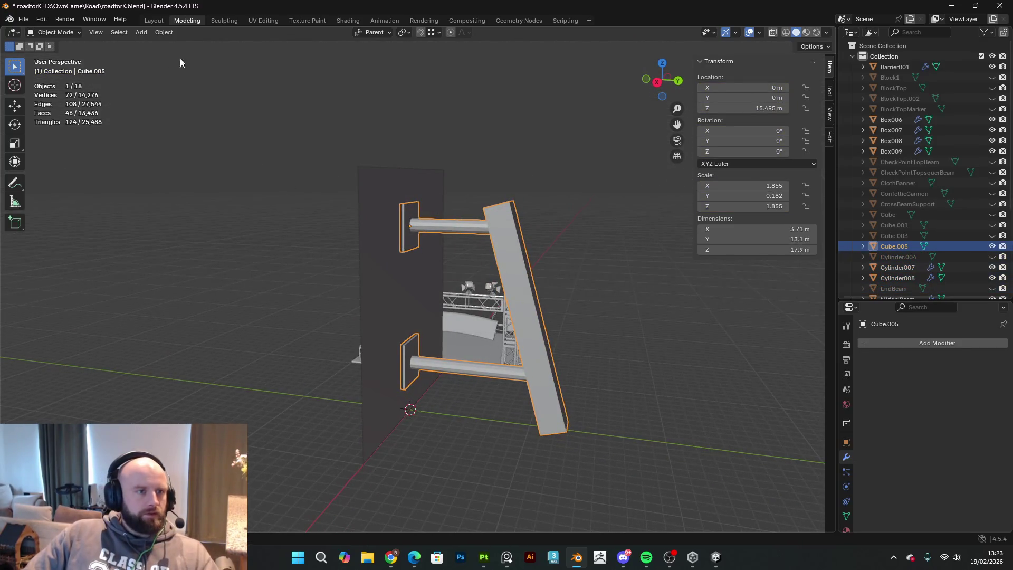
# - Move Cube.005's origin to the world centre
pyautogui.click(169, 34)
pyautogui.moveTo(202, 82)
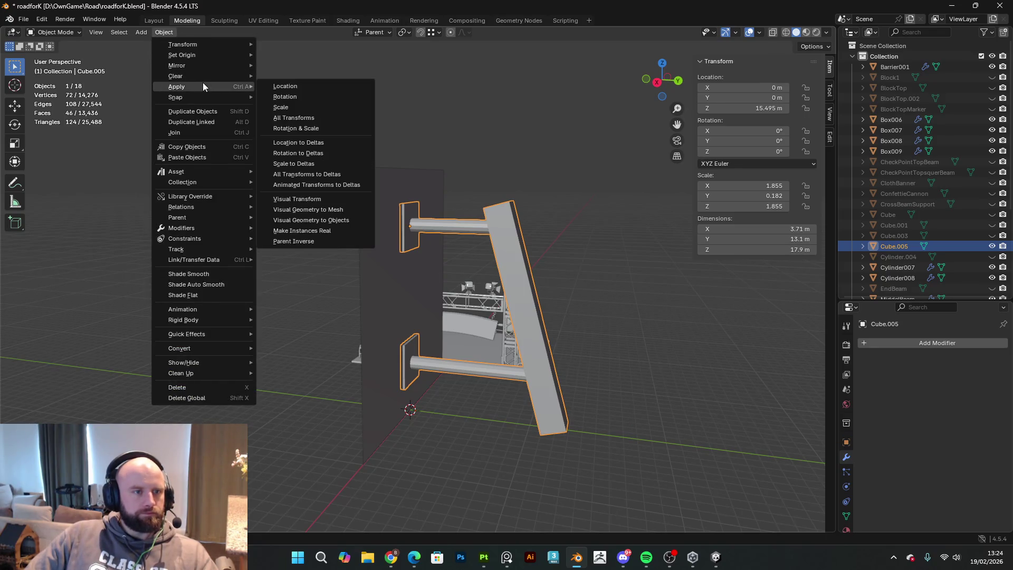
pyautogui.moveTo(223, 55)
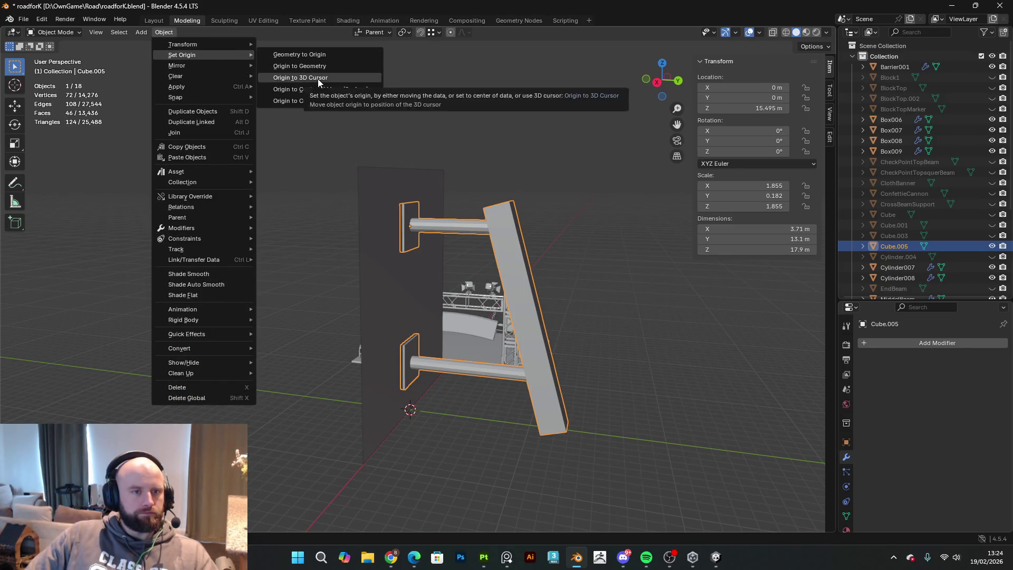
pyautogui.click(317, 78)
pyautogui.click(168, 34)
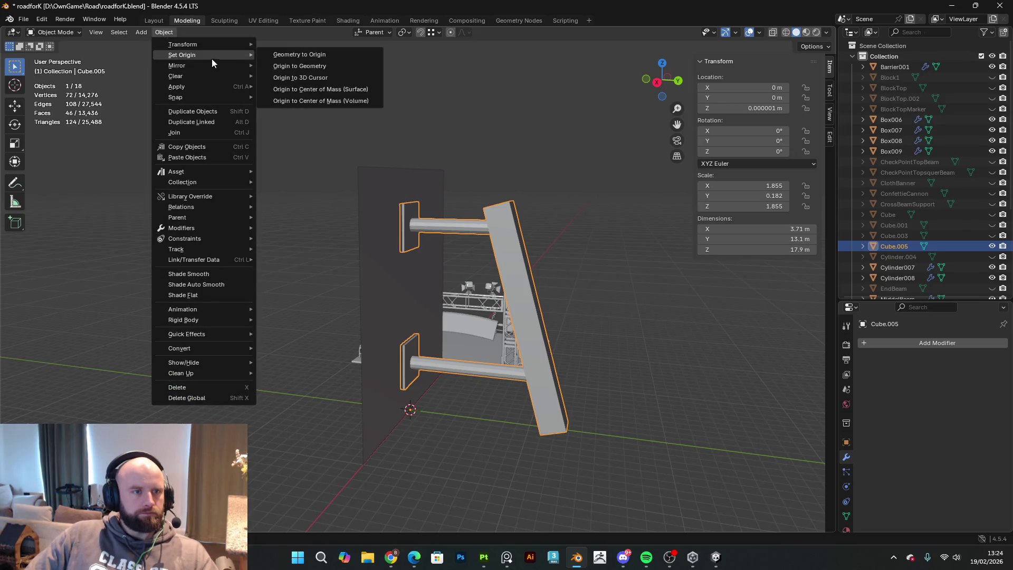
pyautogui.moveTo(206, 87)
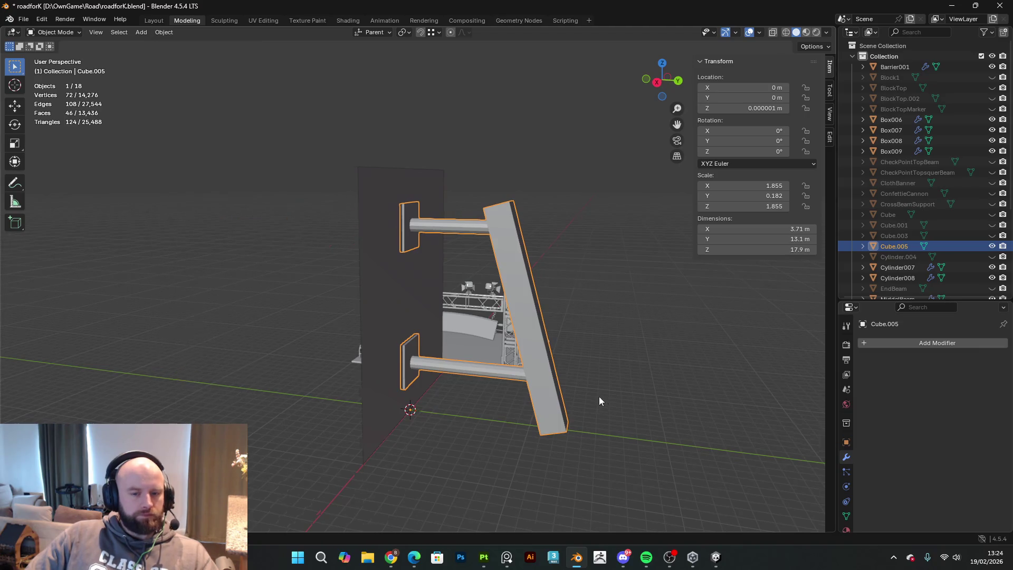
pyautogui.moveTo(600, 401); pyautogui.dragTo(211, 116, button='middle')
# - Extrude the tilted pillar's end face along Z, then return to Object Mode
pyautogui.press('Tab')
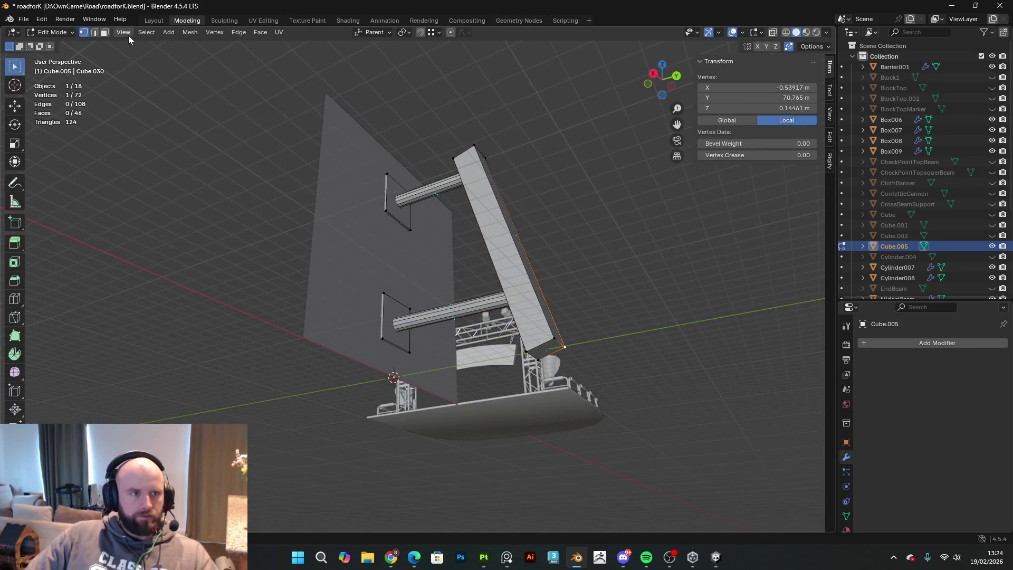
pyautogui.click(104, 32)
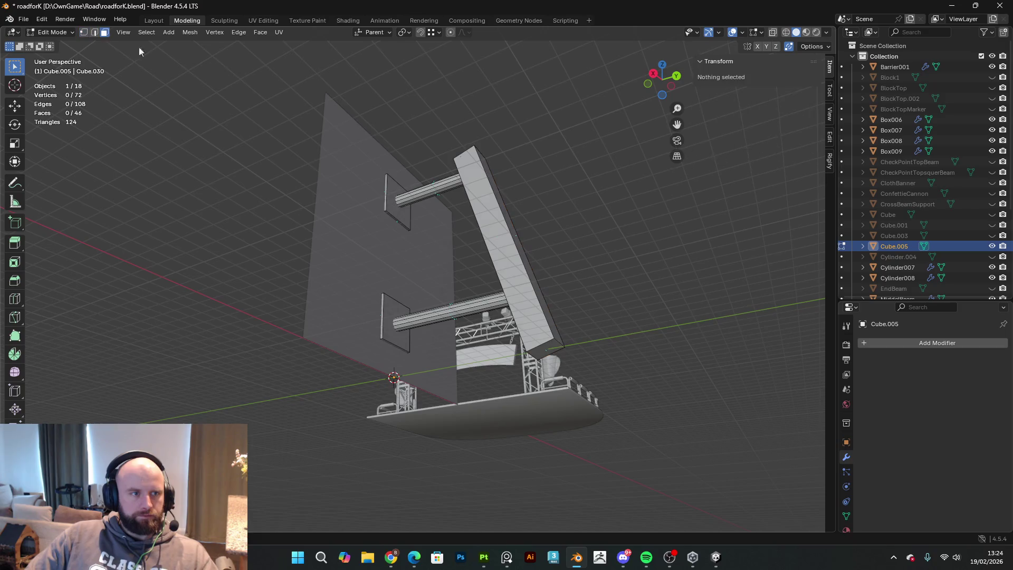
pyautogui.click(546, 349)
pyautogui.press('e')
pyautogui.press('z')
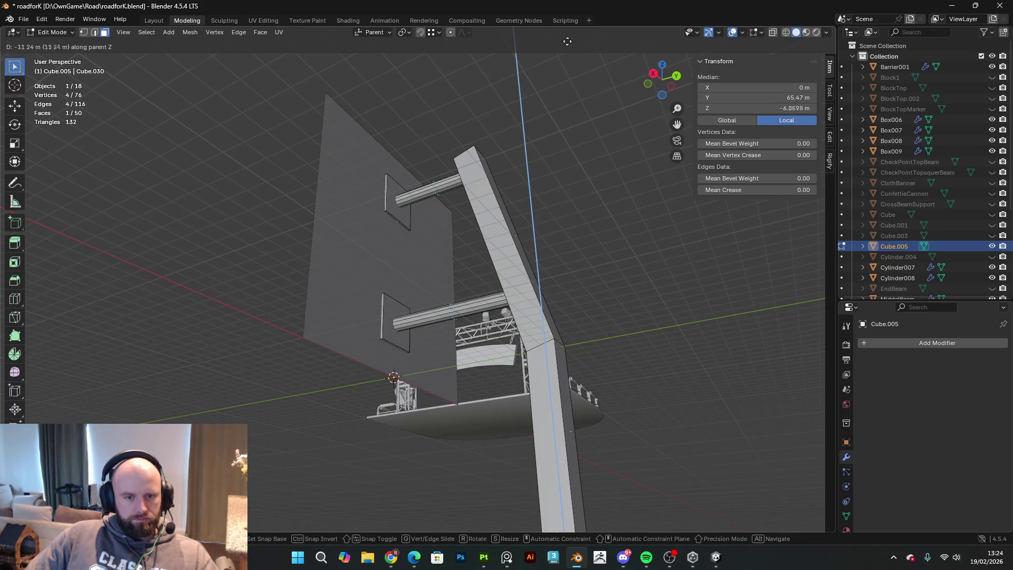
pyautogui.click(568, 39)
pyautogui.scroll(-3, 587, 274)
pyautogui.press('Tab')
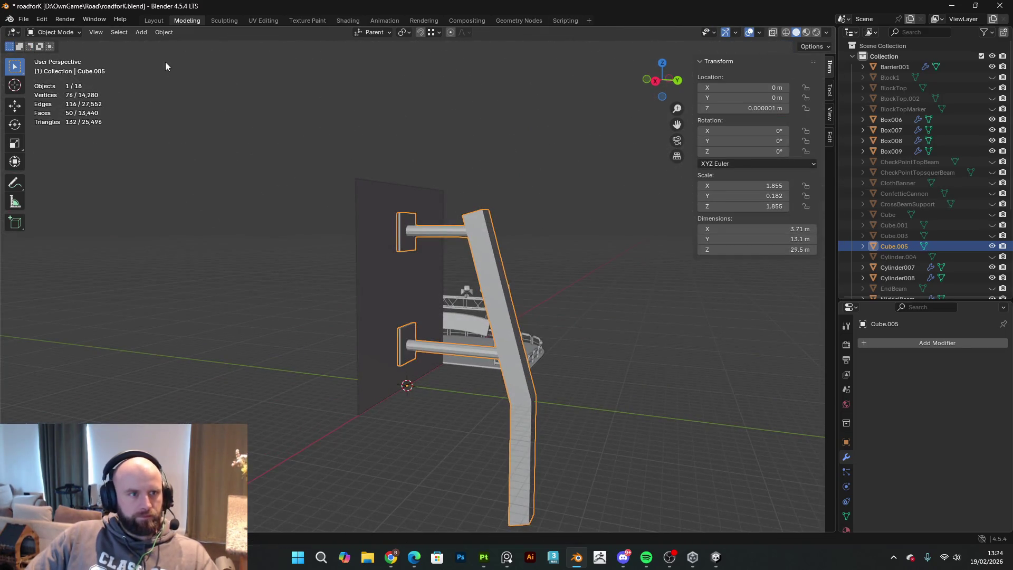
pyautogui.click(163, 34)
# - Apply rotation and scale to the pillar and export it as FBX to the project folder
pyautogui.moveTo(197, 89)
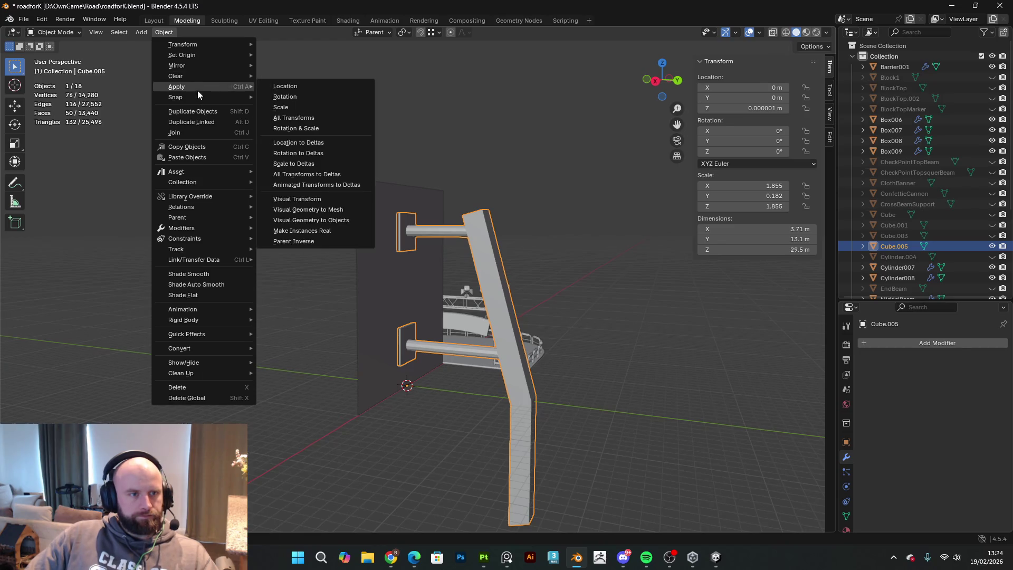
pyautogui.click(310, 130)
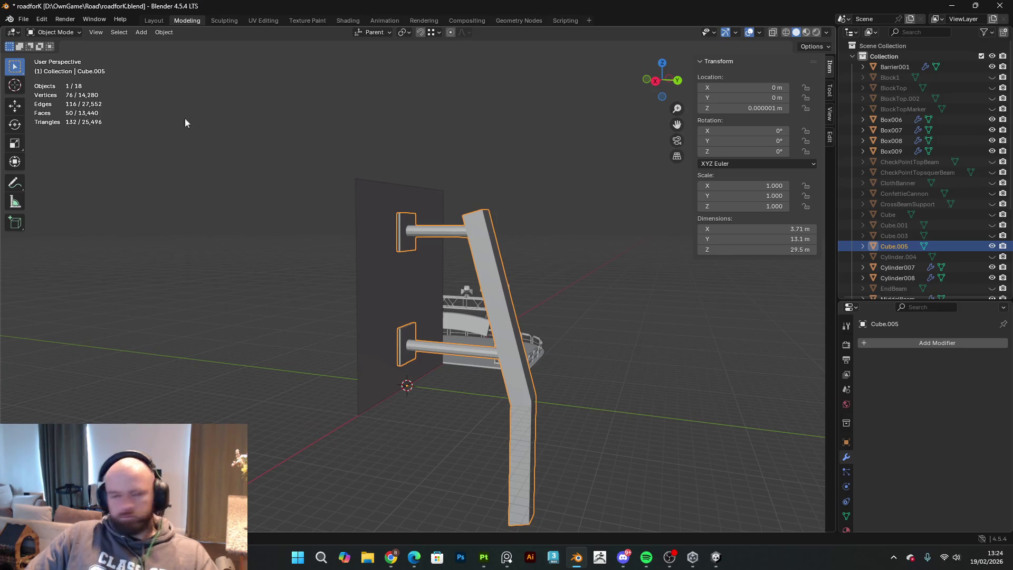
pyautogui.click(24, 23)
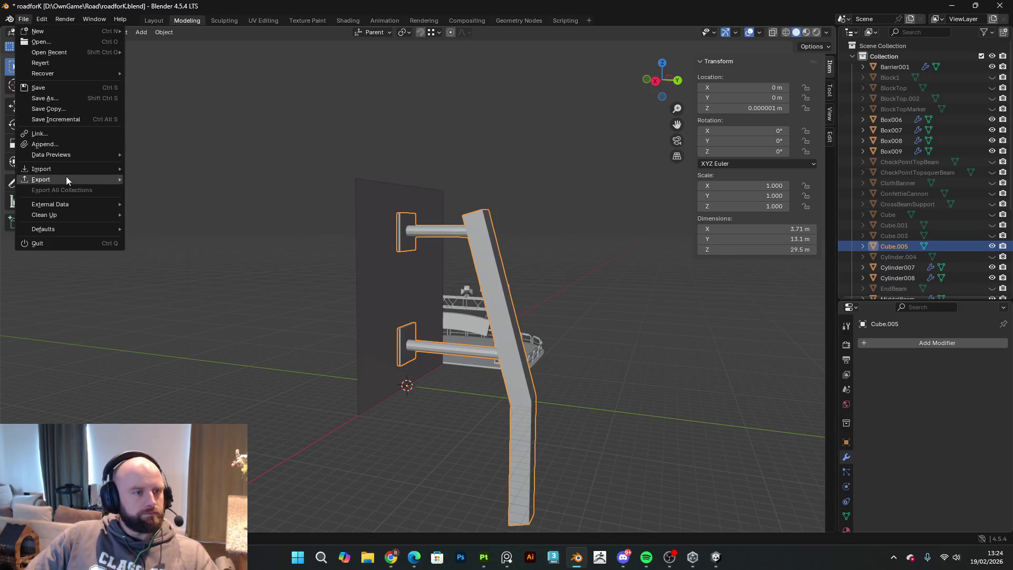
pyautogui.moveTo(68, 179)
pyautogui.click(183, 272)
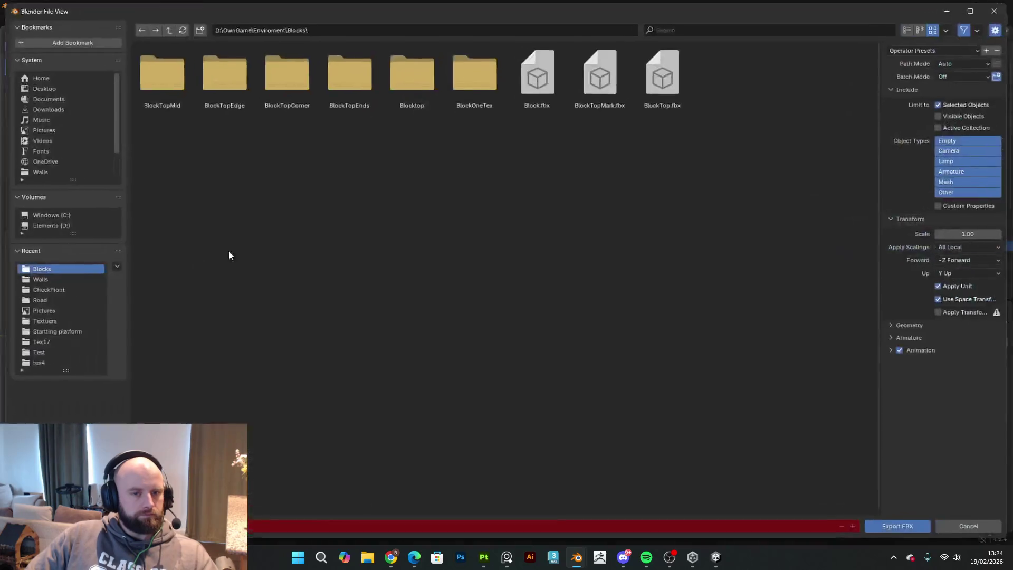
pyautogui.moveTo(720, 33); pyautogui.dragTo(1012, 75)
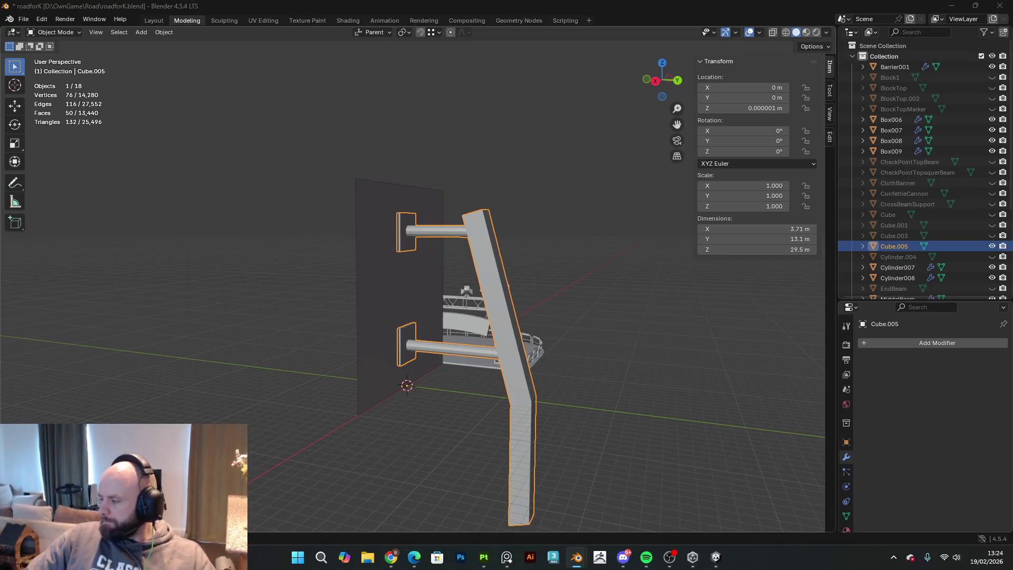
pyautogui.click(715, 556)
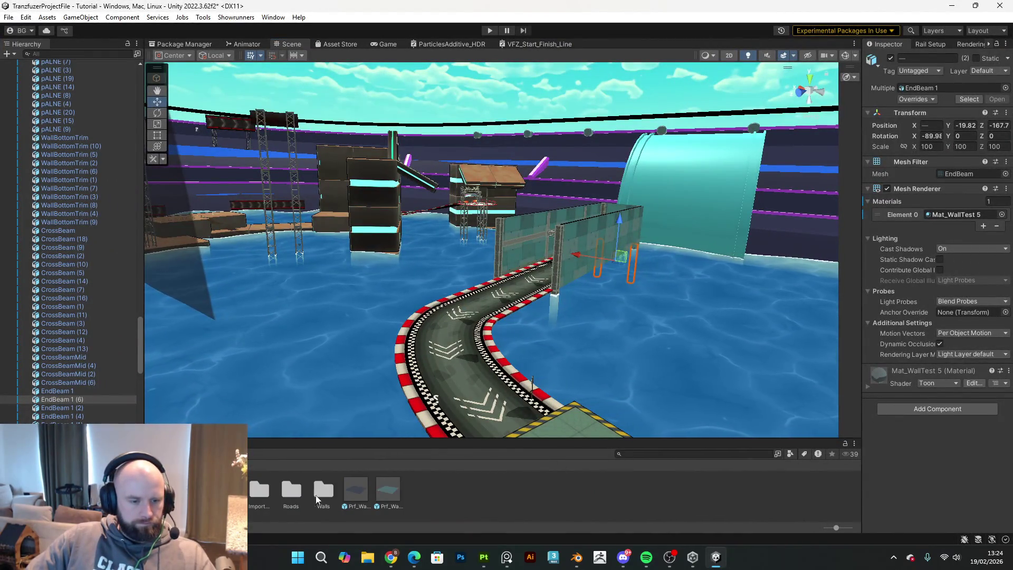
# - Import the exported OutterBeam FBX into Unity's Walls folder with Import New Asset
pyautogui.doubleClick(311, 496)
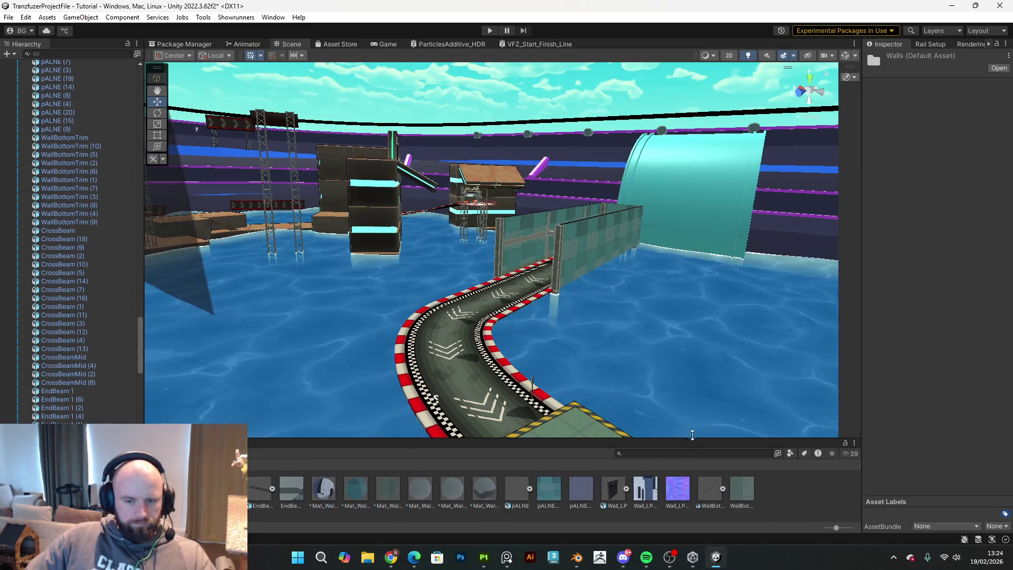
pyautogui.rightClick(793, 441)
pyautogui.click(835, 279)
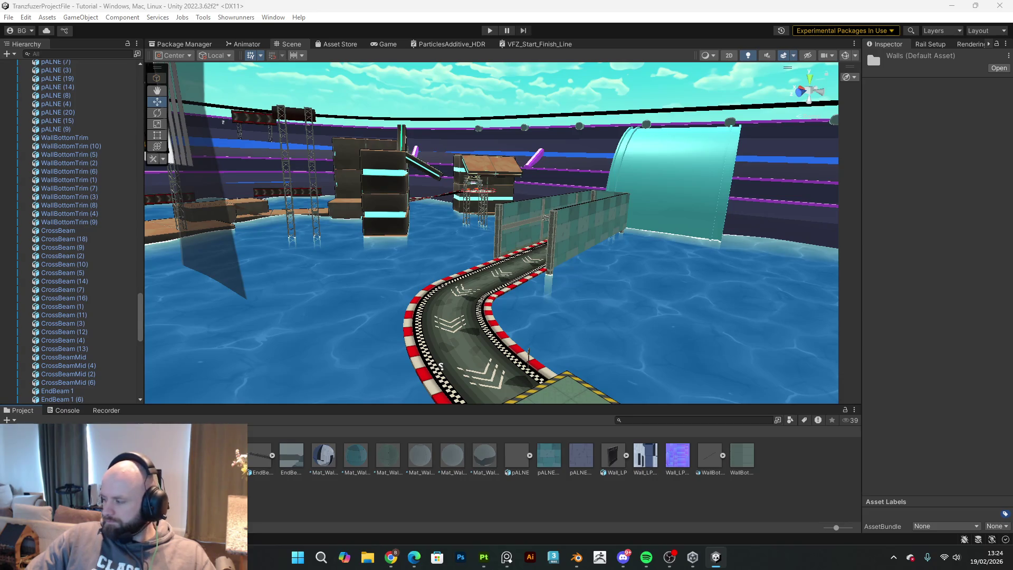
pyautogui.hotkey('alt', 'Tab')
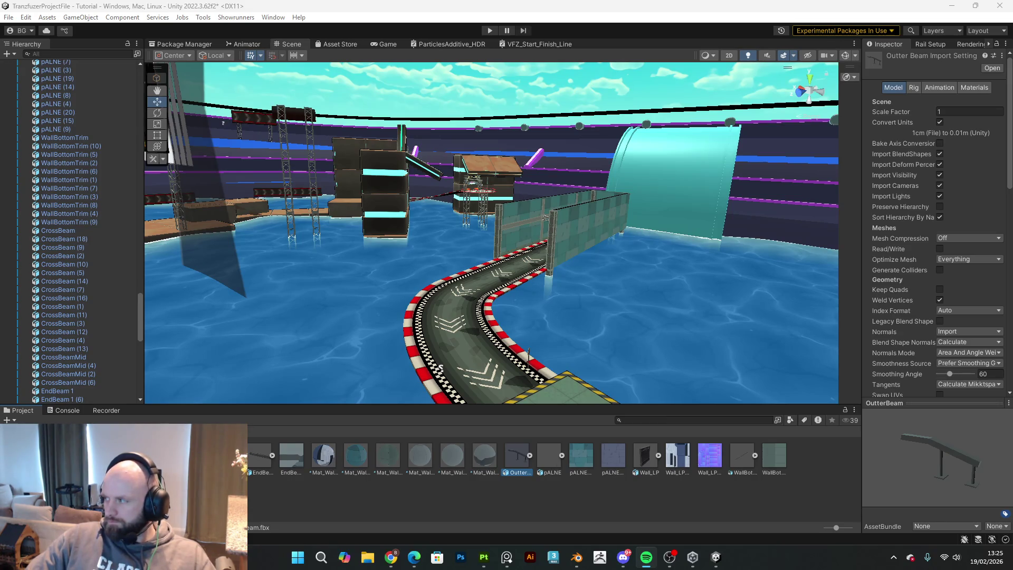
# - Place OutterBeam in the scene, rotate it 105° on Z and lower it against the wall at Y 1.89
pyautogui.hotkey('alt', 'Tab')
pyautogui.moveTo(520, 477)
pyautogui.mouseDown()
pyautogui.moveTo(621, 313)
pyautogui.moveTo(606, 321)
pyautogui.mouseUp()
pyautogui.moveTo(607, 321)
pyautogui.mouseDown(button='right')
pyautogui.moveTo(645, 281)
pyautogui.moveTo(561, 320)
pyautogui.moveTo(395, 340)
pyautogui.moveTo(384, 293)
pyautogui.mouseUp(button='right')
pyautogui.press('w')
pyautogui.press('e')
pyautogui.moveTo(381, 268)
pyautogui.mouseDown()
pyautogui.moveTo(348, 280)
pyautogui.moveTo(631, 291)
pyautogui.mouseUp()
pyautogui.press('w')
pyautogui.moveTo(631, 290)
pyautogui.mouseDown(button='right')
pyautogui.moveTo(810, 302)
pyautogui.moveTo(644, 321)
pyautogui.moveTo(649, 301)
pyautogui.moveTo(729, 299)
pyautogui.moveTo(802, 327)
pyautogui.moveTo(768, 224)
pyautogui.mouseUp(button='right')
pyautogui.moveTo(766, 200); pyautogui.dragTo(534, 210)
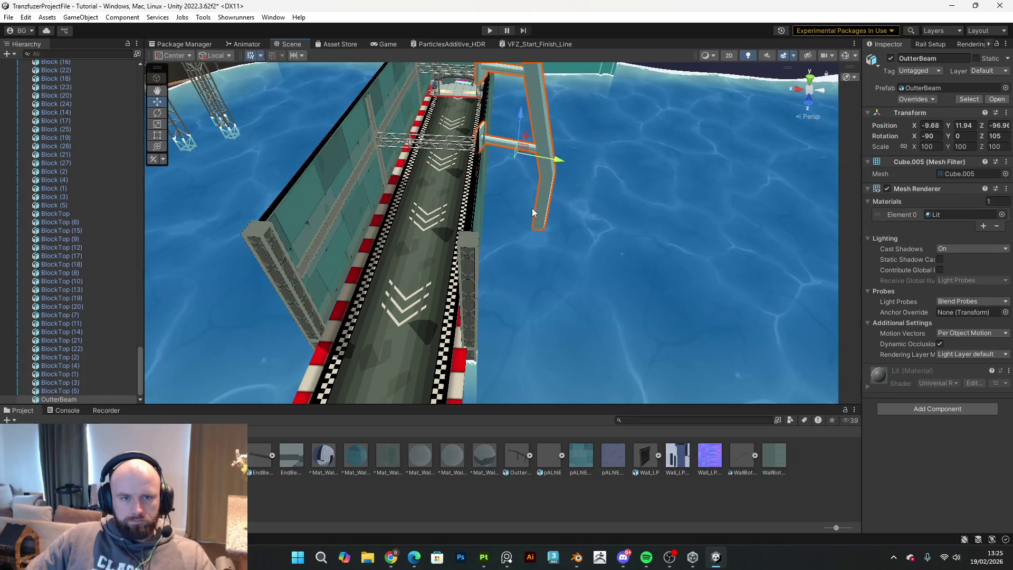
pyautogui.moveTo(521, 124); pyautogui.dragTo(532, 173)
# - Tilt the beam to about 88 degrees
pyautogui.moveTo(532, 173)
pyautogui.mouseDown(button='right')
pyautogui.moveTo(546, 163)
pyautogui.moveTo(450, 180)
pyautogui.mouseUp(button='right')
pyautogui.press('e')
pyautogui.moveTo(469, 276)
pyautogui.mouseDown()
pyautogui.moveTo(500, 277)
pyautogui.moveTo(499, 259)
pyautogui.moveTo(510, 271)
pyautogui.moveTo(482, 297)
pyautogui.moveTo(480, 276)
pyautogui.moveTo(529, 268)
pyautogui.moveTo(578, 278)
pyautogui.moveTo(598, 311)
pyautogui.moveTo(584, 331)
pyautogui.moveTo(547, 278)
pyautogui.moveTo(430, 326)
pyautogui.moveTo(443, 320)
pyautogui.moveTo(373, 334)
pyautogui.moveTo(592, 309)
pyautogui.moveTo(553, 327)
pyautogui.moveTo(615, 300)
pyautogui.mouseUp()
pyautogui.press('w')
pyautogui.press('e')
pyautogui.press('w')
# - Duplicate the beam along the wall, nudging a copy to X -11.5, then enter Play mode
pyautogui.hotkey('ctrl', 'd')
pyautogui.moveTo(495, 347)
pyautogui.mouseDown()
pyautogui.moveTo(772, 302)
pyautogui.moveTo(758, 294)
pyautogui.mouseUp()
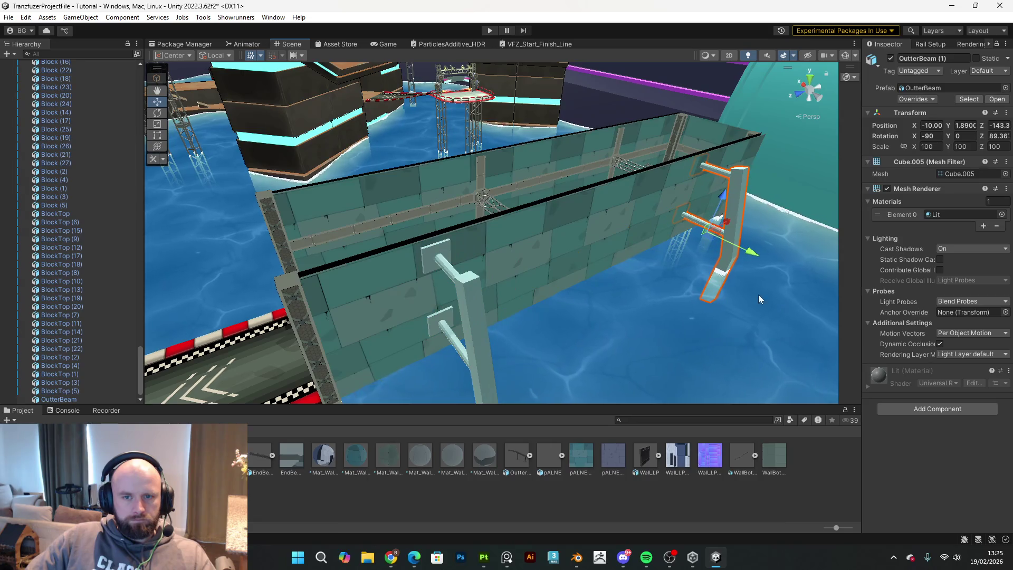
pyautogui.click(752, 248)
pyautogui.click(732, 235)
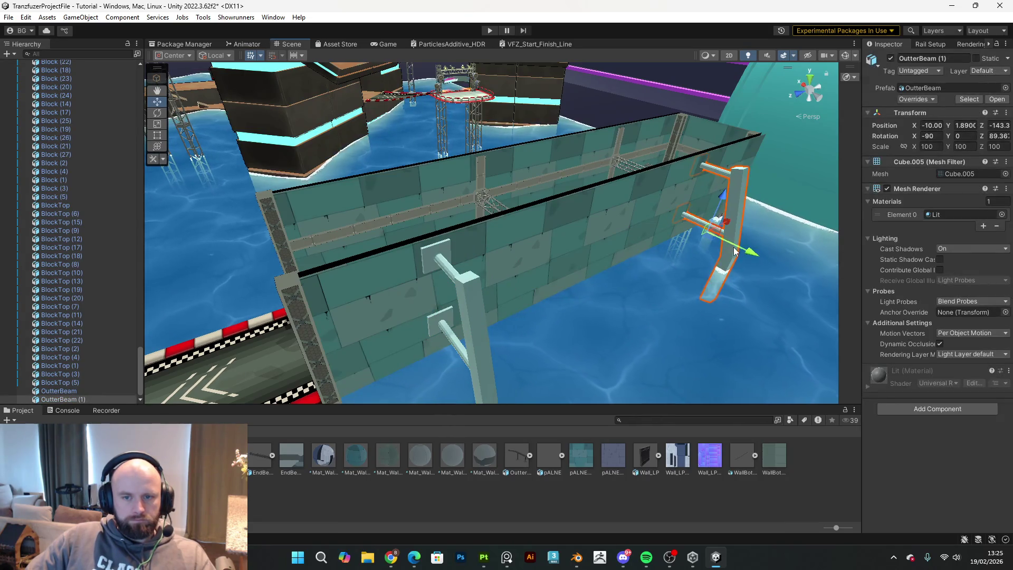
pyautogui.moveTo(745, 255)
pyautogui.mouseDown()
pyautogui.moveTo(683, 290)
pyautogui.moveTo(746, 280)
pyautogui.moveTo(767, 299)
pyautogui.mouseUp()
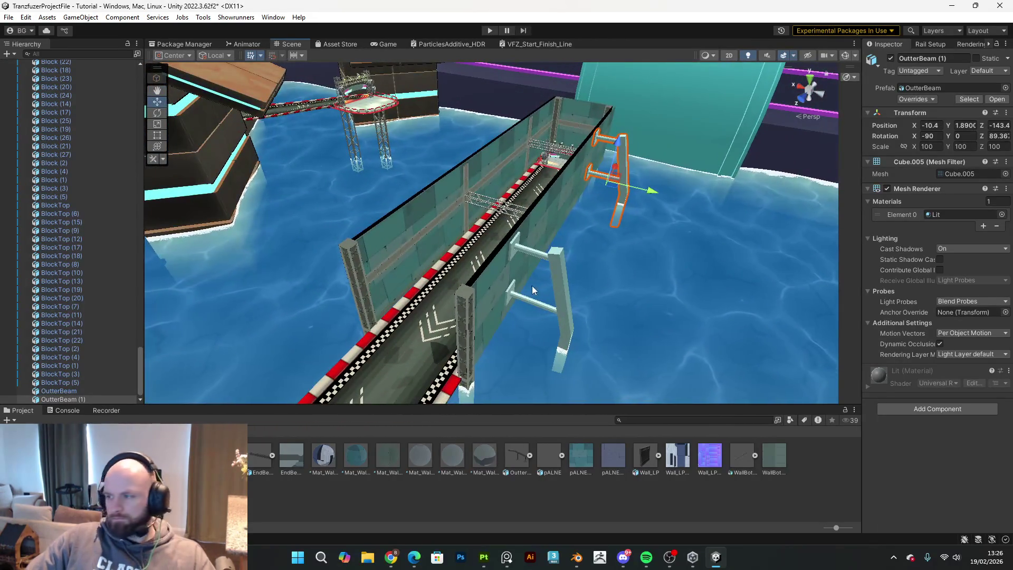
pyautogui.click(555, 286)
pyautogui.hotkey('ctrl', 'p')
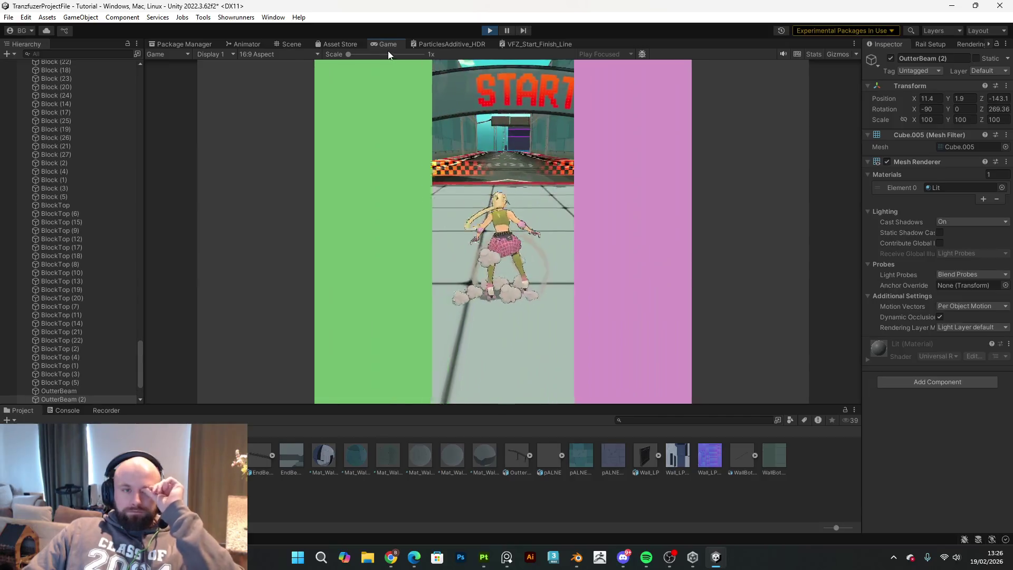
# - Maximize the Game view so the running level fills the editor
pyautogui.doubleClick(394, 42)
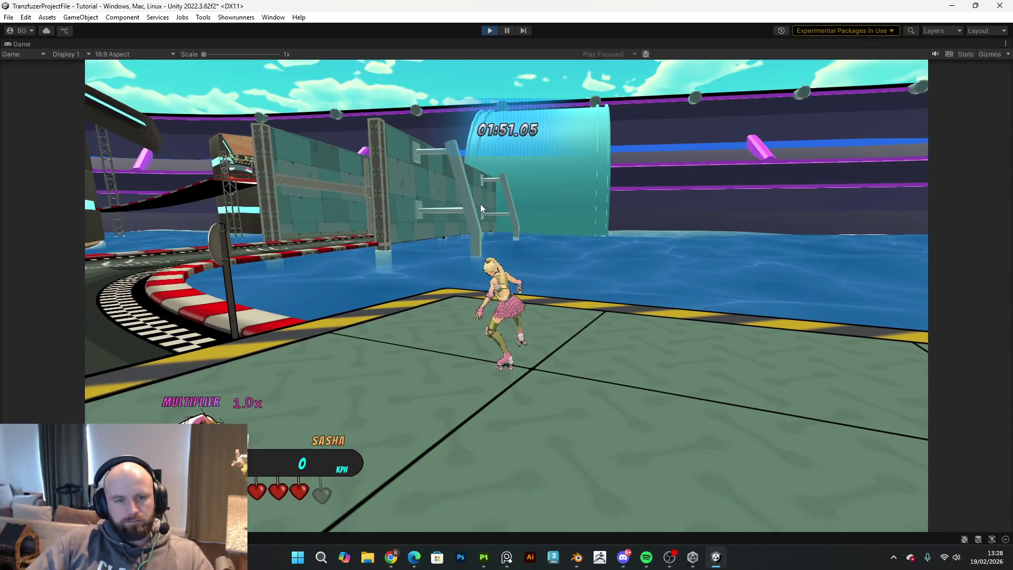
# - Skate forward and turn the skater to look around the arena and platform
pyautogui.press('w')
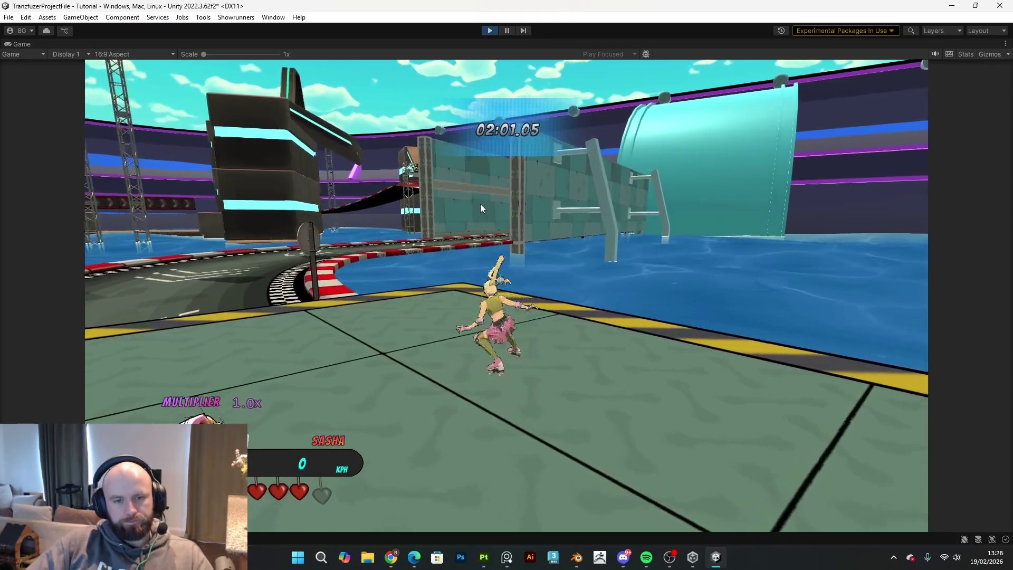
pyautogui.press('a')
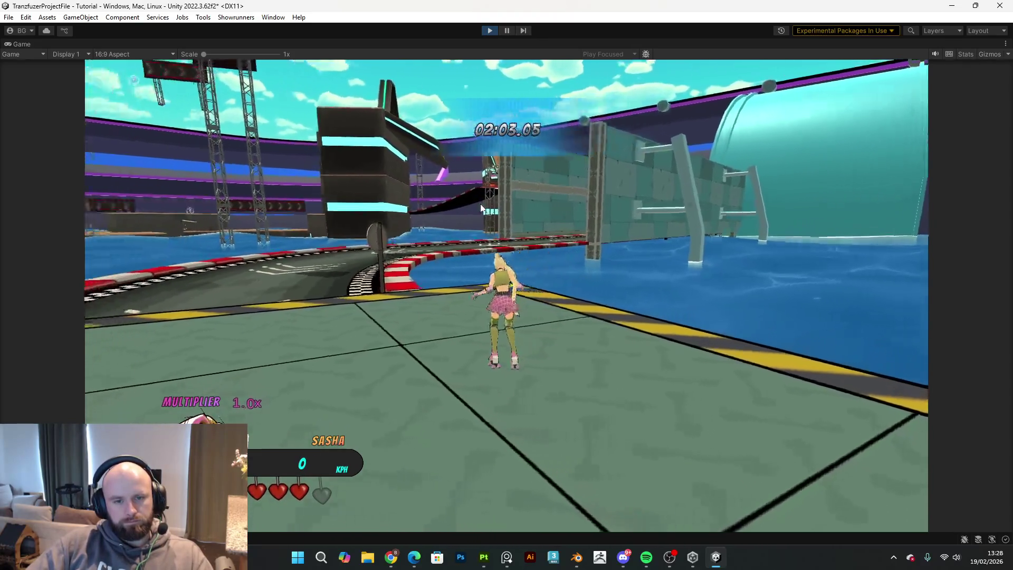
pyautogui.press('d')
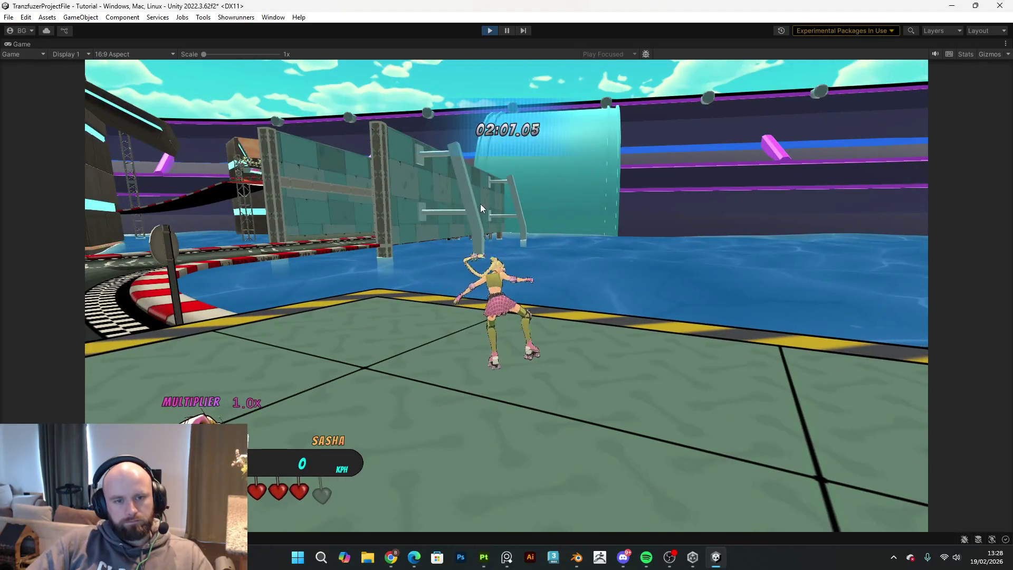
pyautogui.press('a')
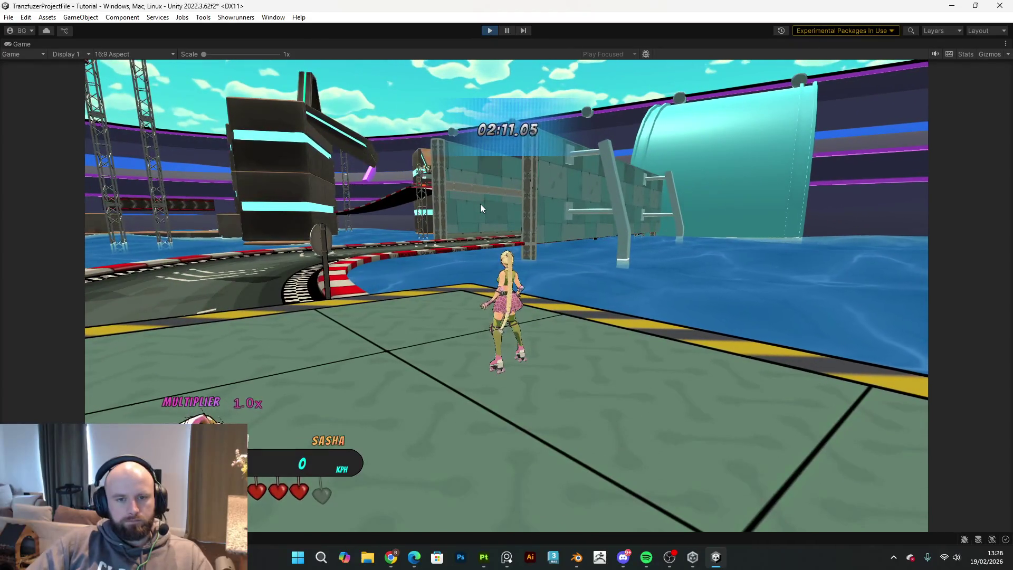
pyautogui.press('d')
pyautogui.press('a')
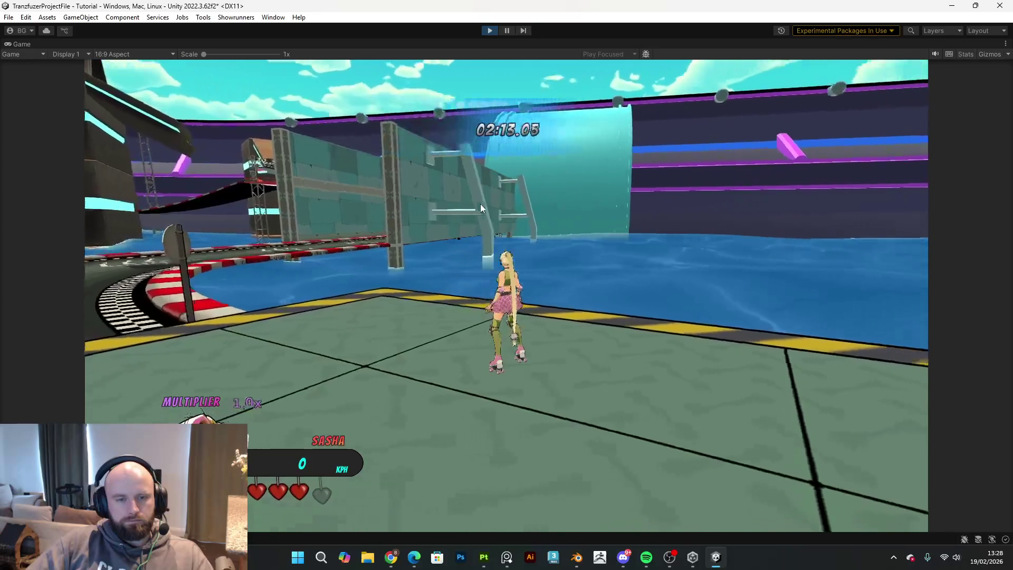
pyautogui.press('w')
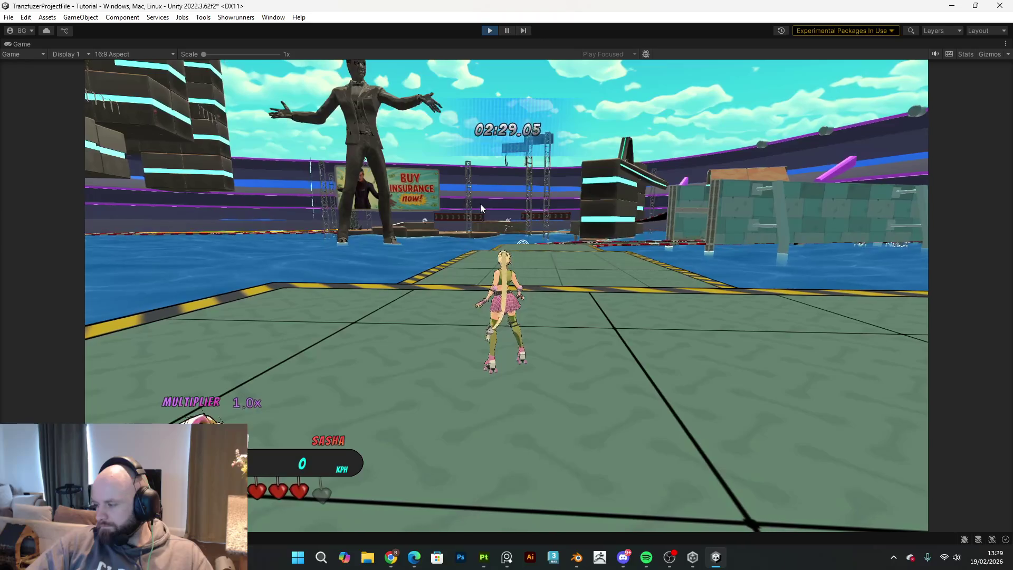
# - Steer the skater around the curved track with a trick, stop, and open the pause menu
pyautogui.press('w')
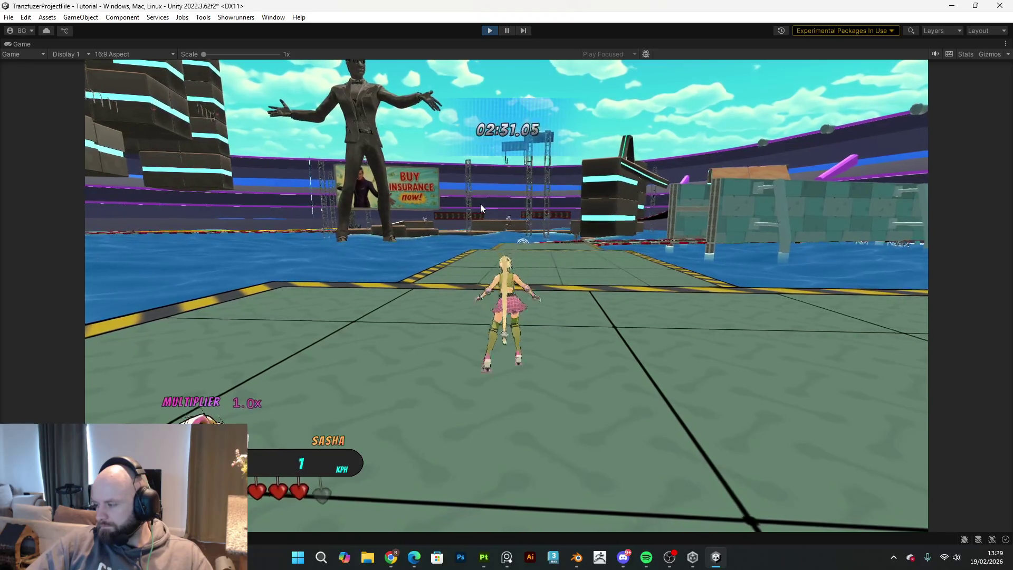
pyautogui.press('d')
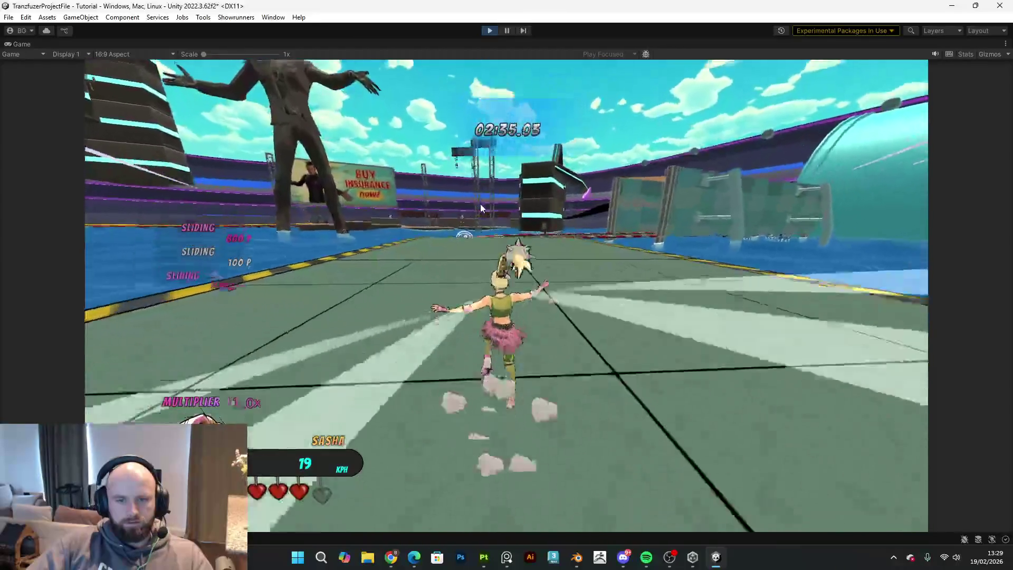
pyautogui.press('a')
pyautogui.press('d')
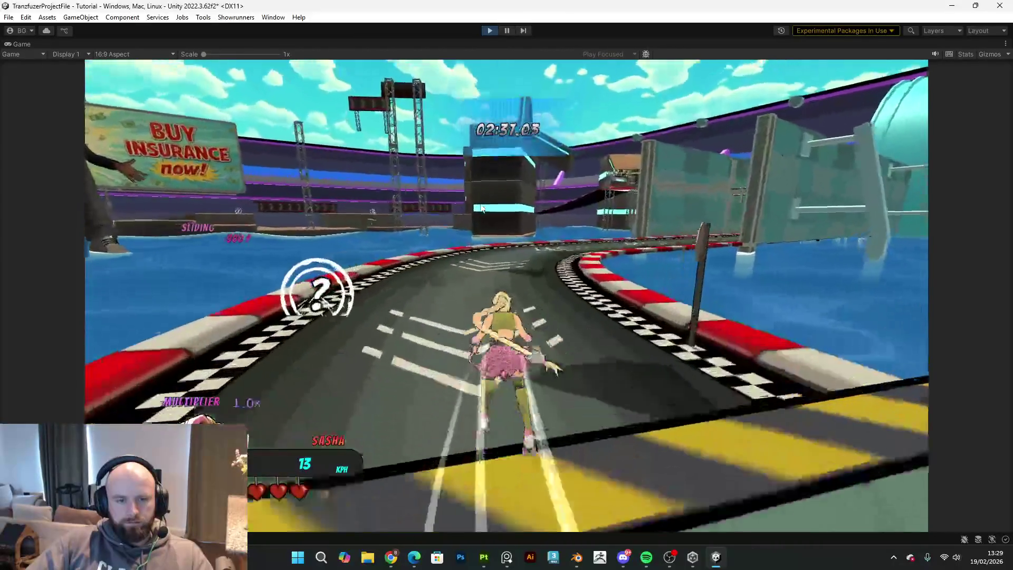
pyautogui.press('d')
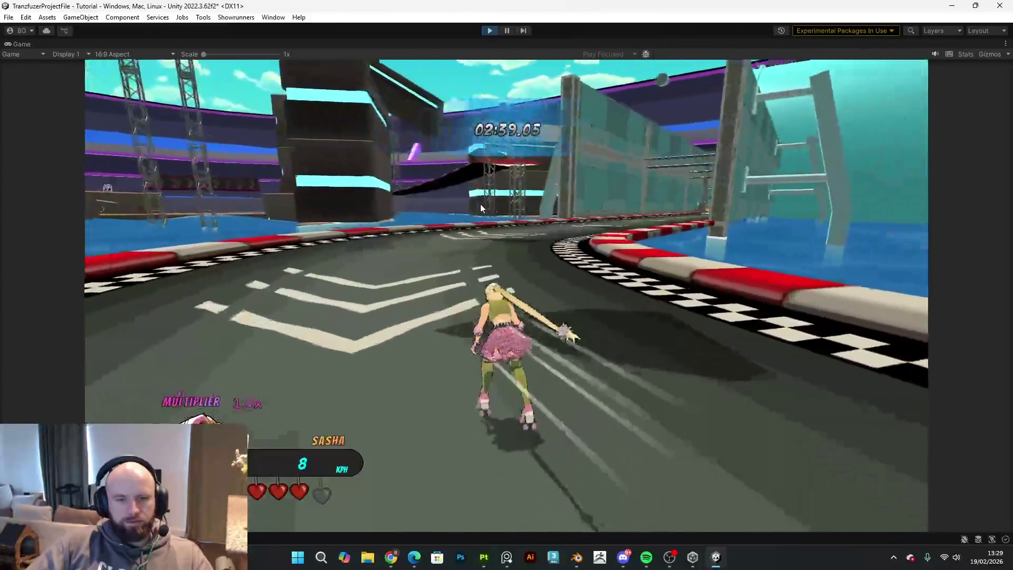
pyautogui.press('a')
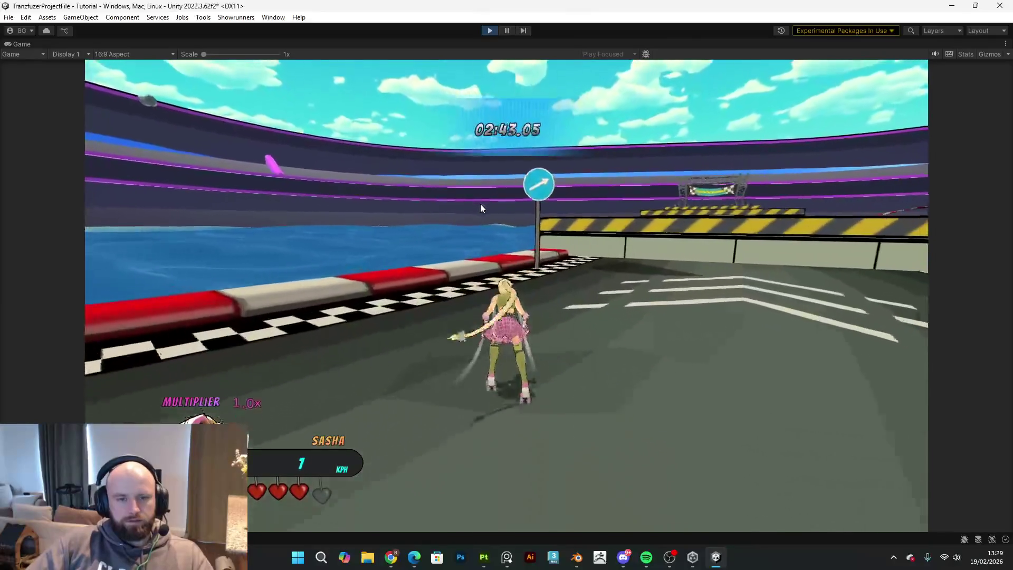
pyautogui.press('s')
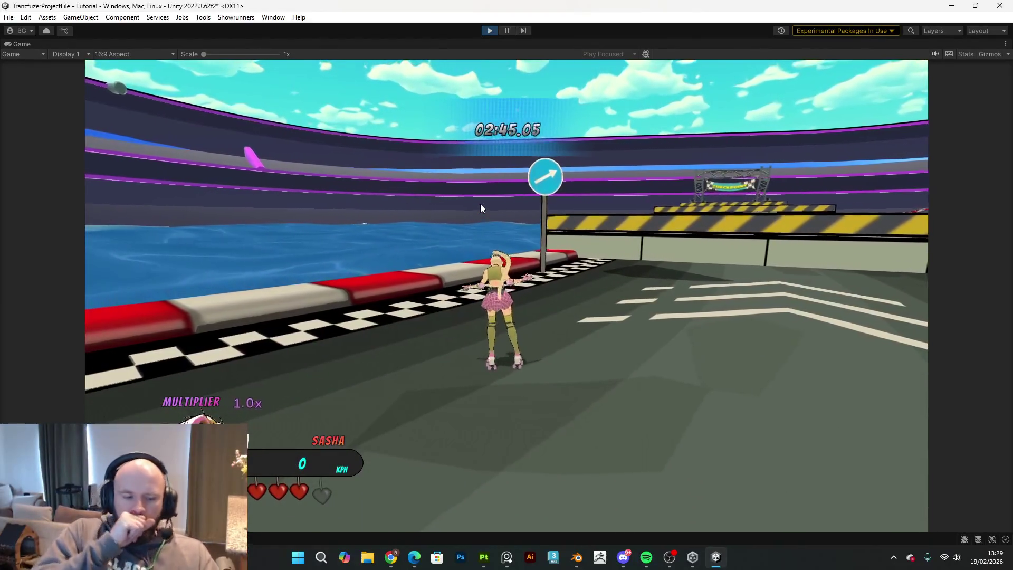
pyautogui.press('Escape')
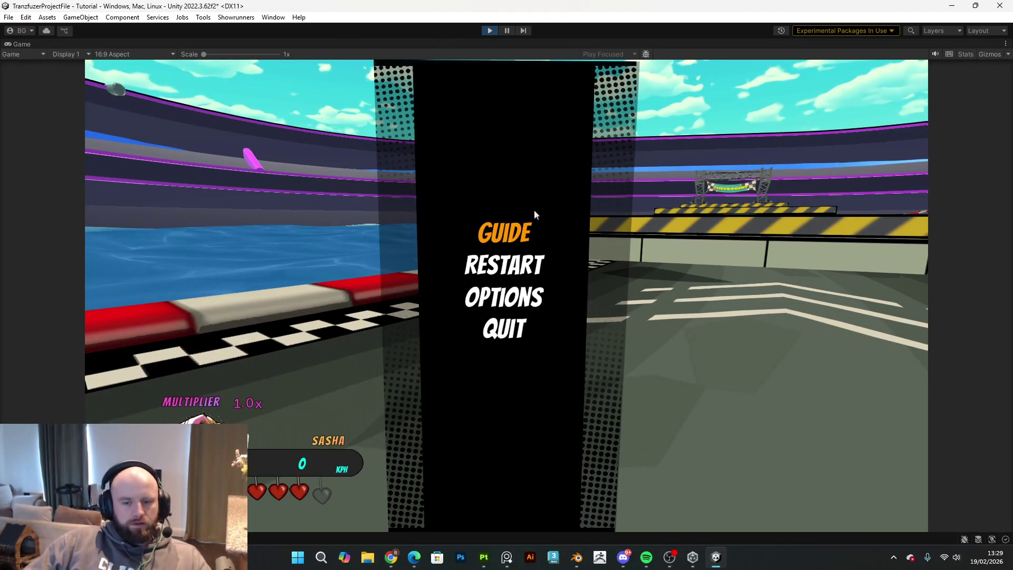
pyautogui.moveTo(505, 559)
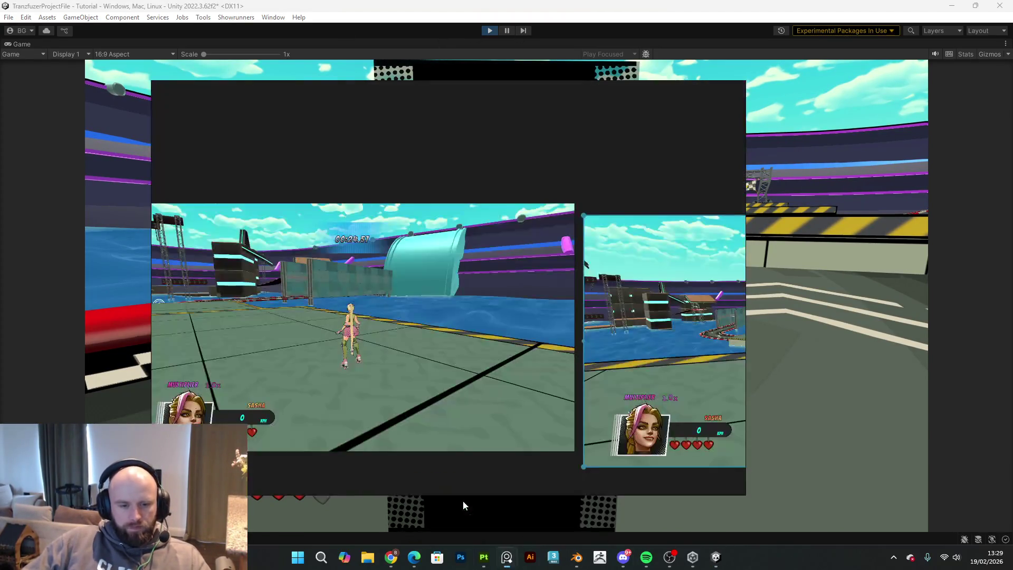
pyautogui.click(619, 374)
pyautogui.moveTo(492, 321); pyautogui.dragTo(402, 318, button='middle')
pyautogui.scroll(5, 402, 318)
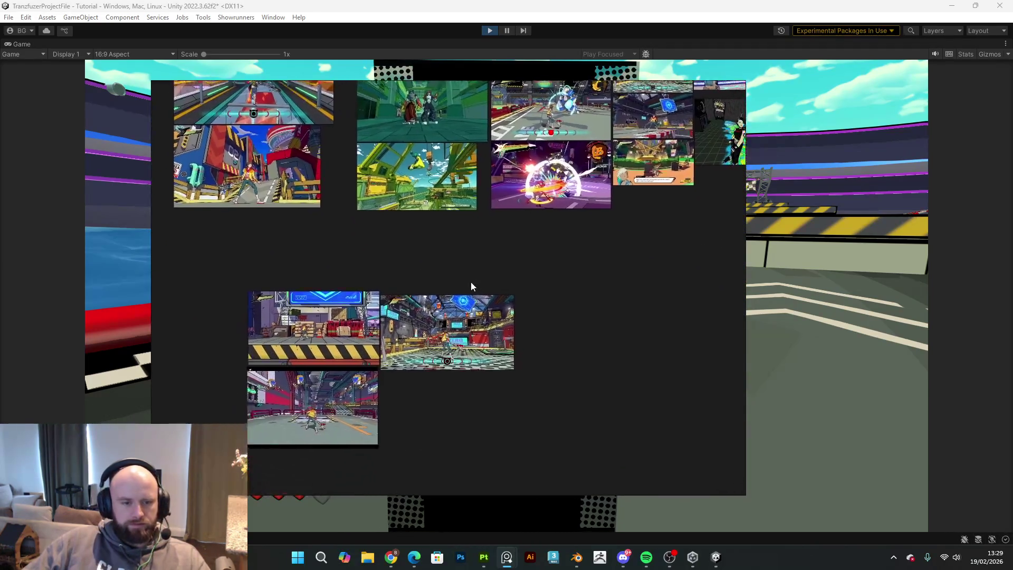
pyautogui.moveTo(434, 417); pyautogui.dragTo(484, 465, button='middle')
pyautogui.scroll(5, 269, 248)
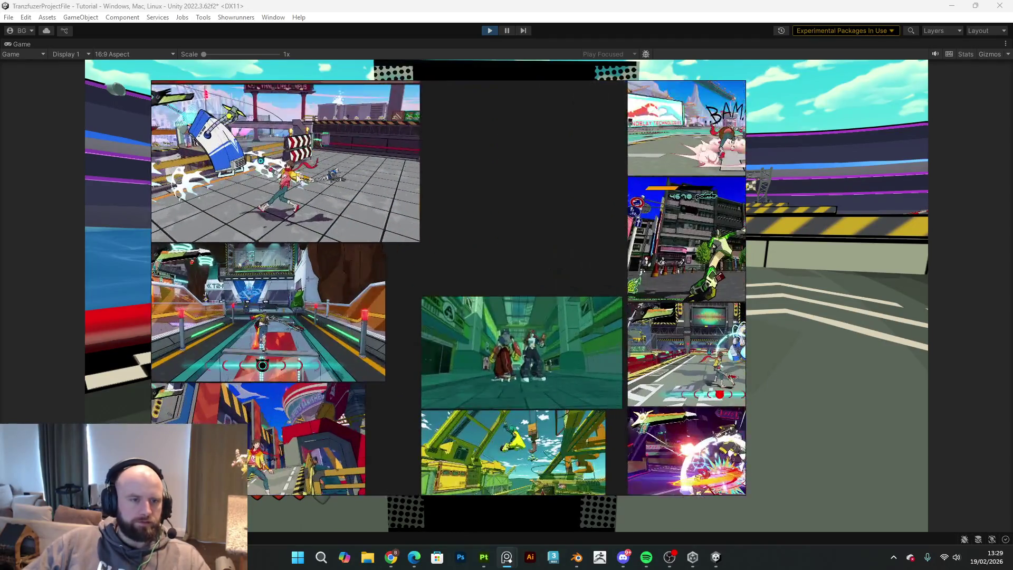
pyautogui.scroll(-5, 348, 202)
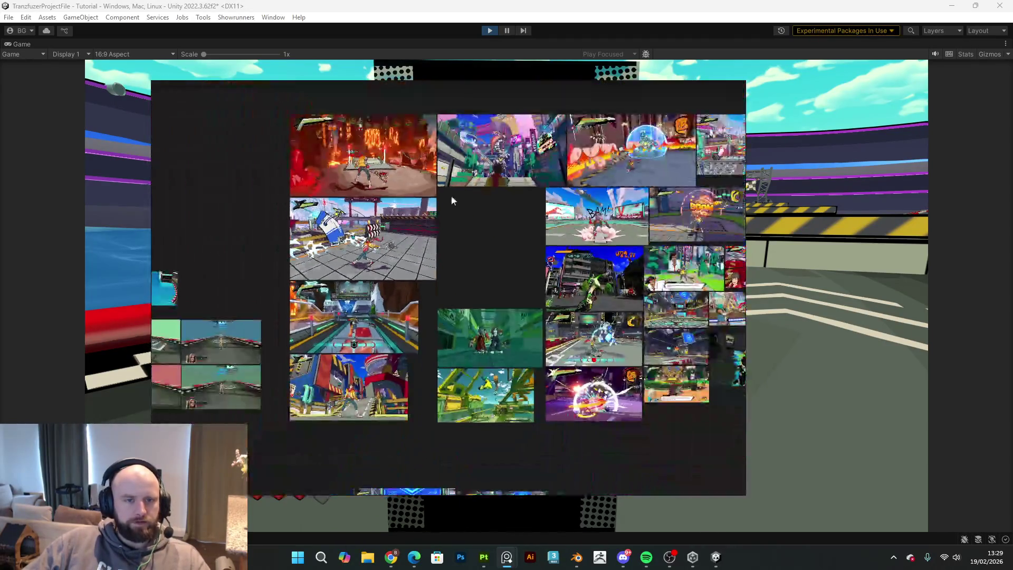
pyautogui.scroll(-5, 567, 313)
pyautogui.scroll(3, 536, 248)
pyautogui.moveTo(551, 211); pyautogui.dragTo(589, 135, button='middle')
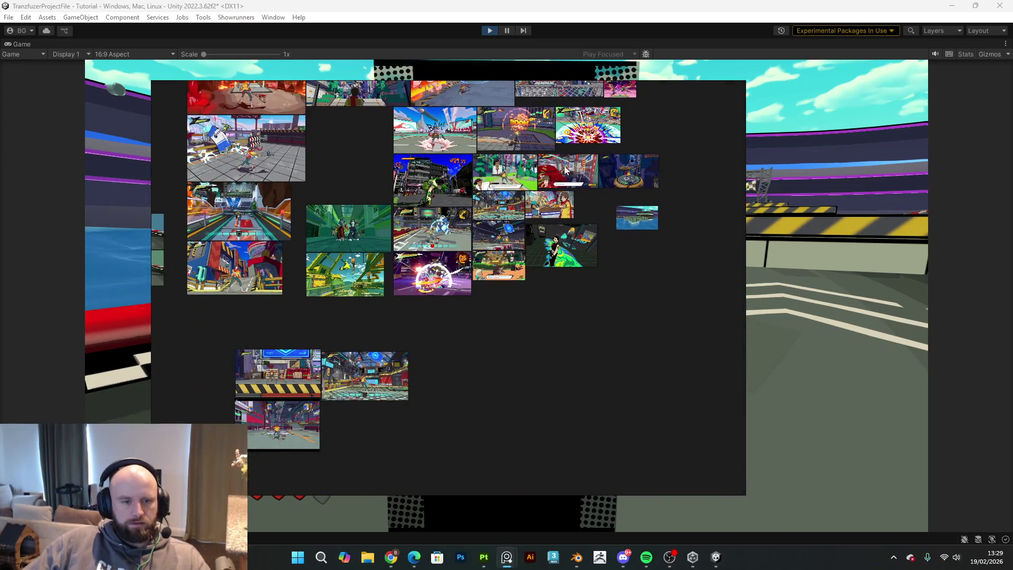
pyautogui.scroll(-3, 545, 195)
pyautogui.scroll(5, 501, 211)
pyautogui.scroll(-5, 496, 212)
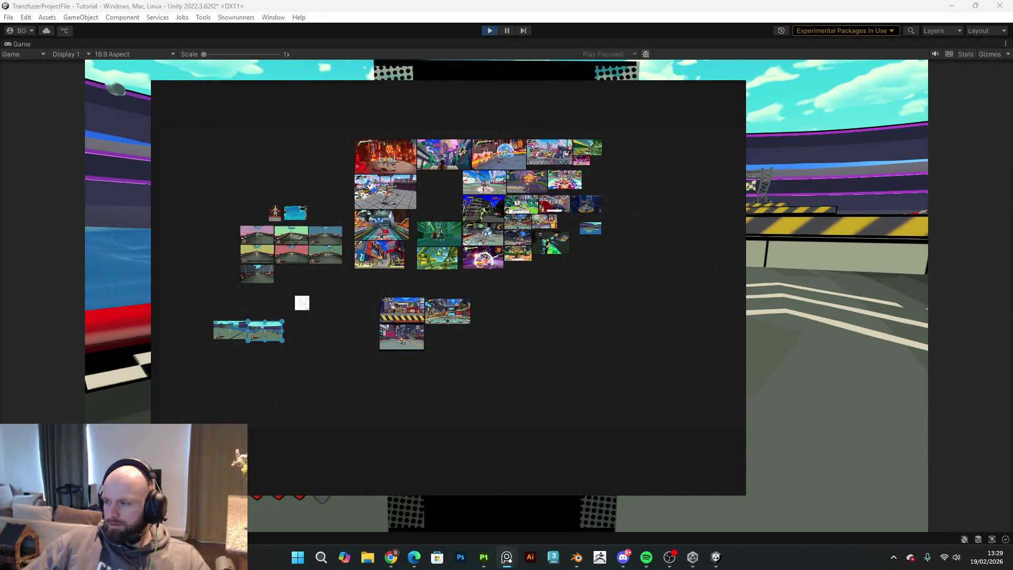
pyautogui.moveTo(507, 559)
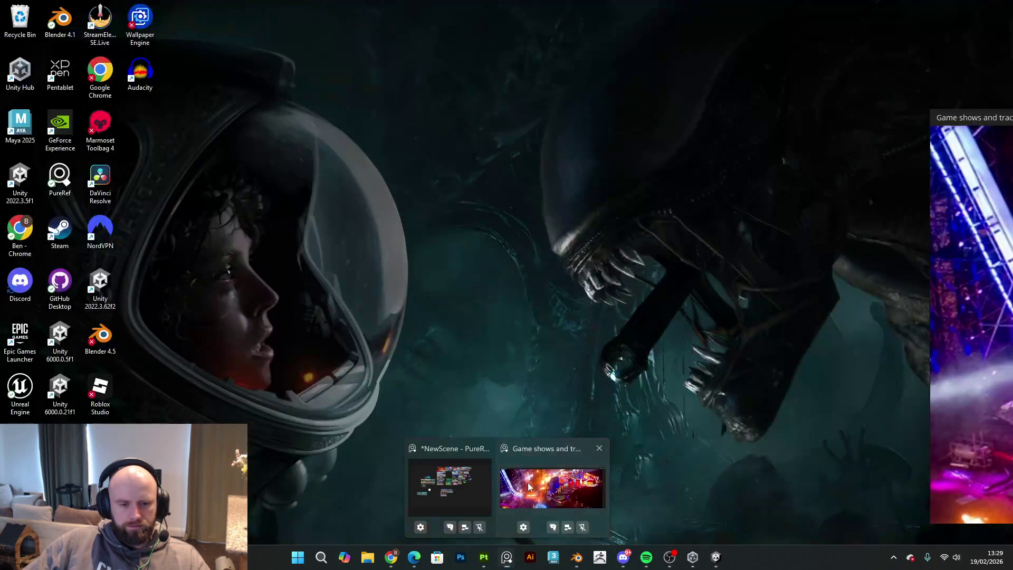
pyautogui.click(549, 485)
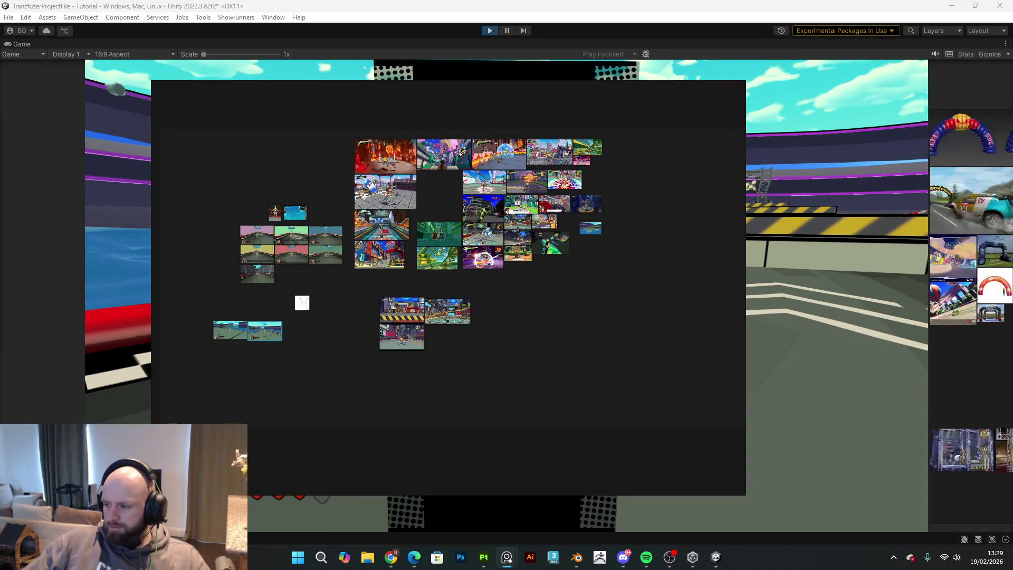
pyautogui.click(706, 86)
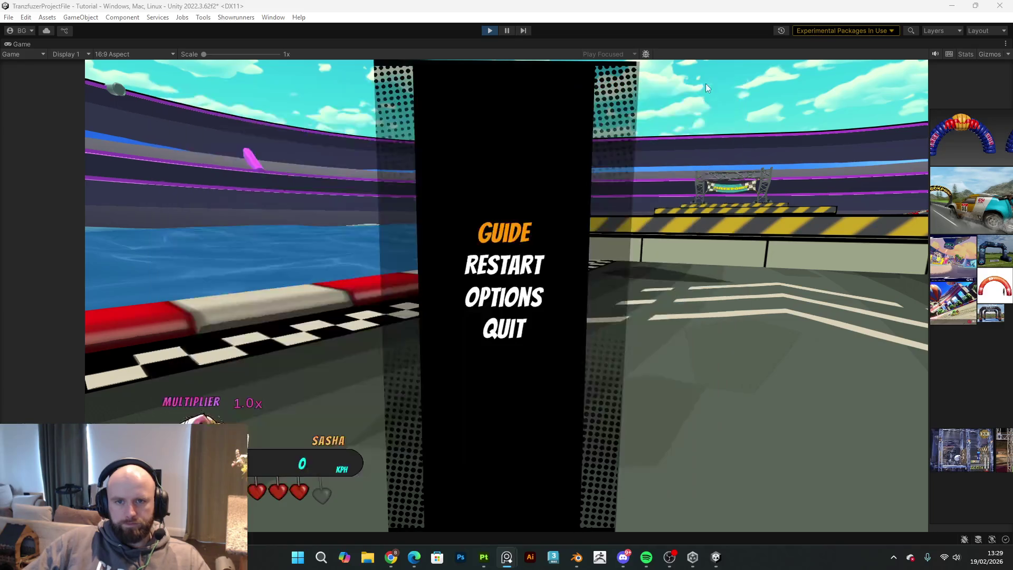
pyautogui.hotkey('alt', 'Tab')
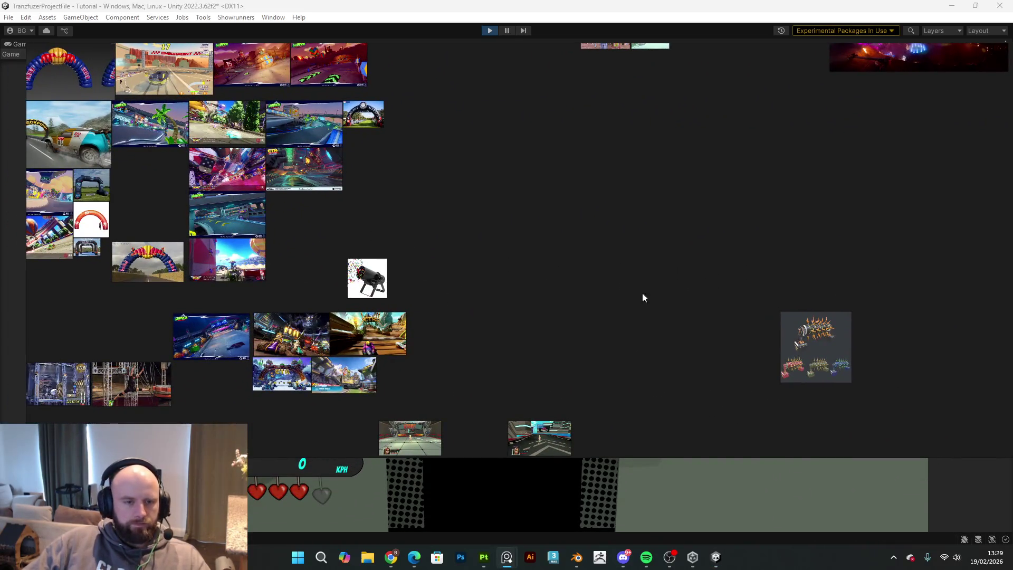
pyautogui.moveTo(304, 221)
pyautogui.mouseDown(button='middle')
pyautogui.moveTo(482, 258)
pyautogui.moveTo(497, 221)
pyautogui.moveTo(431, 197)
pyautogui.mouseUp(button='middle')
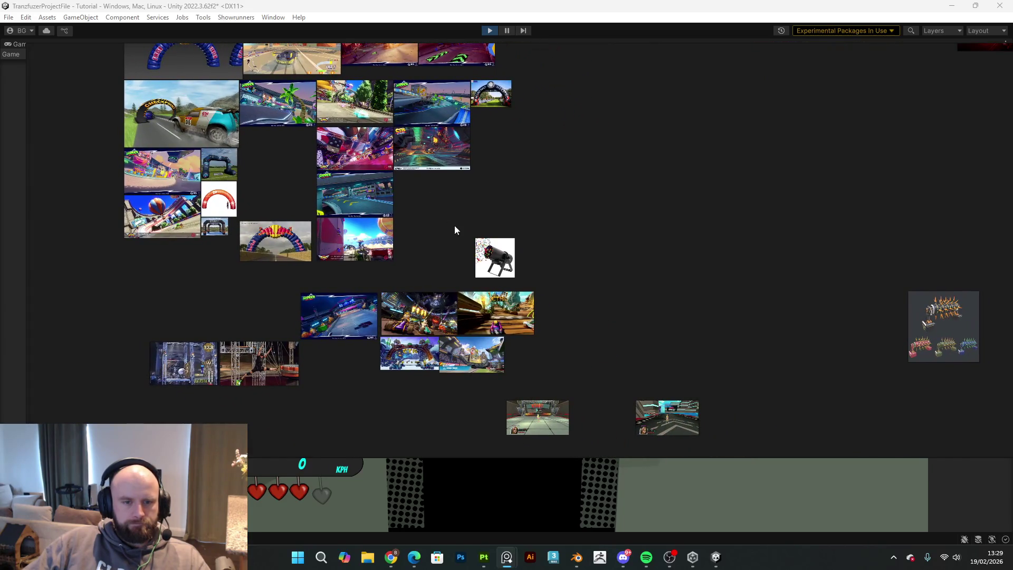
pyautogui.doubleClick(425, 151)
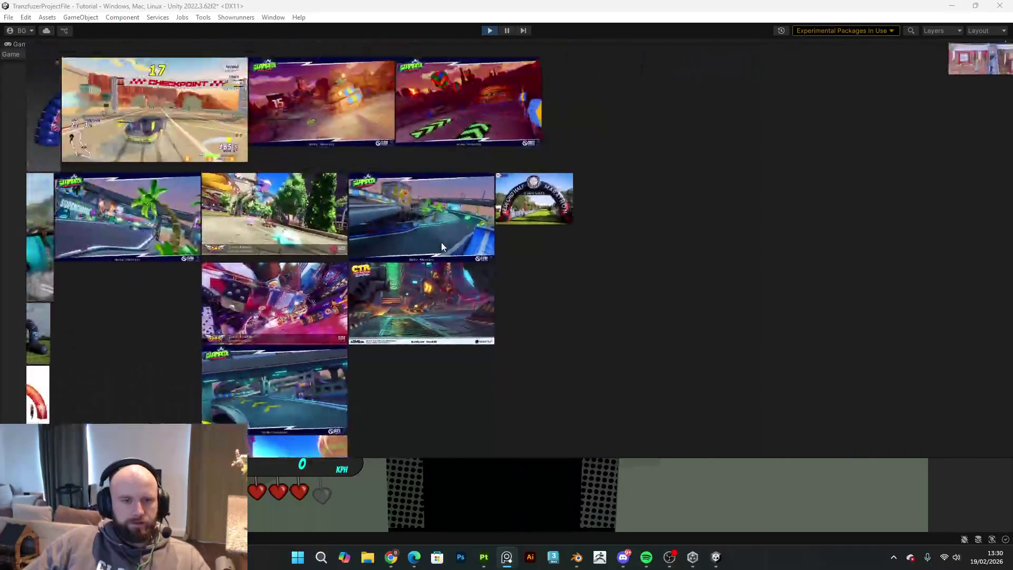
pyautogui.click(381, 140)
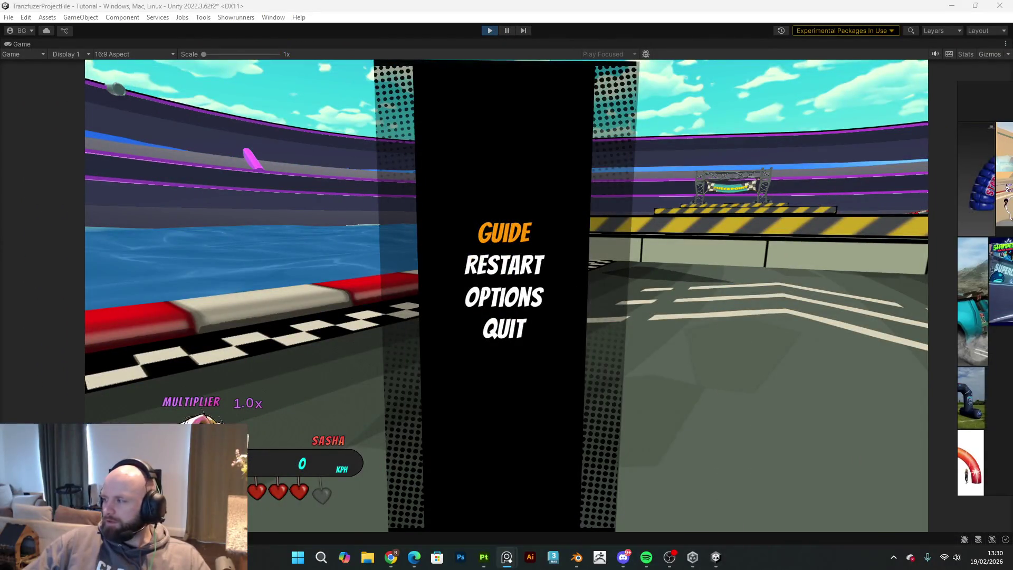
# - Resume the race, skate around the bend, pause, and exit Play mode
pyautogui.click(665, 289)
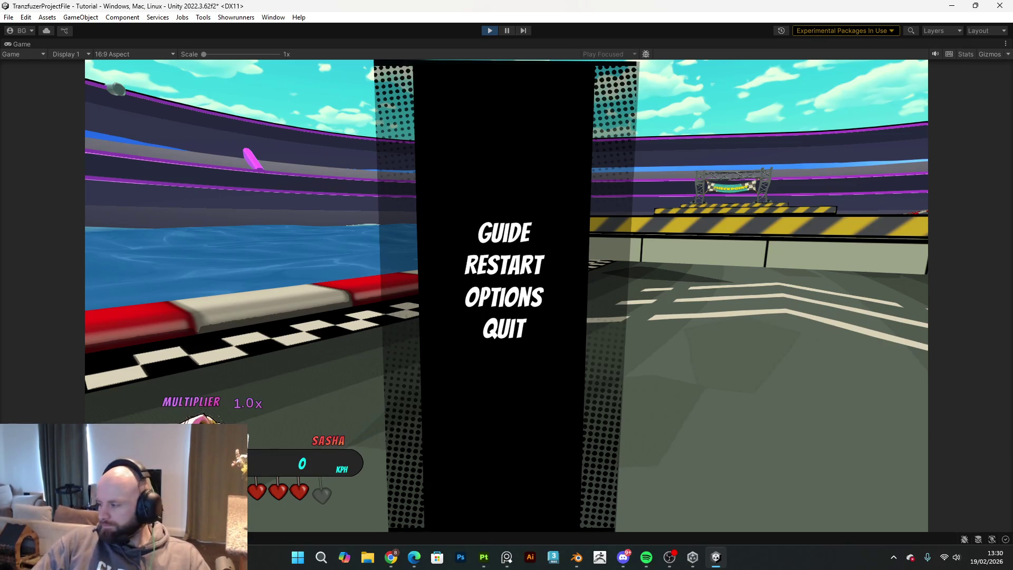
pyautogui.press('Escape')
pyautogui.press('w')
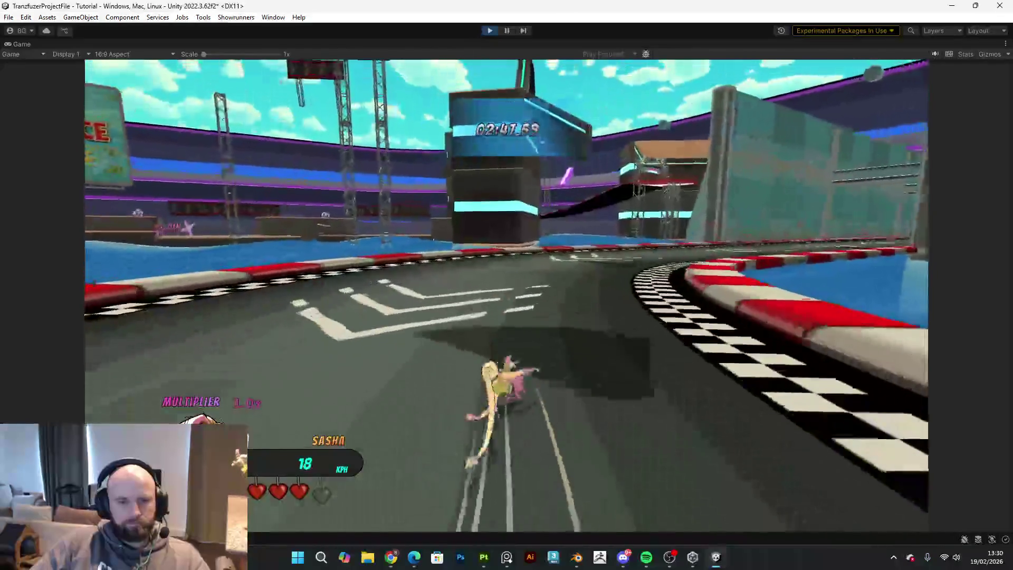
pyautogui.press('w')
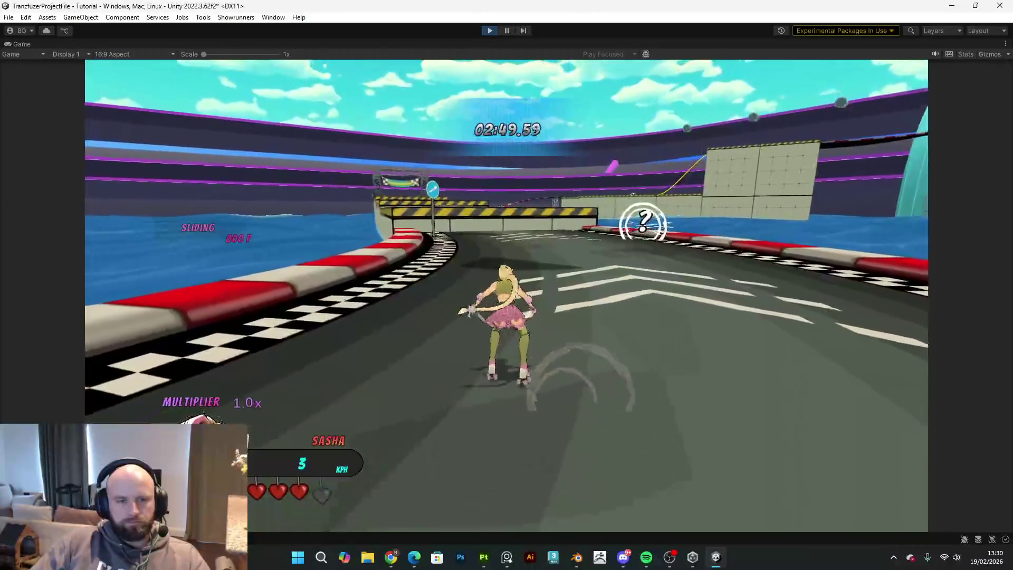
pyautogui.press('w')
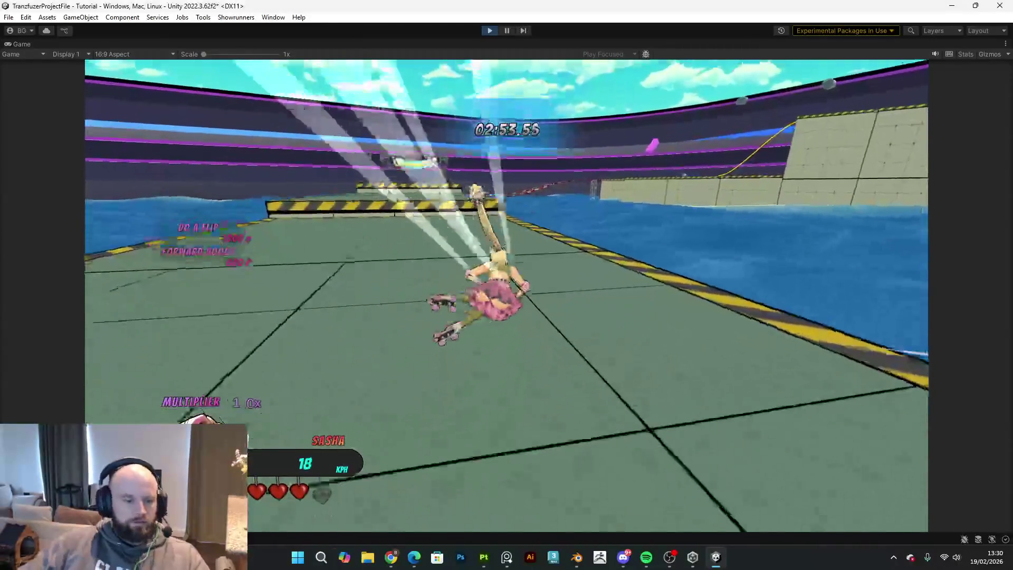
pyautogui.press('Escape')
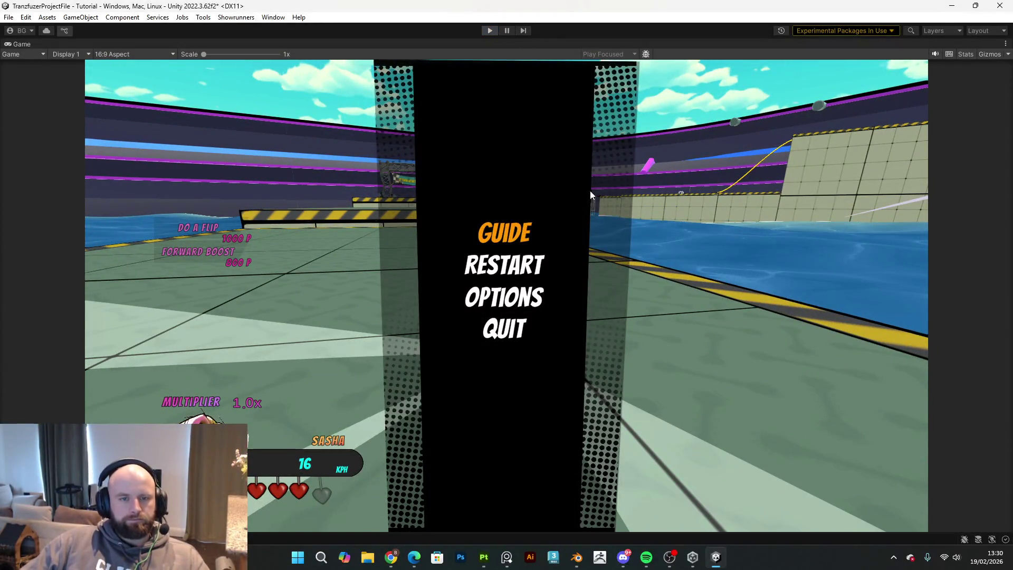
pyautogui.hotkey('ctrl', 'p')
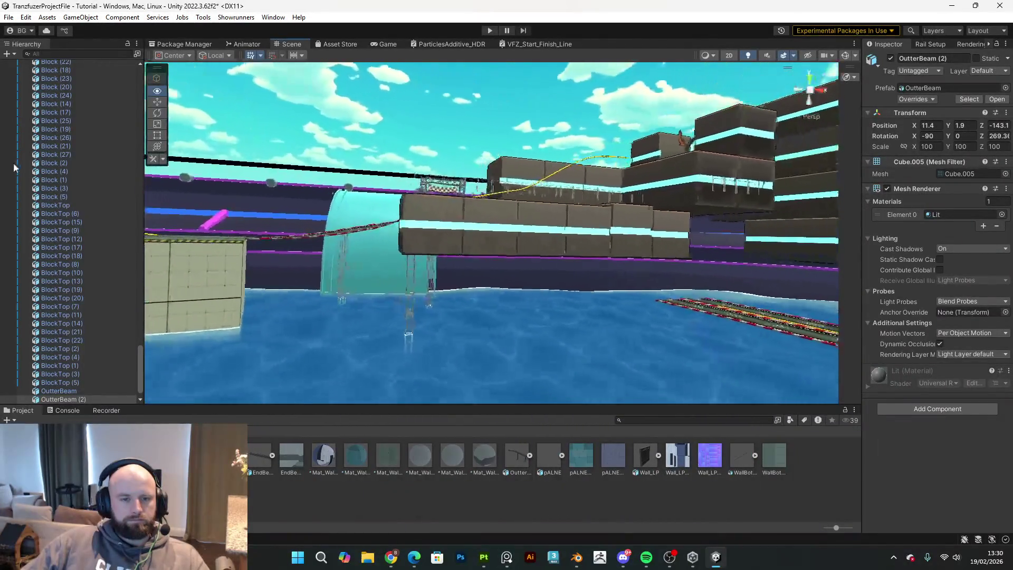
# - Fly the Scene camera over the platform and across the water to the dark blocks, then return to Blender
pyautogui.moveTo(311, 158)
pyautogui.mouseDown(button='right')
pyautogui.moveTo(297, 171)
pyautogui.moveTo(327, 163)
pyautogui.moveTo(394, 207)
pyautogui.moveTo(541, 224)
pyautogui.moveTo(22, 207)
pyautogui.mouseUp(button='right')
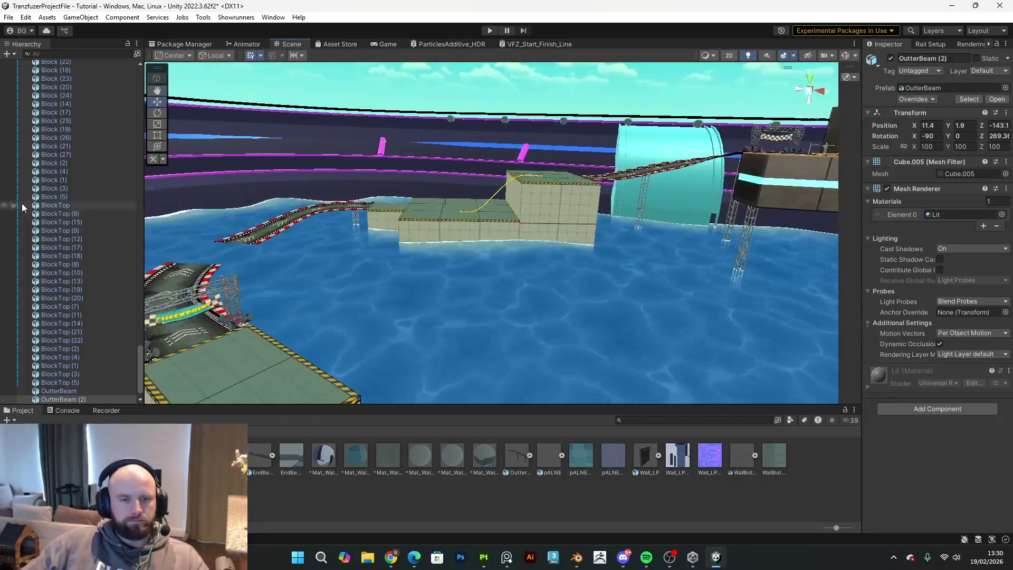
pyautogui.moveTo(498, 129)
pyautogui.mouseDown(button='right')
pyautogui.moveTo(750, 168)
pyautogui.moveTo(410, 226)
pyautogui.moveTo(823, 280)
pyautogui.moveTo(828, 234)
pyautogui.moveTo(422, 259)
pyautogui.moveTo(403, 272)
pyautogui.moveTo(441, 240)
pyautogui.moveTo(425, 182)
pyautogui.moveTo(506, 186)
pyautogui.moveTo(496, 186)
pyautogui.mouseUp(button='right')
pyautogui.click(582, 562)
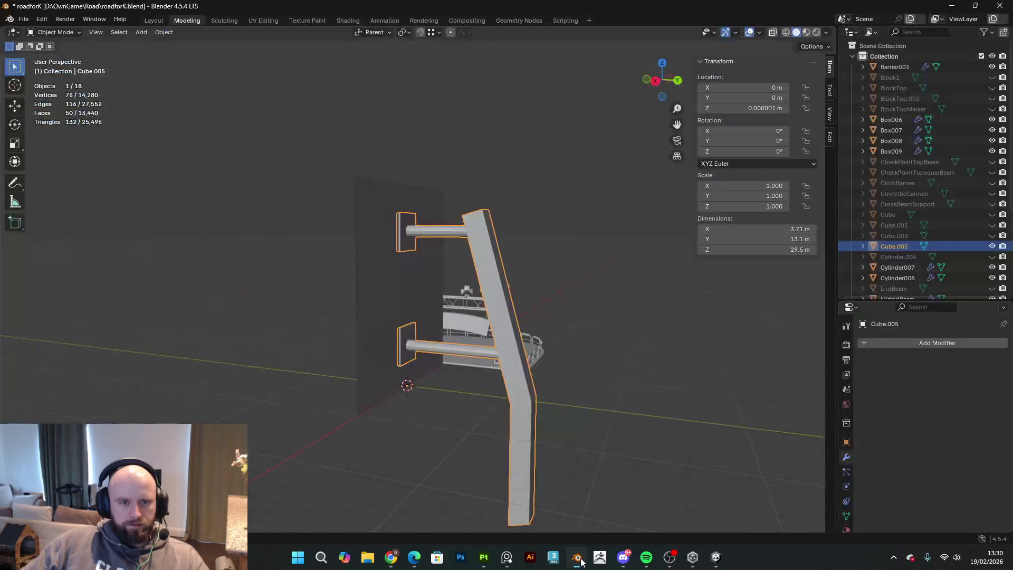
# - Hide the pillar beam and the large backing panel
pyautogui.rightClick(514, 227)
pyautogui.moveTo(749, 292)
pyautogui.mouseDown(button='middle')
pyautogui.moveTo(617, 310)
pyautogui.moveTo(422, 306)
pyautogui.moveTo(399, 280)
pyautogui.mouseUp(button='middle')
pyautogui.scroll(3, 422, 306)
pyautogui.keyDown('shift'); pyautogui.click(416, 283); pyautogui.keyUp('shift')
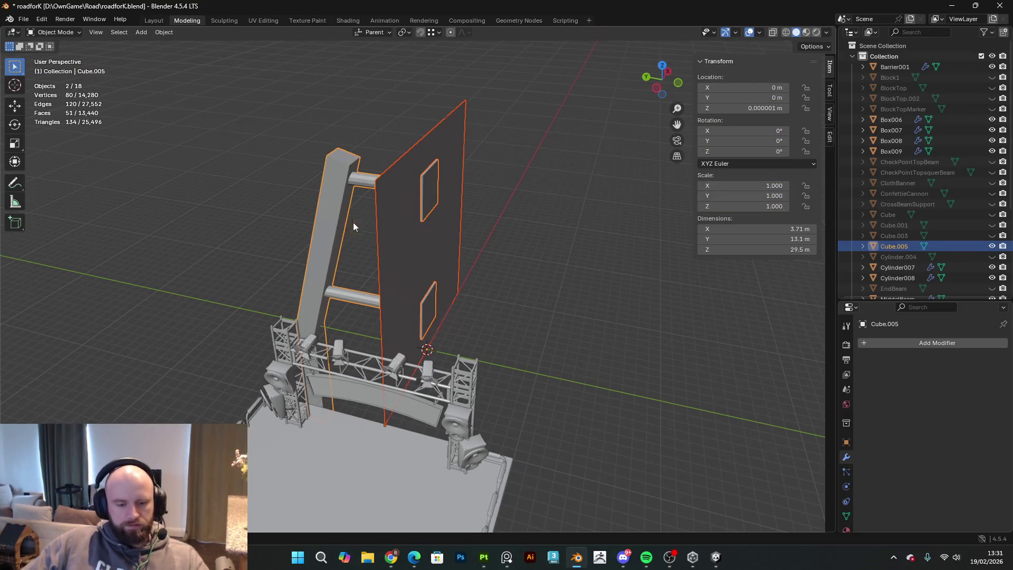
pyautogui.press('h')
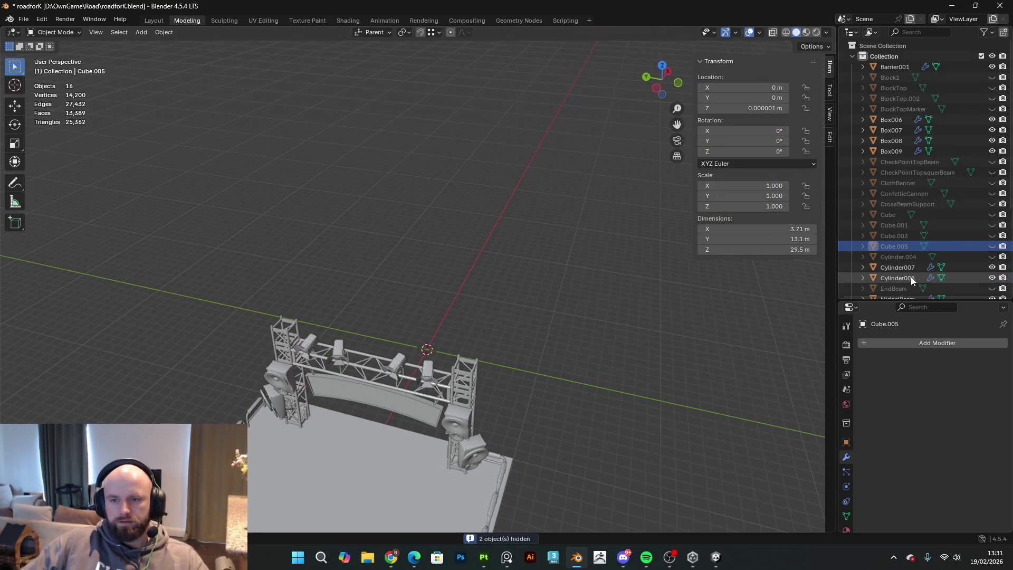
pyautogui.scroll(-5, 907, 242)
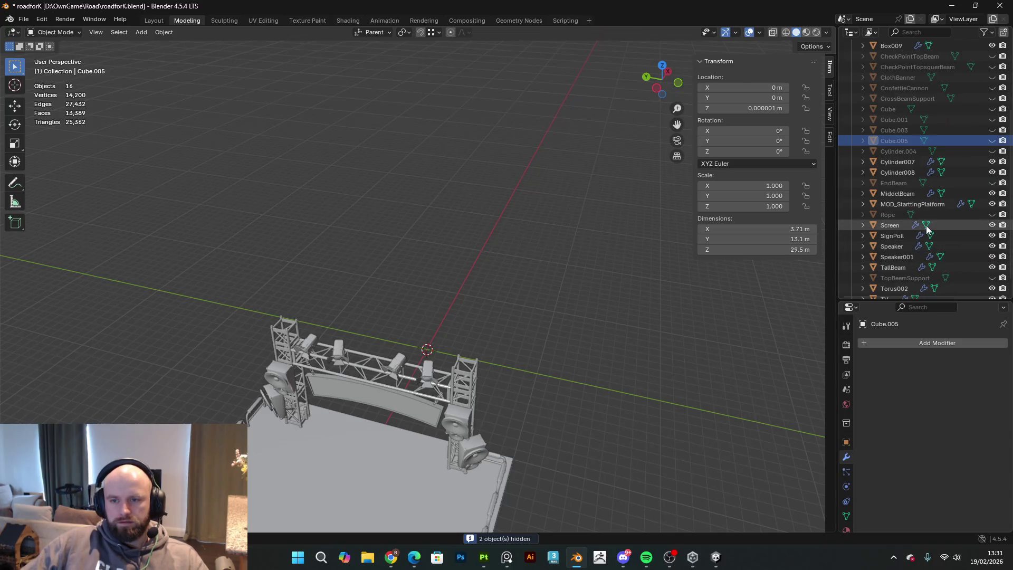
pyautogui.scroll(5, 927, 228)
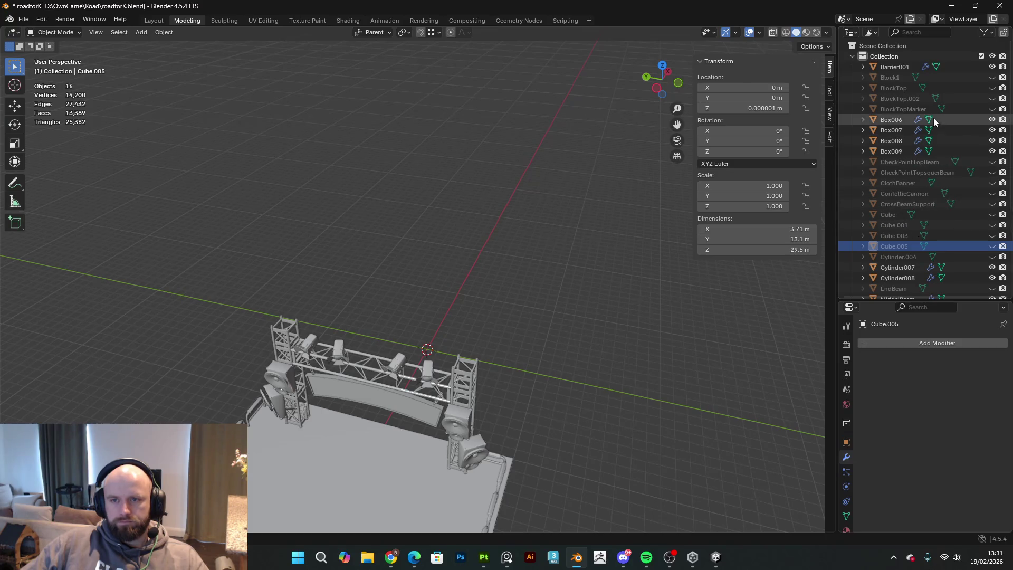
pyautogui.scroll(-5, 951, 189)
pyautogui.scroll(-1, 950, 194)
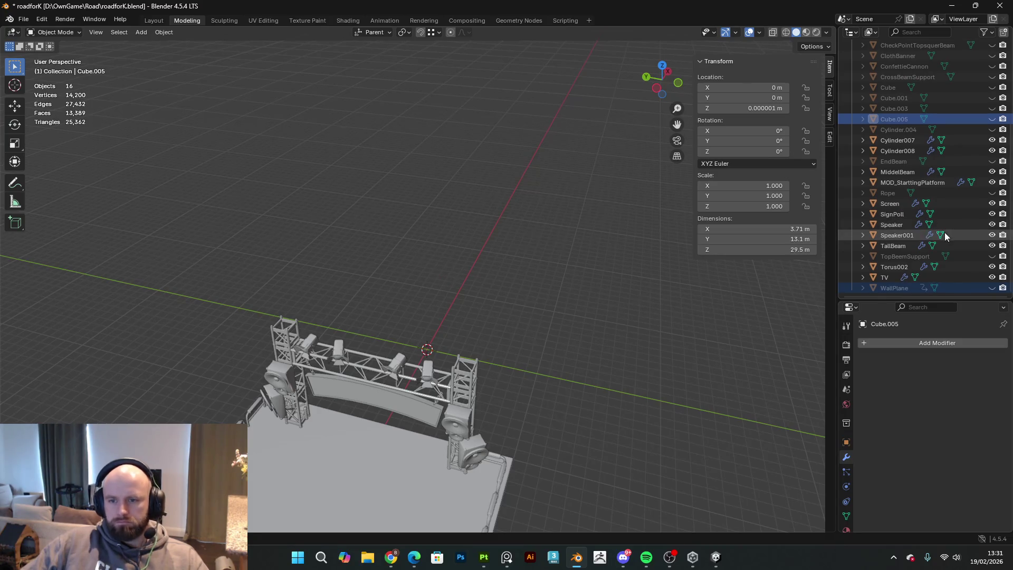
pyautogui.scroll(2, 945, 248)
pyautogui.scroll(4, 944, 248)
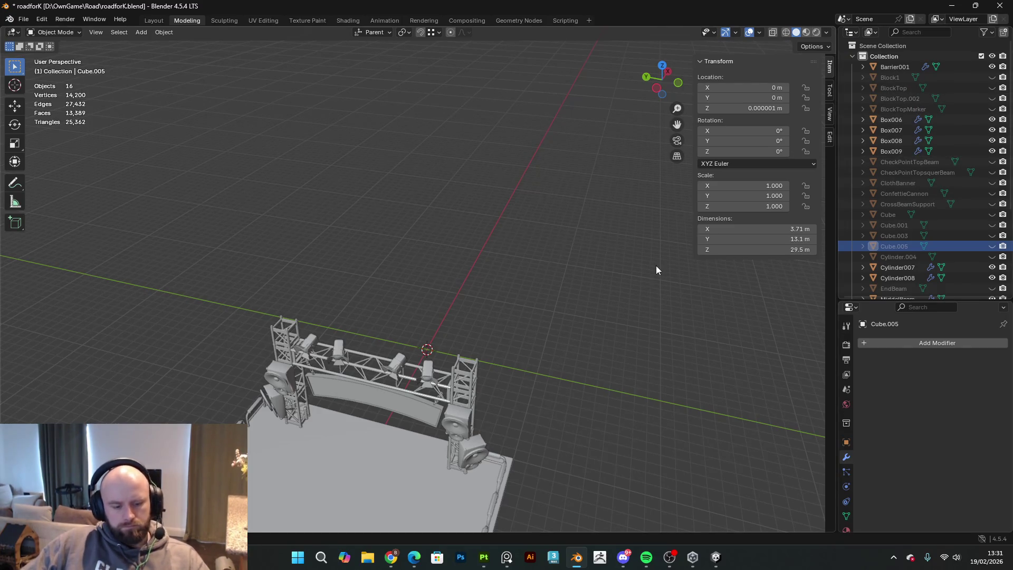
# - Unhide everything, then hide the five wall objects, the tall wall objects and ConfettiCannon
pyautogui.hotkey('alt', 'h')
pyautogui.moveTo(611, 308); pyautogui.dragTo(594, 274, button='middle')
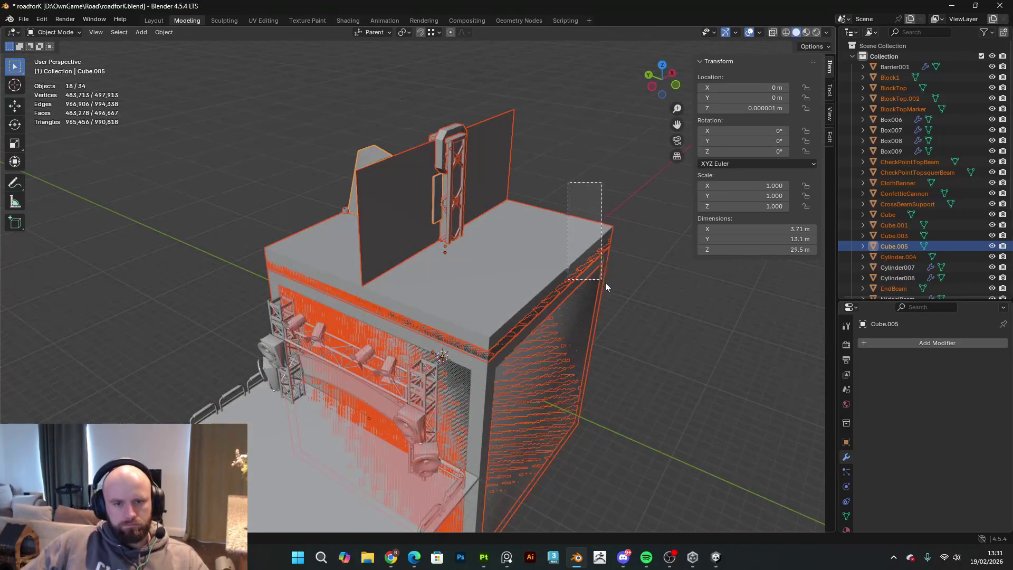
pyautogui.moveTo(602, 284); pyautogui.dragTo(616, 289)
pyautogui.press('h')
pyautogui.moveTo(592, 302)
pyautogui.mouseDown(button='middle')
pyautogui.moveTo(530, 326)
pyautogui.moveTo(222, 314)
pyautogui.moveTo(232, 274)
pyautogui.mouseUp(button='middle')
pyautogui.moveTo(213, 98); pyautogui.dragTo(391, 360)
pyautogui.press('h')
pyautogui.moveTo(391, 359); pyautogui.dragTo(456, 350, button='middle')
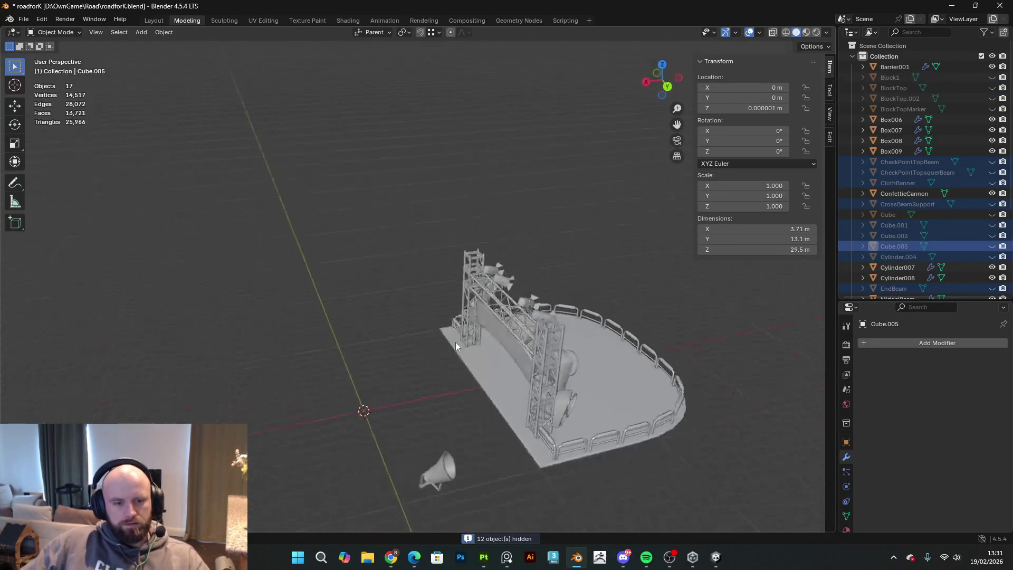
pyautogui.press('h')
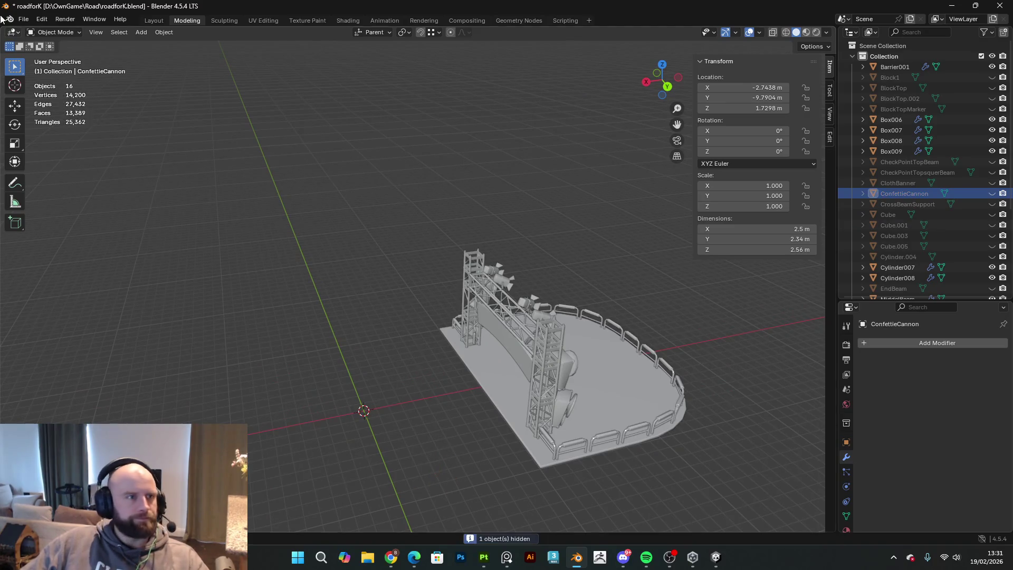
pyautogui.click(13, 19)
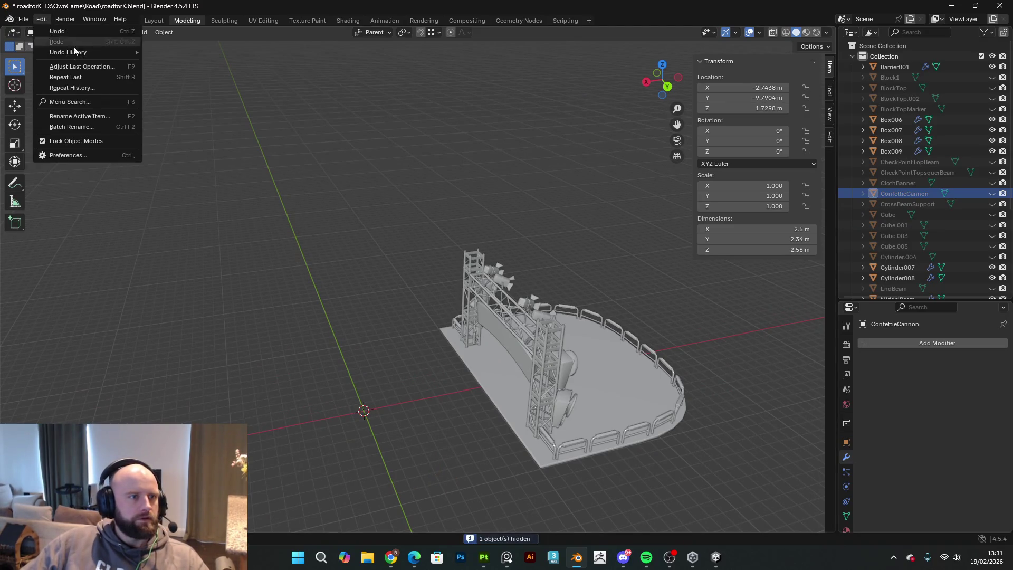
# - Open the FBX (experimental) import browser and move it aside to see the scene
pyautogui.click(21, 20)
pyautogui.click(21, 21)
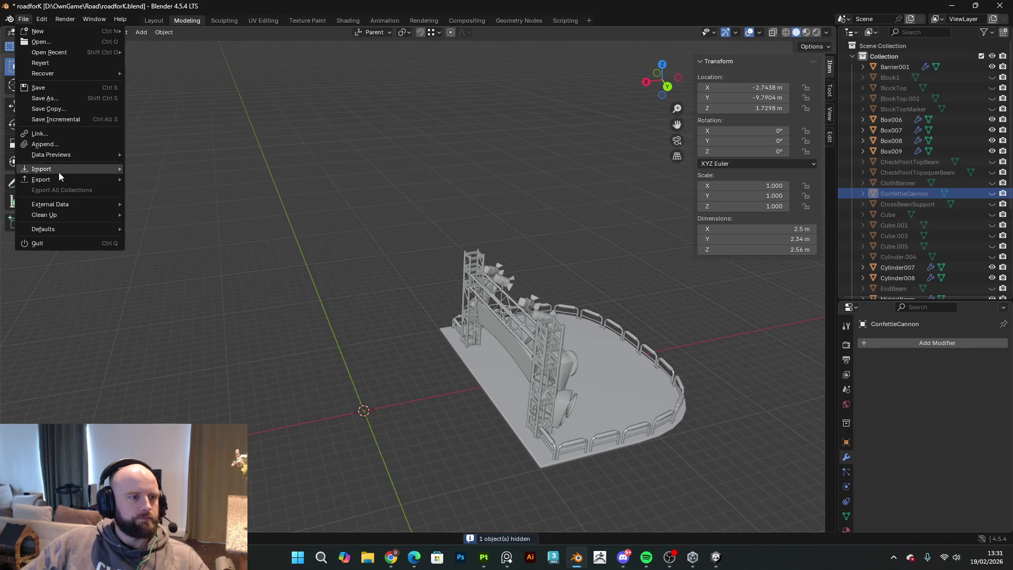
pyautogui.moveTo(58, 175)
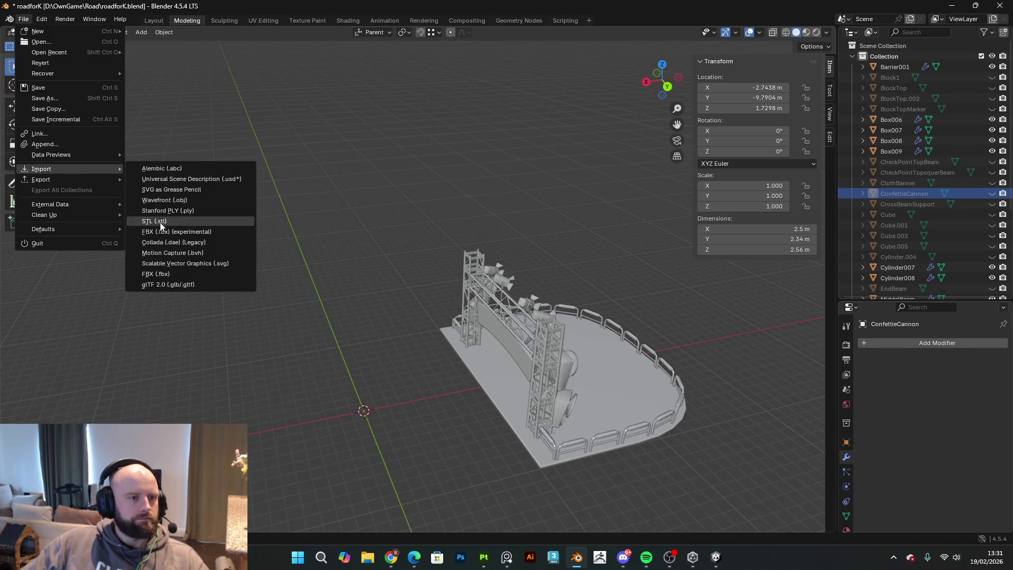
pyautogui.click(161, 229)
pyautogui.moveTo(374, 14)
pyautogui.mouseDown()
pyautogui.moveTo(779, 90)
pyautogui.moveTo(813, 50)
pyautogui.moveTo(1012, 61)
pyautogui.mouseUp()
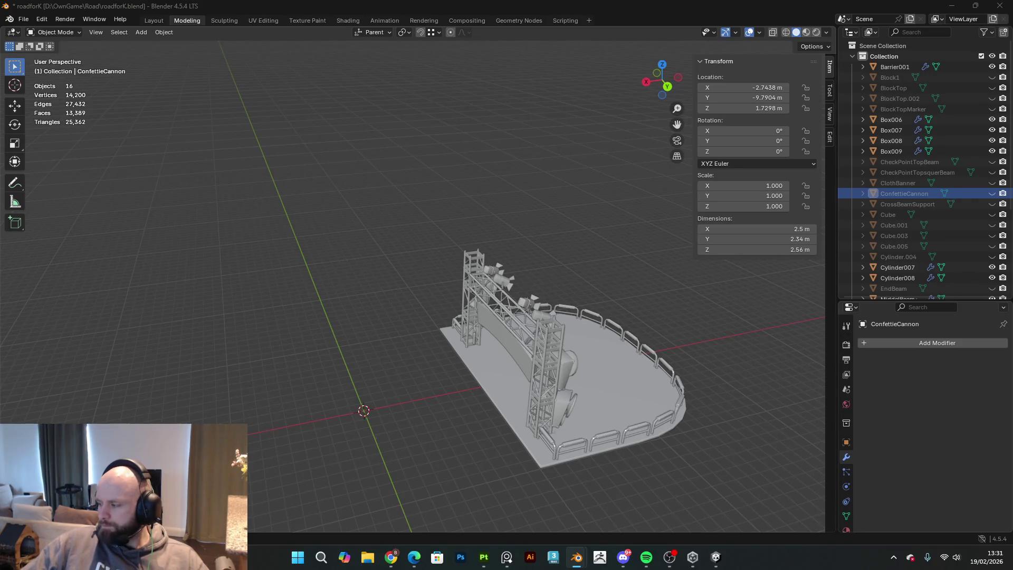
# - Paste a copy of the road slab as Cube.004 at X 10 m and inspect it from below
pyautogui.hotkey('ctrl', 'v')
pyautogui.moveTo(744, 448)
pyautogui.mouseDown(button='middle')
pyautogui.moveTo(500, 333)
pyautogui.moveTo(423, 402)
pyautogui.moveTo(428, 310)
pyautogui.moveTo(491, 290)
pyautogui.moveTo(566, 310)
pyautogui.mouseUp(button='middle')
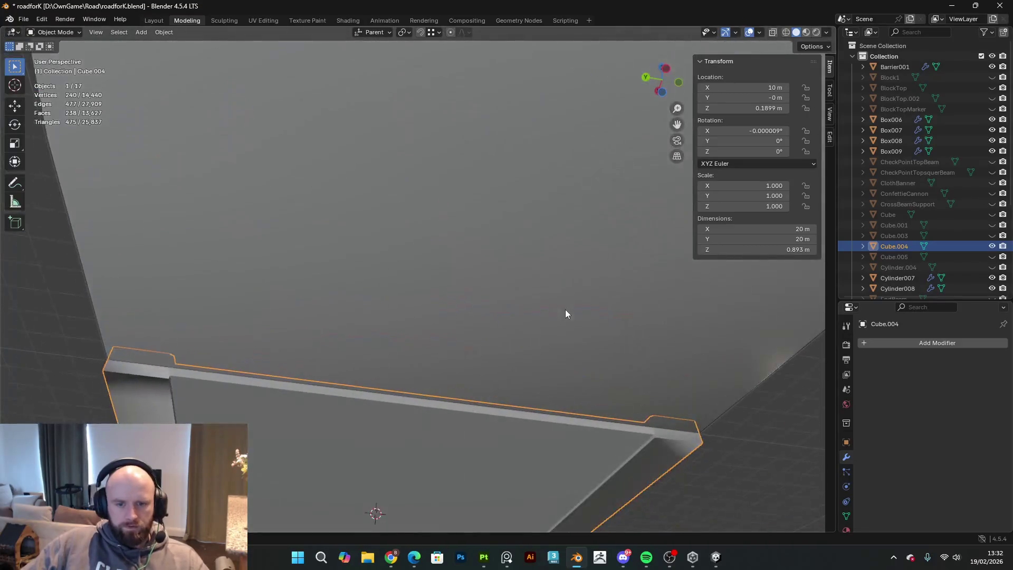
pyautogui.moveTo(616, 401)
pyautogui.mouseDown(button='middle')
pyautogui.moveTo(645, 482)
pyautogui.moveTo(561, 379)
pyautogui.moveTo(563, 432)
pyautogui.moveTo(489, 417)
pyautogui.moveTo(496, 391)
pyautogui.moveTo(454, 400)
pyautogui.moveTo(481, 439)
pyautogui.moveTo(546, 322)
pyautogui.moveTo(518, 249)
pyautogui.moveTo(549, 260)
pyautogui.moveTo(438, 299)
pyautogui.moveTo(463, 348)
pyautogui.moveTo(451, 330)
pyautogui.moveTo(483, 344)
pyautogui.moveTo(380, 332)
pyautogui.moveTo(350, 362)
pyautogui.moveTo(397, 367)
pyautogui.moveTo(370, 358)
pyautogui.mouseUp(button='middle')
# - Reopen the FBX import browser at D:\OwnGame\Road and reposition its window
pyautogui.click(23, 19)
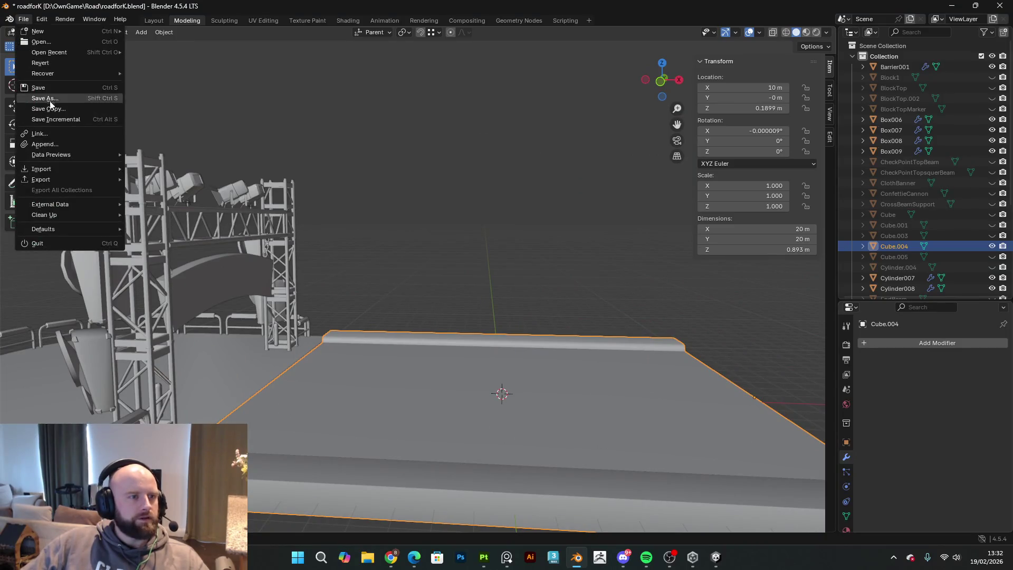
pyautogui.moveTo(53, 168)
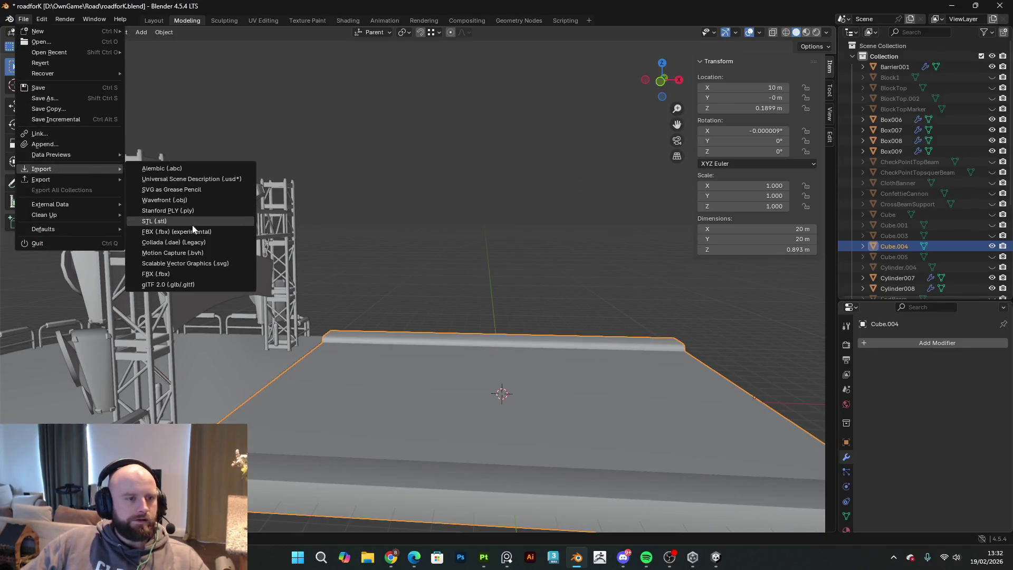
pyautogui.click(183, 236)
pyautogui.moveTo(490, 10)
pyautogui.mouseDown()
pyautogui.moveTo(490, 32)
pyautogui.moveTo(1012, 64)
pyautogui.mouseUp()
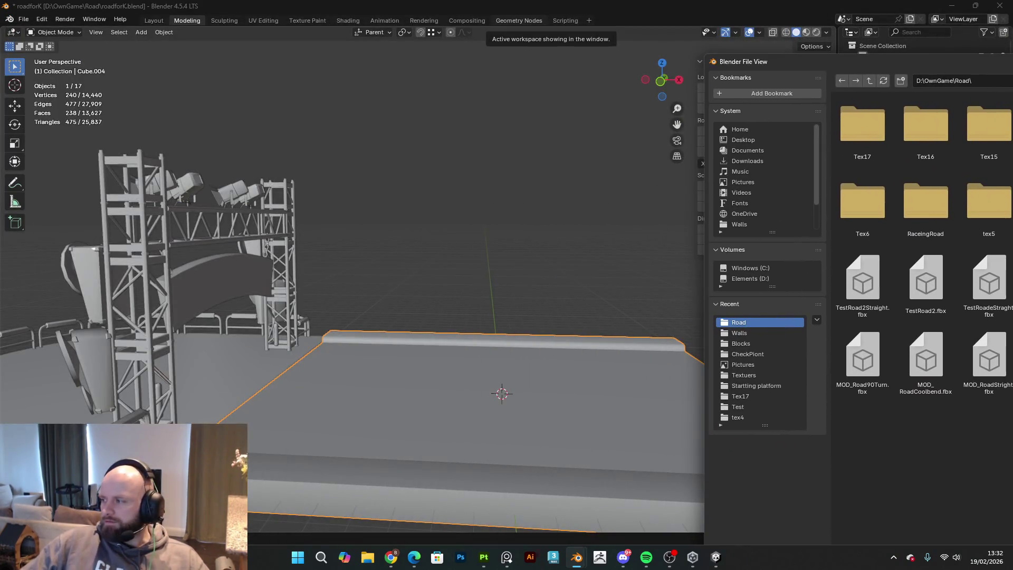
# - Bring the 3D scene forward and orbit to a front view of the imported character
pyautogui.press('Escape')
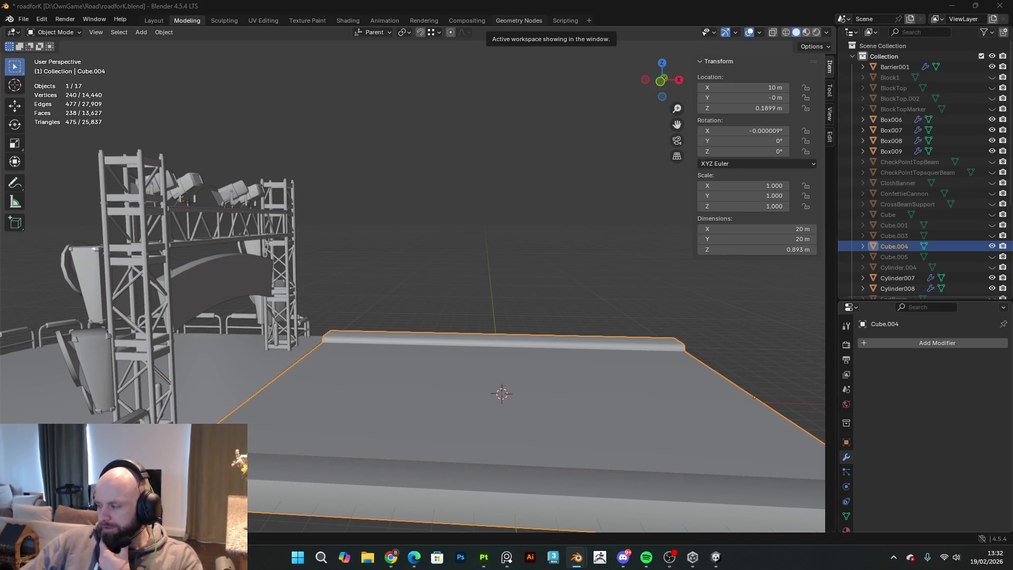
pyautogui.moveTo(634, 381)
pyautogui.mouseDown(button='middle')
pyautogui.moveTo(517, 372)
pyautogui.moveTo(600, 408)
pyautogui.moveTo(547, 398)
pyautogui.moveTo(533, 362)
pyautogui.moveTo(581, 346)
pyautogui.moveTo(529, 393)
pyautogui.moveTo(642, 180)
pyautogui.moveTo(459, 169)
pyautogui.moveTo(595, 129)
pyautogui.moveTo(699, 69)
pyautogui.moveTo(422, 169)
pyautogui.mouseUp(button='middle')
pyautogui.rightClick(422, 169)
pyautogui.moveTo(482, 209)
pyautogui.mouseDown(button='middle')
pyautogui.moveTo(450, 210)
pyautogui.moveTo(502, 217)
pyautogui.moveTo(515, 256)
pyautogui.moveTo(190, 298)
pyautogui.moveTo(433, 277)
pyautogui.moveTo(401, 264)
pyautogui.moveTo(330, 269)
pyautogui.moveTo(471, 247)
pyautogui.moveTo(453, 289)
pyautogui.mouseUp(button='middle')
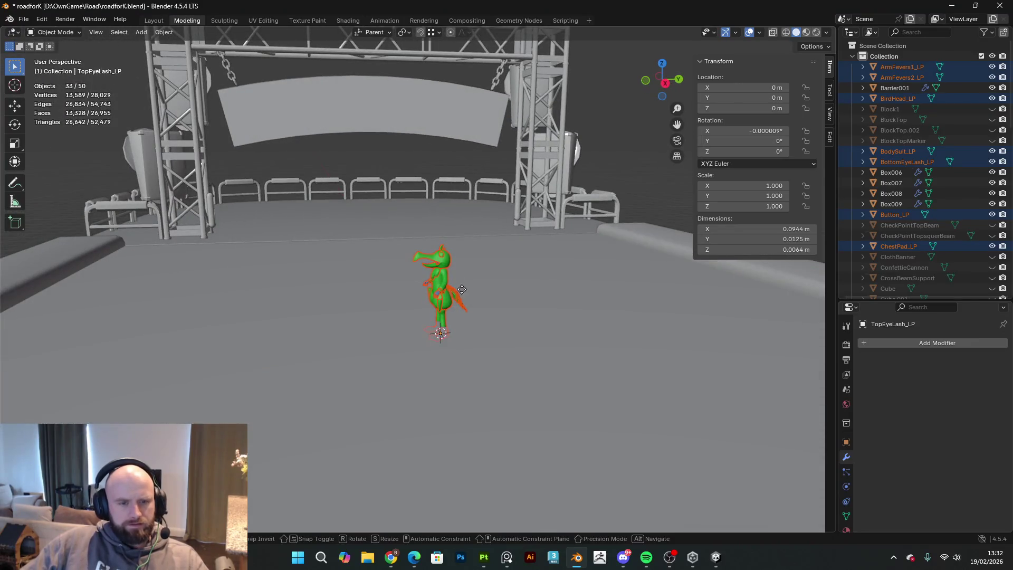
# - Raise the character along Z to 0.22937 m onto the road, then bring Unity to the front
pyautogui.press('g')
pyautogui.press('z')
pyautogui.click(465, 277)
pyautogui.moveTo(464, 277)
pyautogui.mouseDown(button='middle')
pyautogui.moveTo(451, 278)
pyautogui.moveTo(558, 259)
pyautogui.moveTo(528, 245)
pyautogui.moveTo(468, 291)
pyautogui.moveTo(343, 292)
pyautogui.moveTo(417, 279)
pyautogui.moveTo(528, 422)
pyautogui.moveTo(594, 483)
pyautogui.mouseUp(button='middle')
pyautogui.click(717, 557)
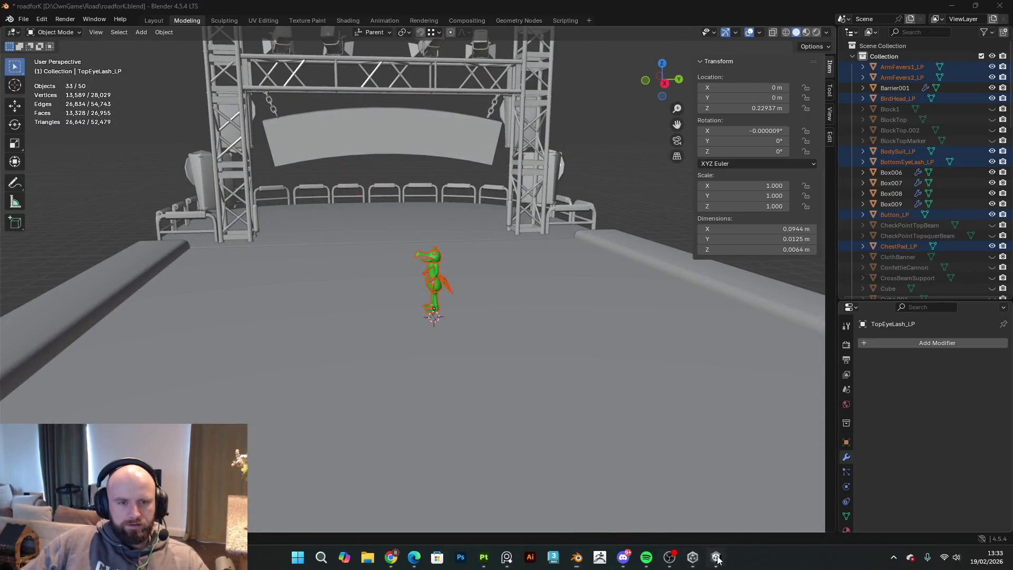
pyautogui.click(716, 557)
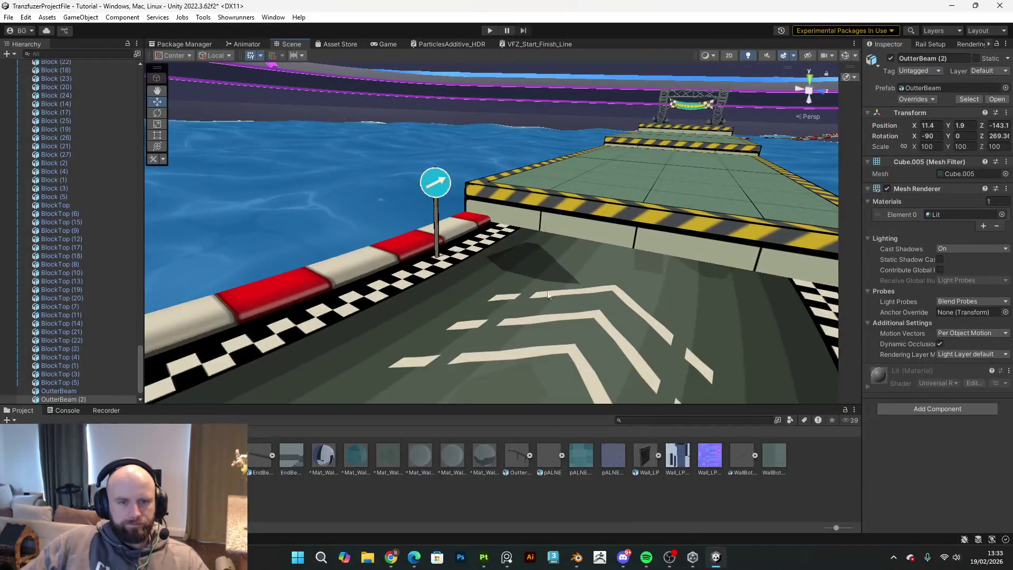
# - Play-test the level in Unity, pause it with Escape, and return to Blender
pyautogui.click(488, 30)
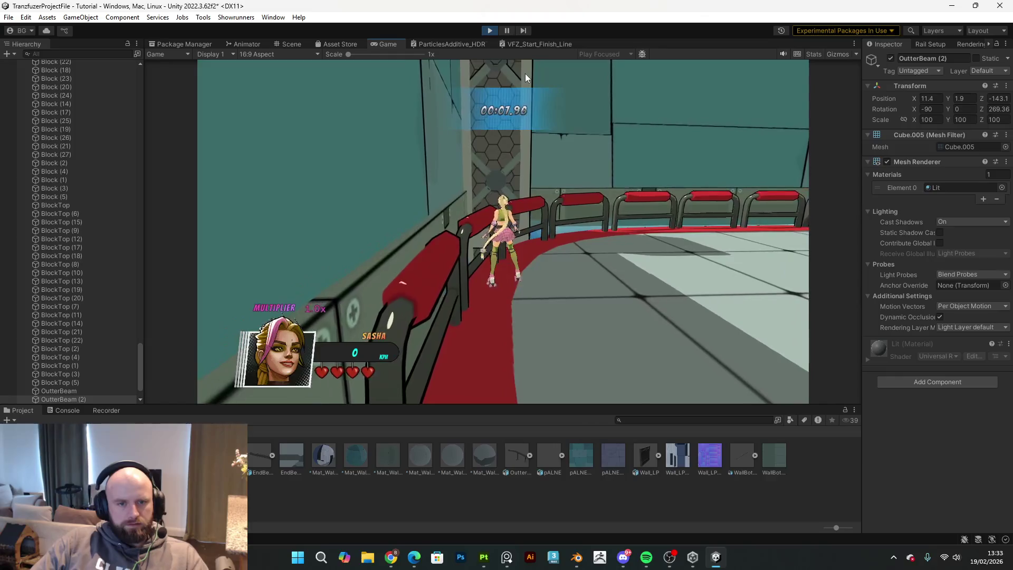
pyautogui.press('Escape')
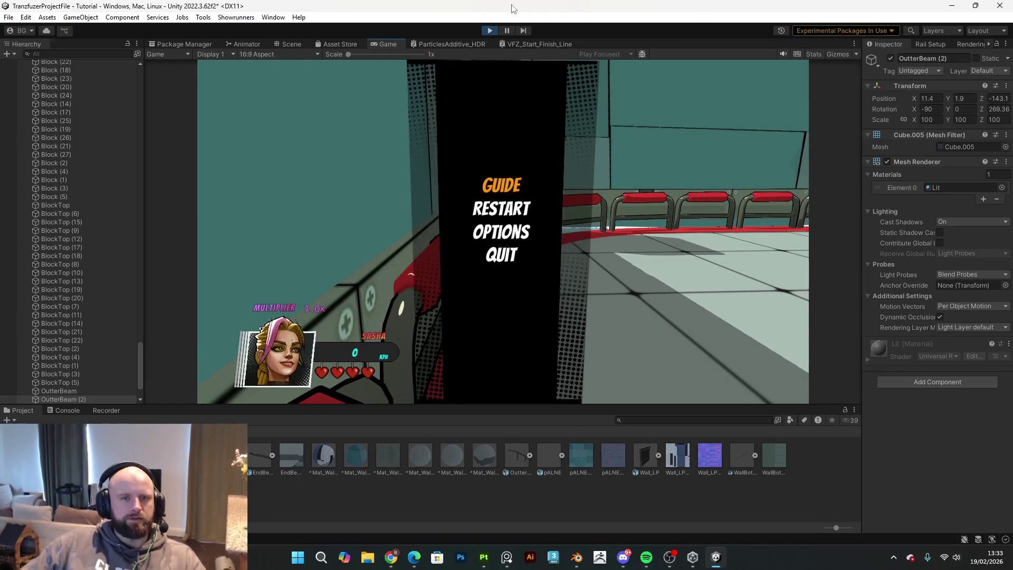
pyautogui.click(575, 560)
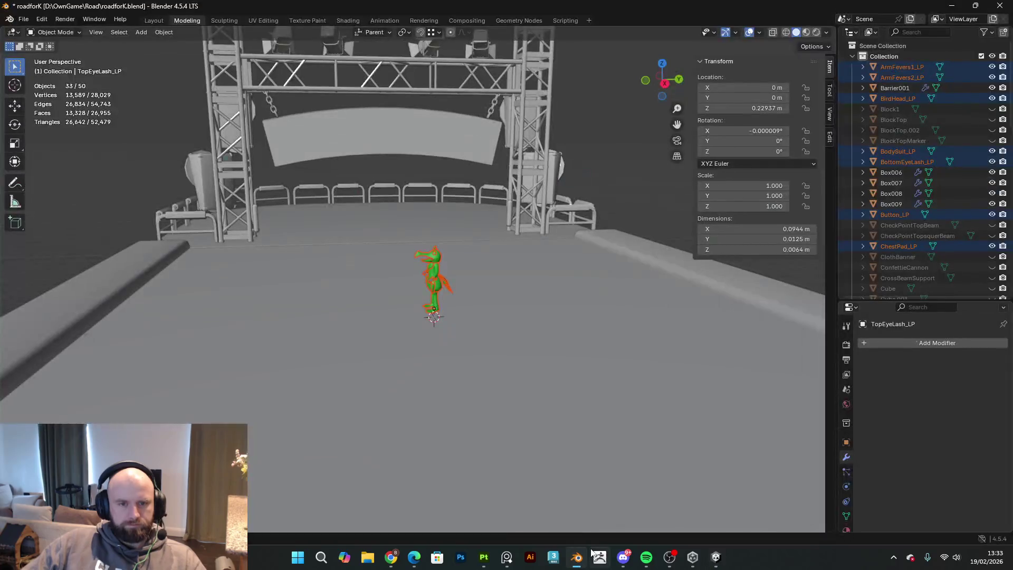
# - Move the green character near the left barrier and zoom in on it
pyautogui.press('w')
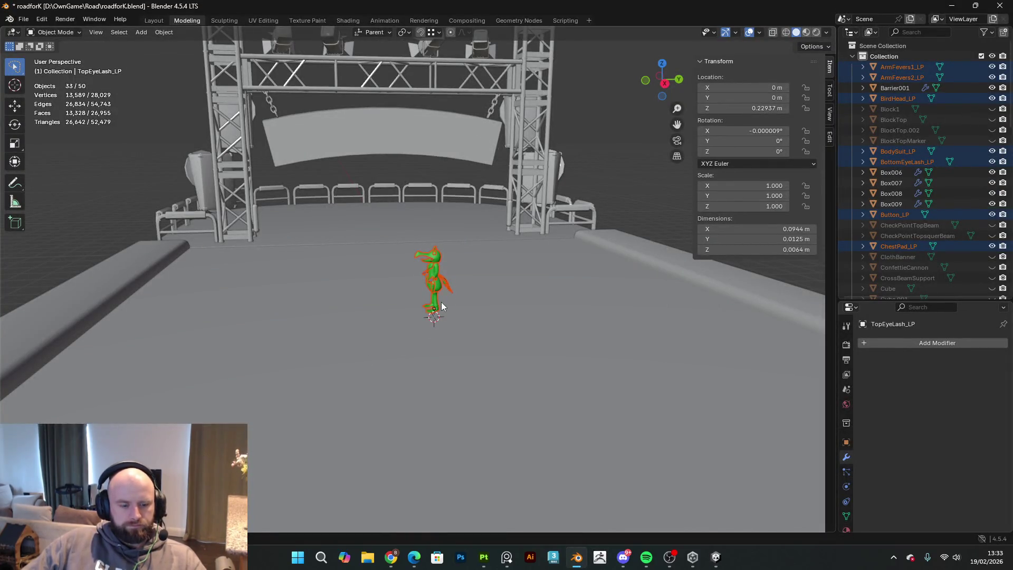
pyautogui.press('g')
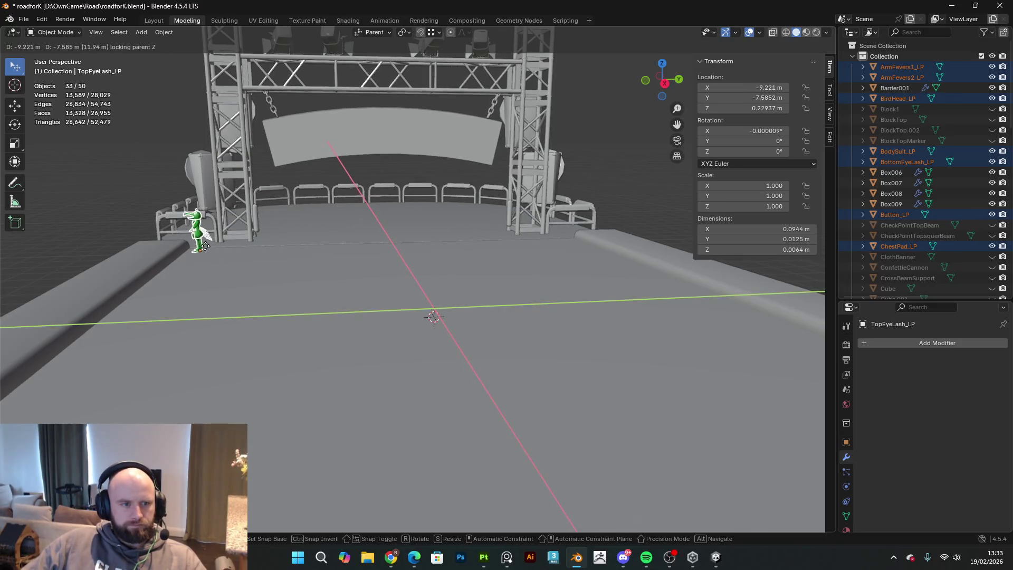
pyautogui.click(176, 231)
pyautogui.rightClick(177, 231)
pyautogui.moveTo(177, 232)
pyautogui.mouseDown(button='middle')
pyautogui.moveTo(296, 270)
pyautogui.moveTo(249, 278)
pyautogui.moveTo(568, 265)
pyautogui.moveTo(300, 273)
pyautogui.moveTo(397, 312)
pyautogui.moveTo(320, 317)
pyautogui.moveTo(372, 298)
pyautogui.mouseUp(button='middle')
pyautogui.scroll(2, 385, 310)
# - Slide the character across the road in the XY plane to X -1.3317 m, Y -0.6954 m
pyautogui.press('g')
pyautogui.hotkey('shift', 'z')
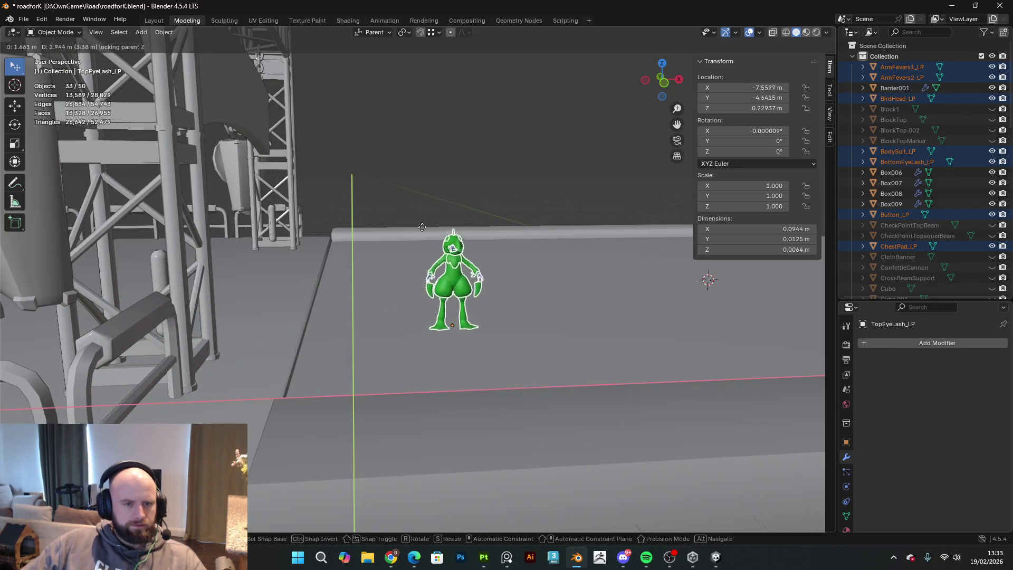
pyautogui.click(487, 191)
pyautogui.moveTo(488, 191)
pyautogui.mouseDown(button='middle')
pyautogui.moveTo(609, 261)
pyautogui.moveTo(398, 244)
pyautogui.moveTo(578, 346)
pyautogui.moveTo(590, 383)
pyautogui.moveTo(284, 391)
pyautogui.moveTo(402, 359)
pyautogui.moveTo(480, 365)
pyautogui.moveTo(358, 369)
pyautogui.mouseUp(button='middle')
pyautogui.press('g')
pyautogui.hotkey('shift', 'z')
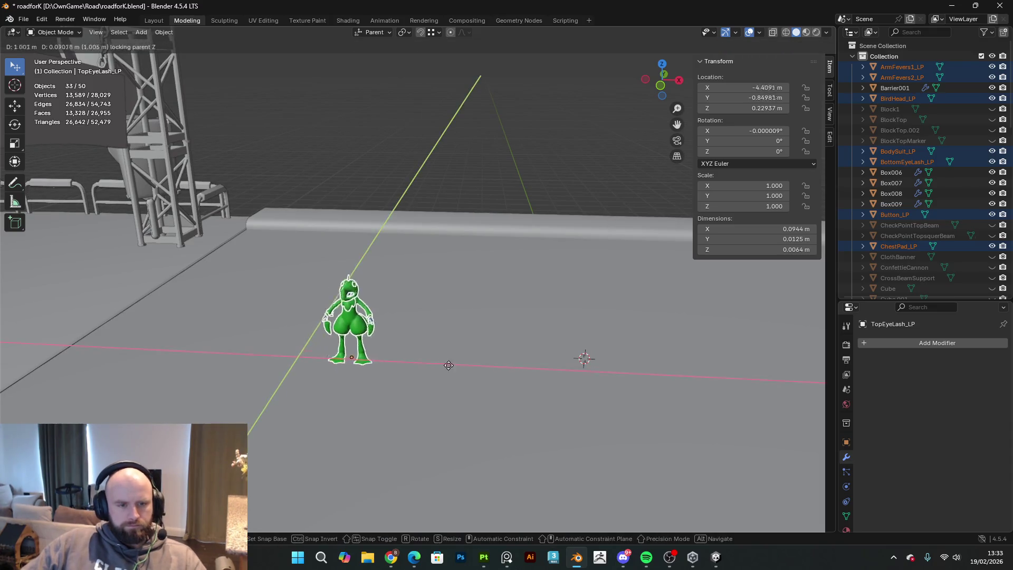
pyautogui.click(596, 367)
pyautogui.moveTo(600, 368)
pyautogui.mouseDown(button='middle')
pyautogui.moveTo(486, 360)
pyautogui.moveTo(514, 379)
pyautogui.mouseUp(button='middle')
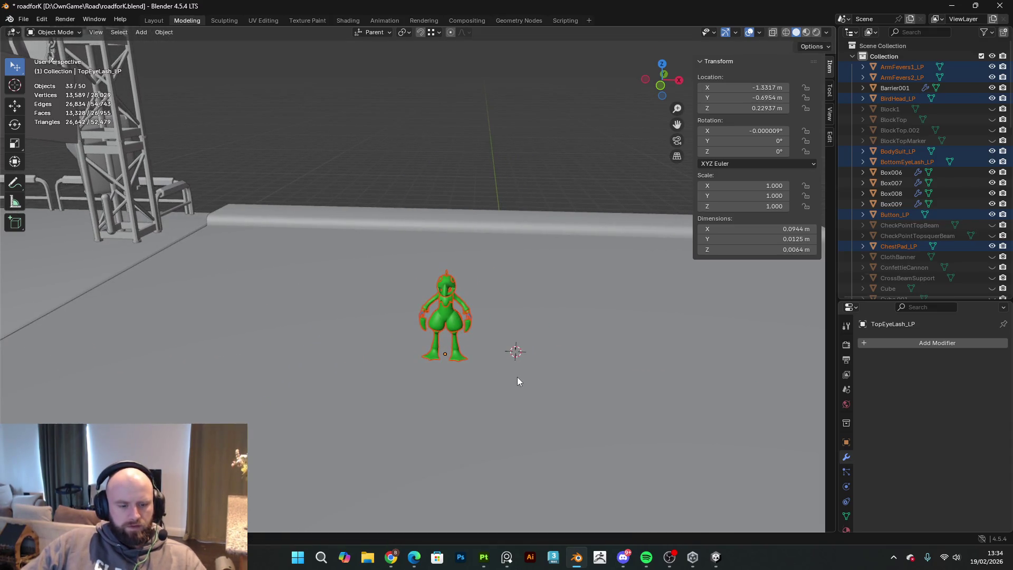
# - Open the Shift+A Add menu and dismiss it without adding anything
pyautogui.hotkey('shift', 'a')
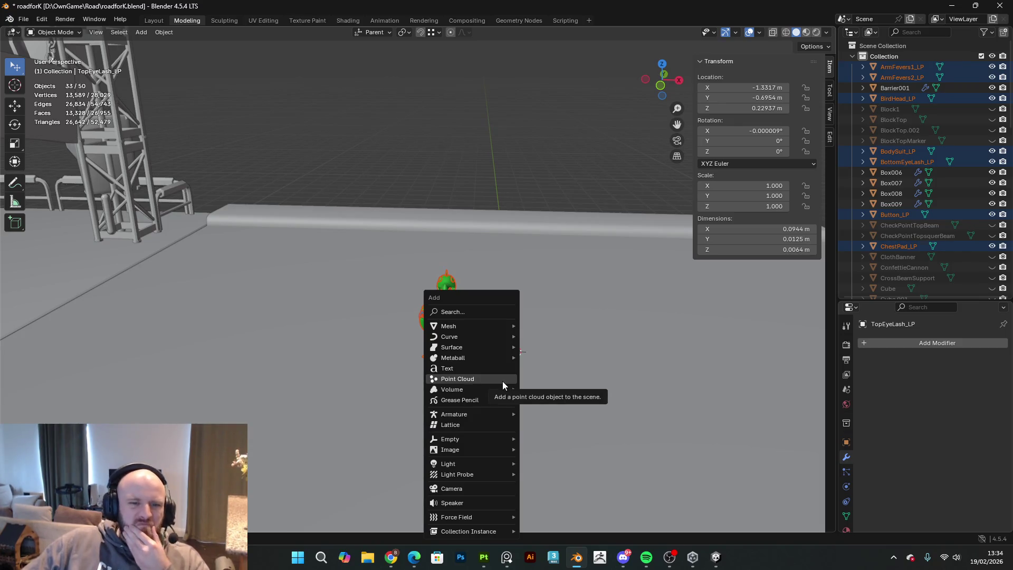
pyautogui.moveTo(489, 331)
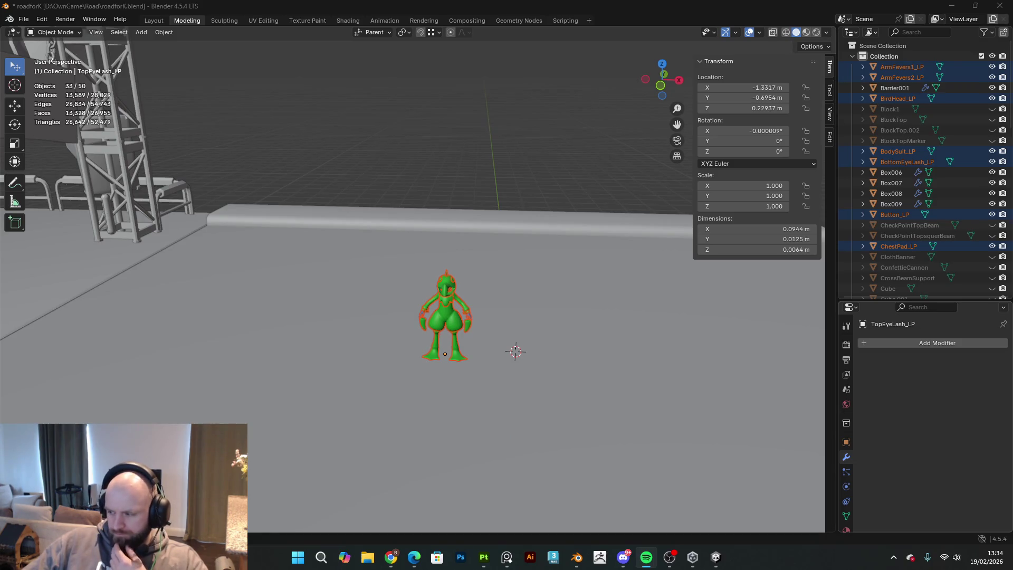
pyautogui.hotkey('alt', 'Tab')
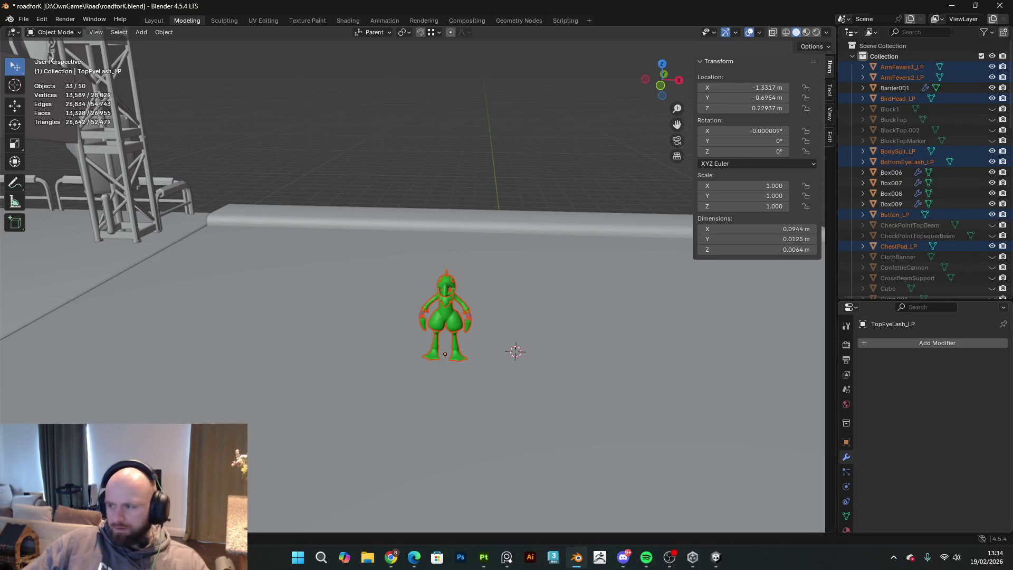
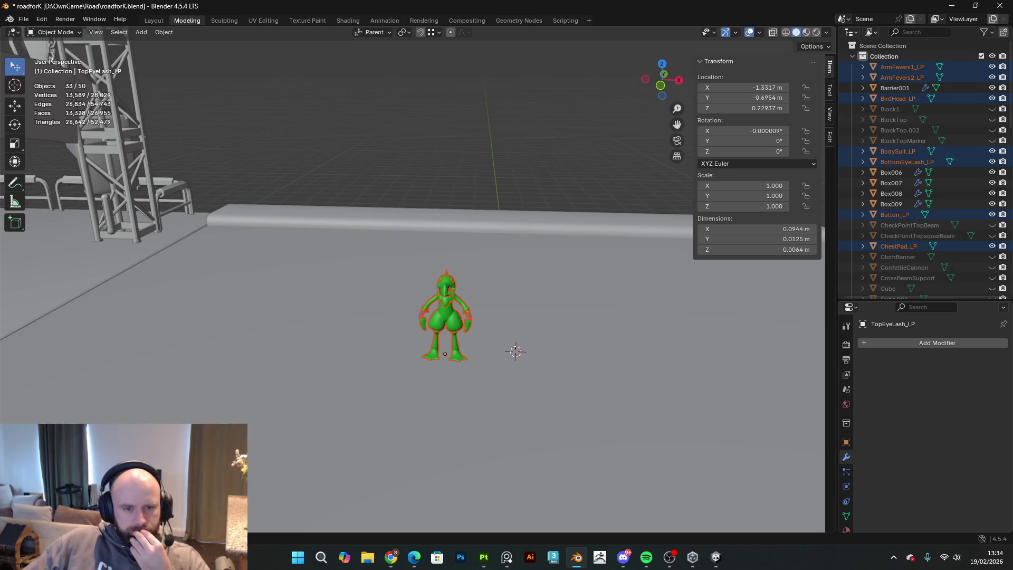
# - Bring the PureRef reference board over Blender and zoom around its images
pyautogui.moveTo(743, 368)
pyautogui.mouseDown(button='middle')
pyautogui.moveTo(647, 334)
pyautogui.moveTo(706, 358)
pyautogui.mouseUp(button='middle')
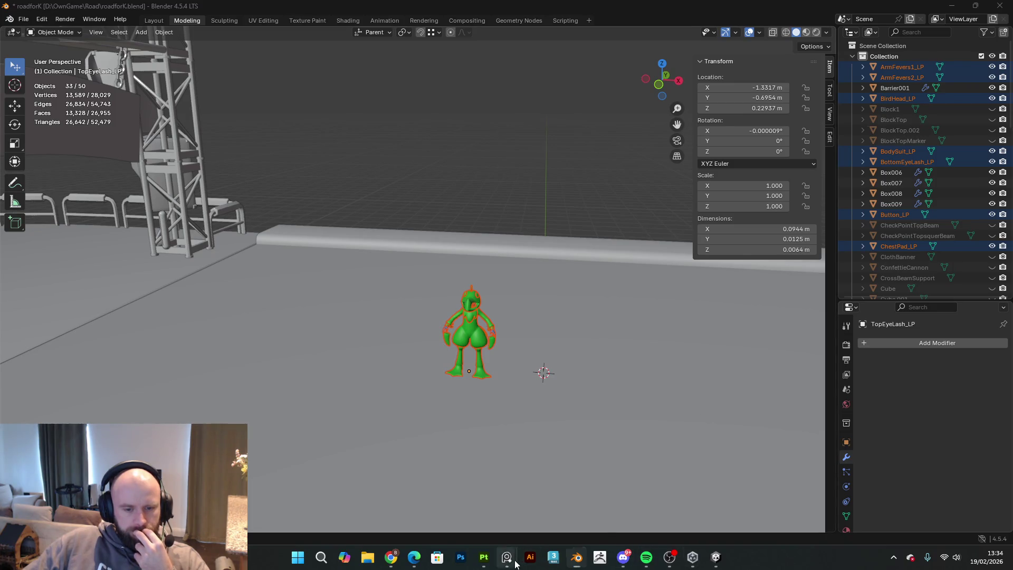
pyautogui.moveTo(506, 557)
pyautogui.click(555, 499)
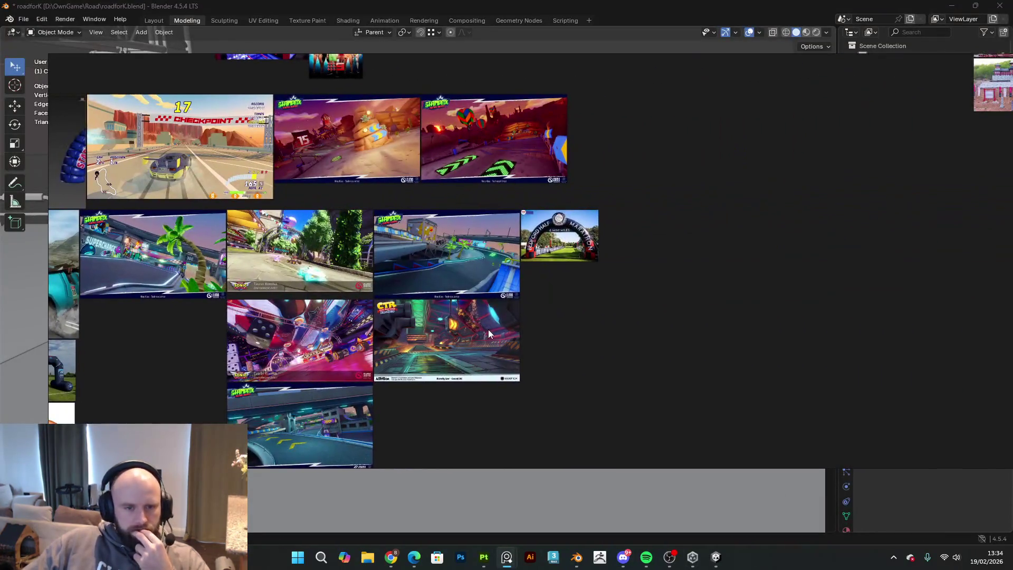
pyautogui.scroll(3, 485, 329)
pyautogui.moveTo(385, 359); pyautogui.dragTo(574, 273, button='middle')
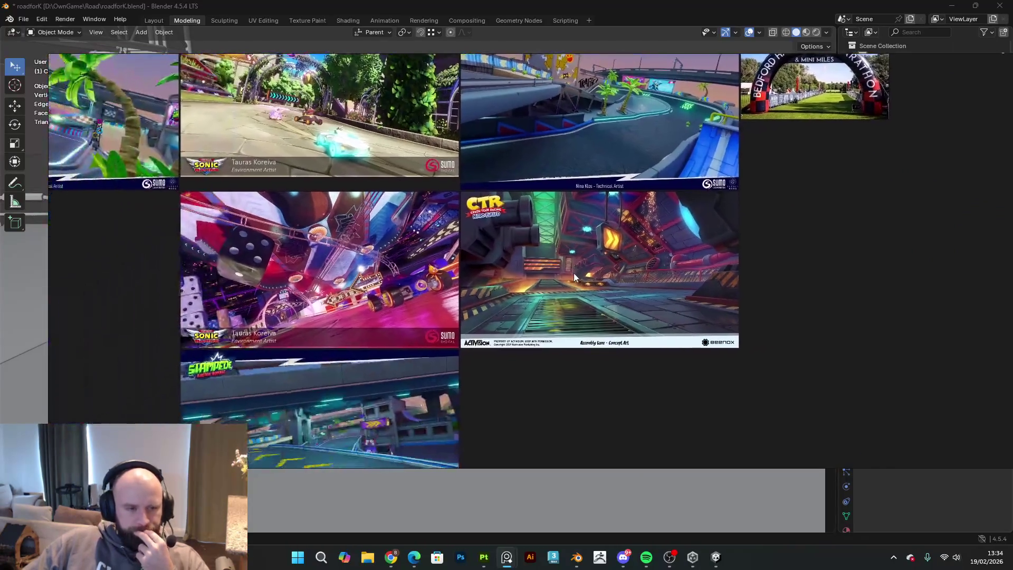
pyautogui.scroll(-3, 318, 358)
pyautogui.scroll(3, 372, 340)
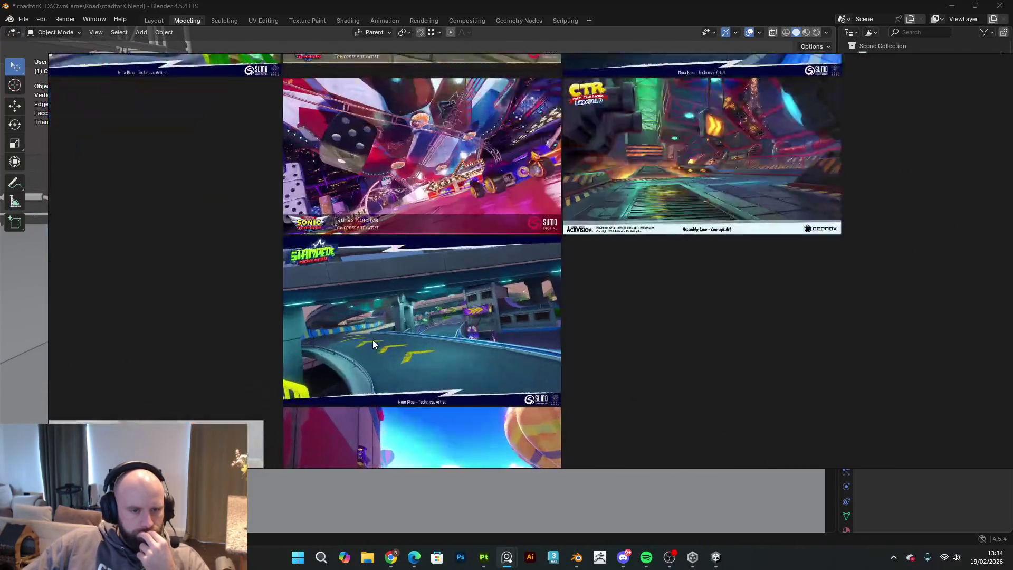
pyautogui.scroll(2, 485, 316)
pyautogui.scroll(-3, 484, 319)
pyautogui.scroll(4, 391, 321)
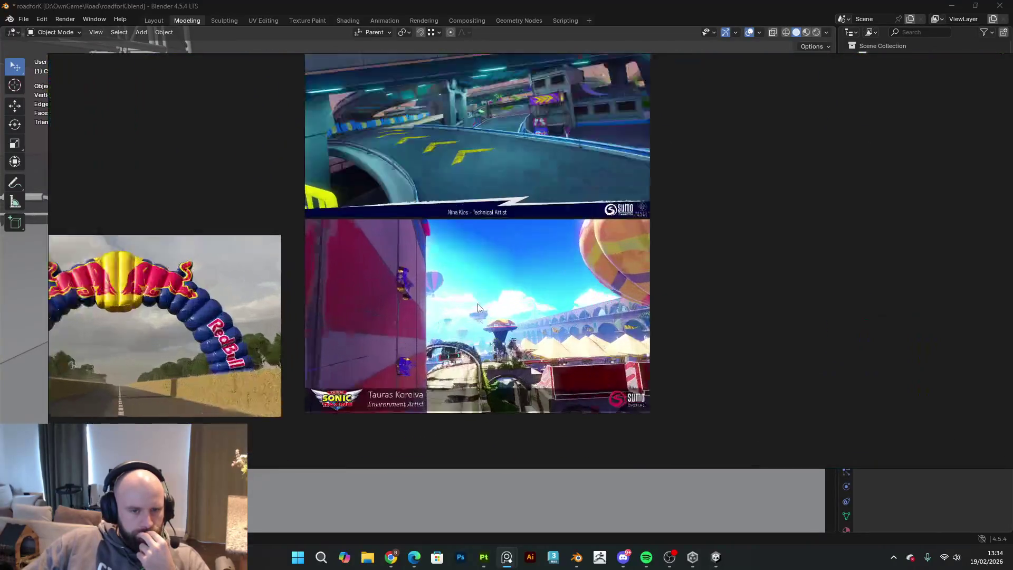
# - Pan to the Sonic balloon image, then enlarge the Stampede image and blue arch
pyautogui.moveTo(412, 322); pyautogui.dragTo(834, 295, button='middle')
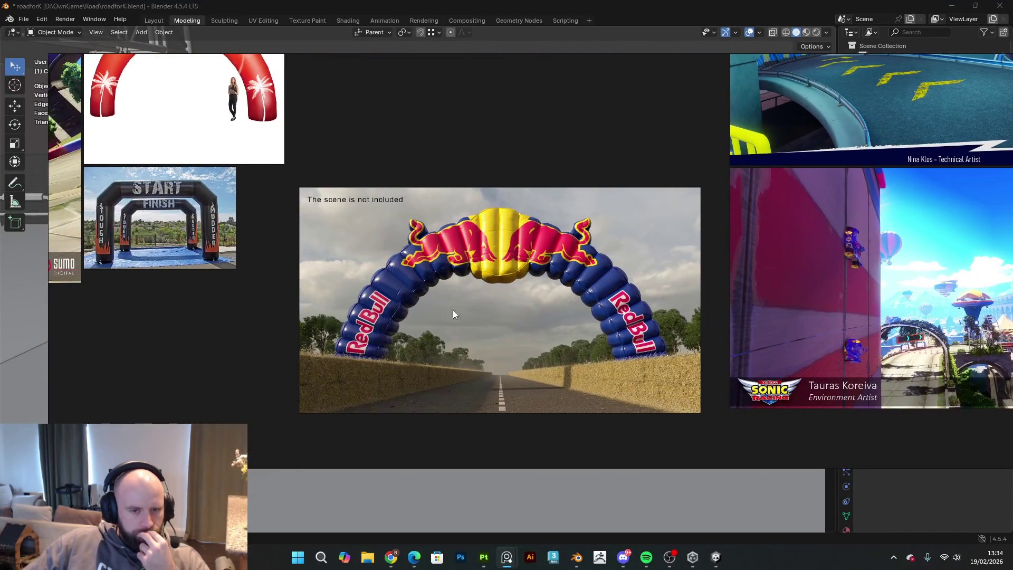
pyautogui.scroll(-2, 472, 314)
pyautogui.moveTo(338, 318)
pyautogui.mouseDown(button='middle')
pyautogui.moveTo(359, 326)
pyautogui.moveTo(375, 376)
pyautogui.mouseUp(button='middle')
pyautogui.scroll(2, 359, 327)
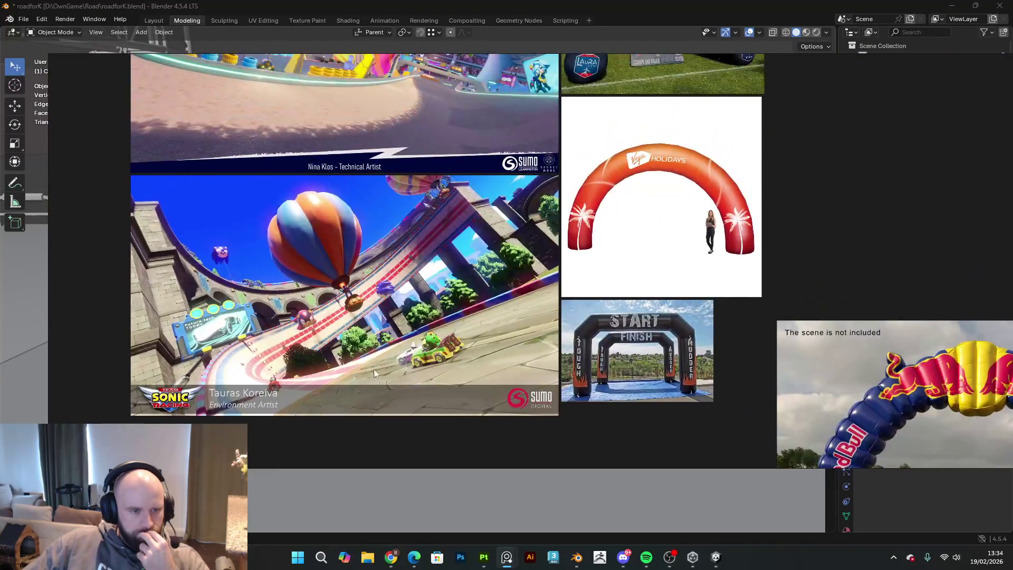
pyautogui.moveTo(354, 255)
pyautogui.mouseDown(button='middle')
pyautogui.moveTo(382, 320)
pyautogui.moveTo(384, 435)
pyautogui.mouseUp(button='middle')
pyautogui.moveTo(390, 303)
pyautogui.mouseDown(button='middle')
pyautogui.moveTo(391, 354)
pyautogui.moveTo(480, 362)
pyautogui.mouseUp(button='middle')
pyautogui.scroll(3, 367, 343)
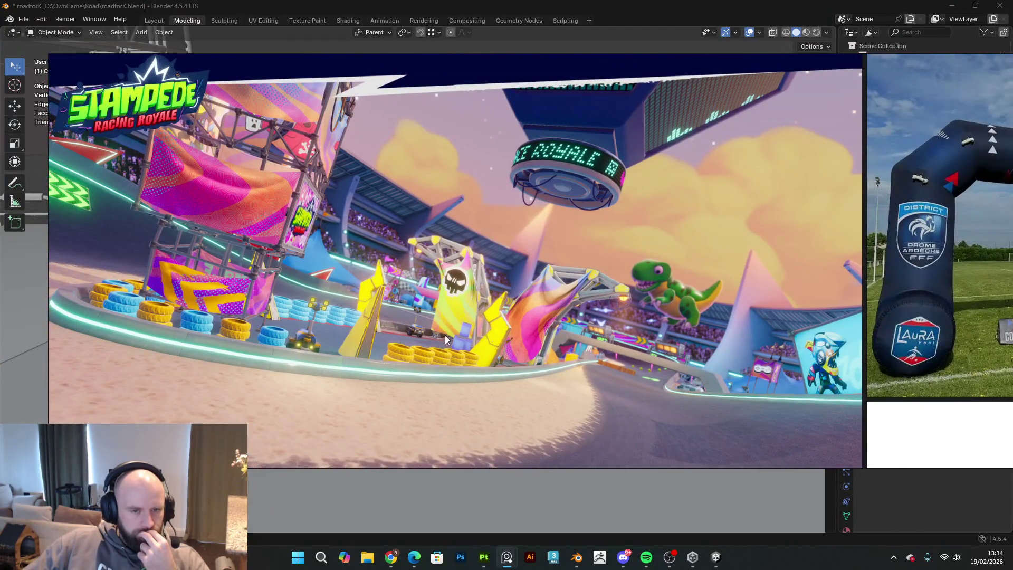
pyautogui.moveTo(458, 292); pyautogui.dragTo(431, 314, button='middle')
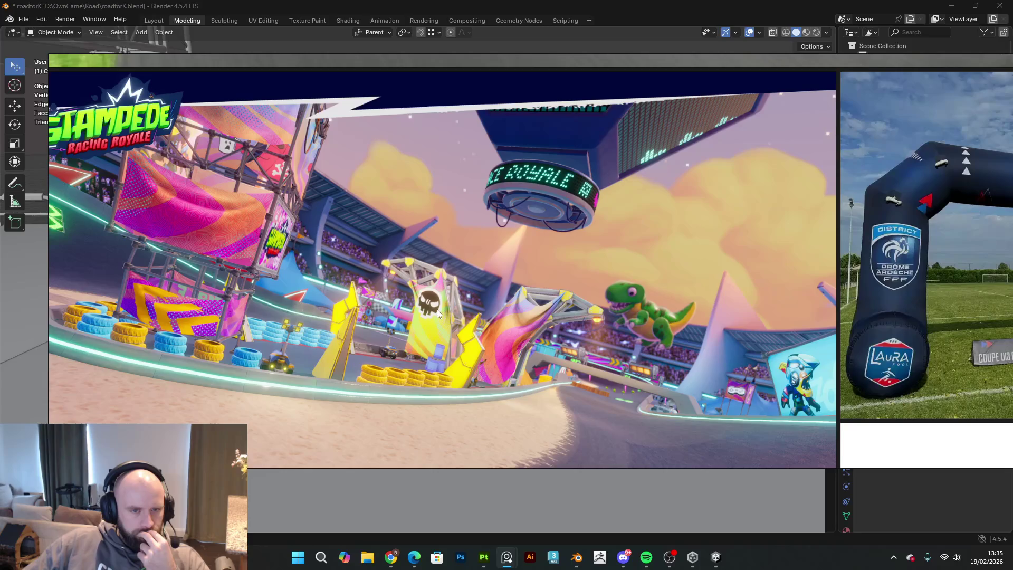
pyautogui.scroll(-3, 436, 309)
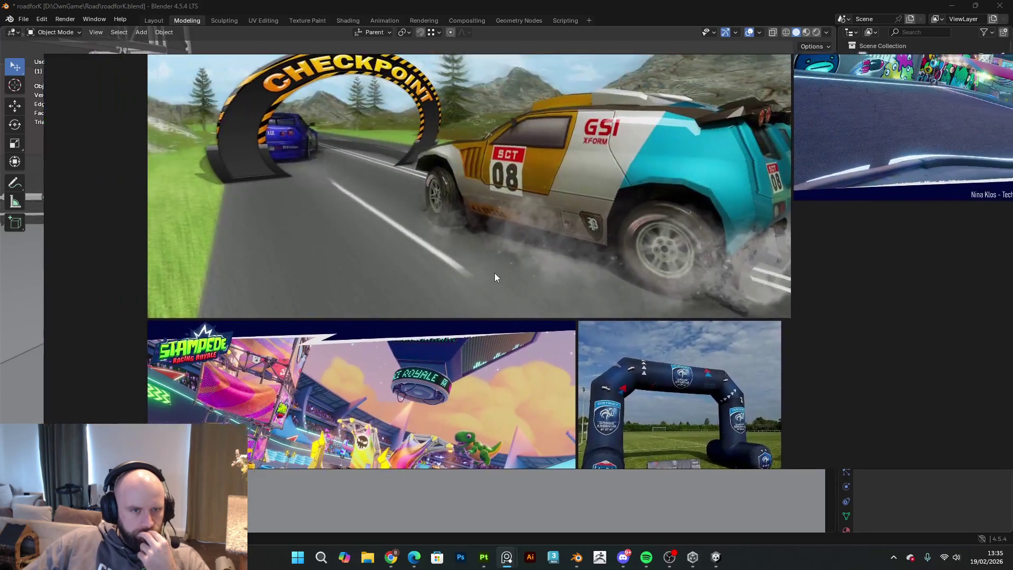
# - Move across the board to the 17 CHECKPOINT, SASUKE obstacle and Wipeout images
pyautogui.moveTo(495, 273); pyautogui.dragTo(450, 293, button='middle')
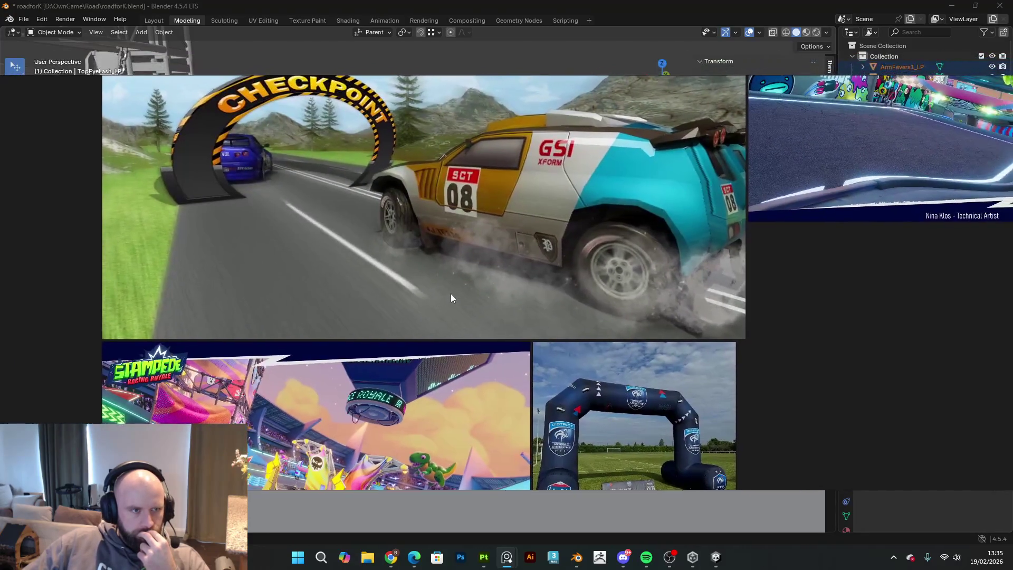
pyautogui.scroll(-3, 455, 259)
pyautogui.scroll(5, 492, 283)
pyautogui.scroll(3, 554, 269)
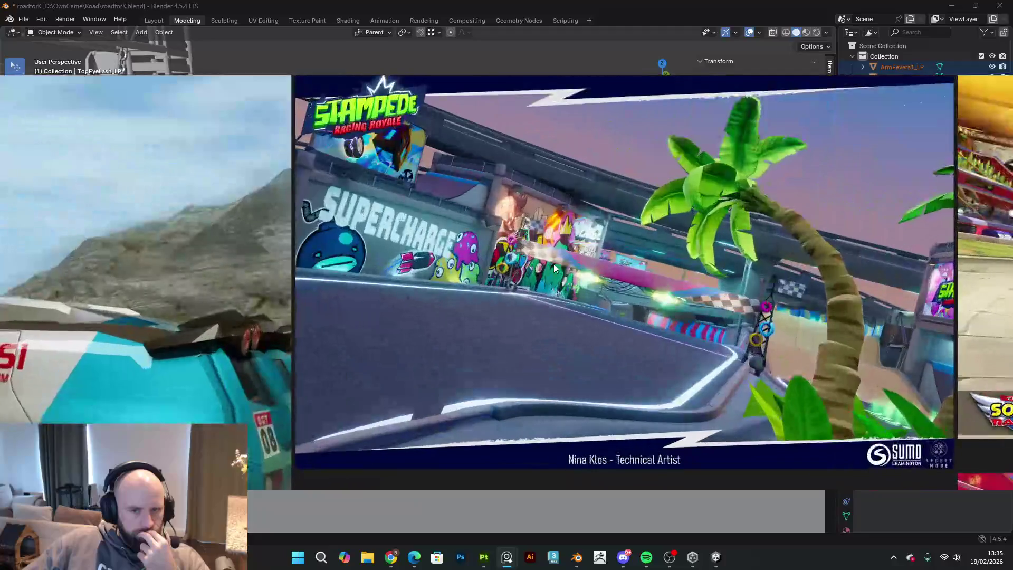
pyautogui.scroll(-3, 554, 269)
pyautogui.moveTo(586, 77)
pyautogui.mouseDown(button='middle')
pyautogui.moveTo(541, 232)
pyautogui.moveTo(482, 285)
pyautogui.moveTo(390, 310)
pyautogui.mouseUp(button='middle')
pyautogui.scroll(2, 482, 285)
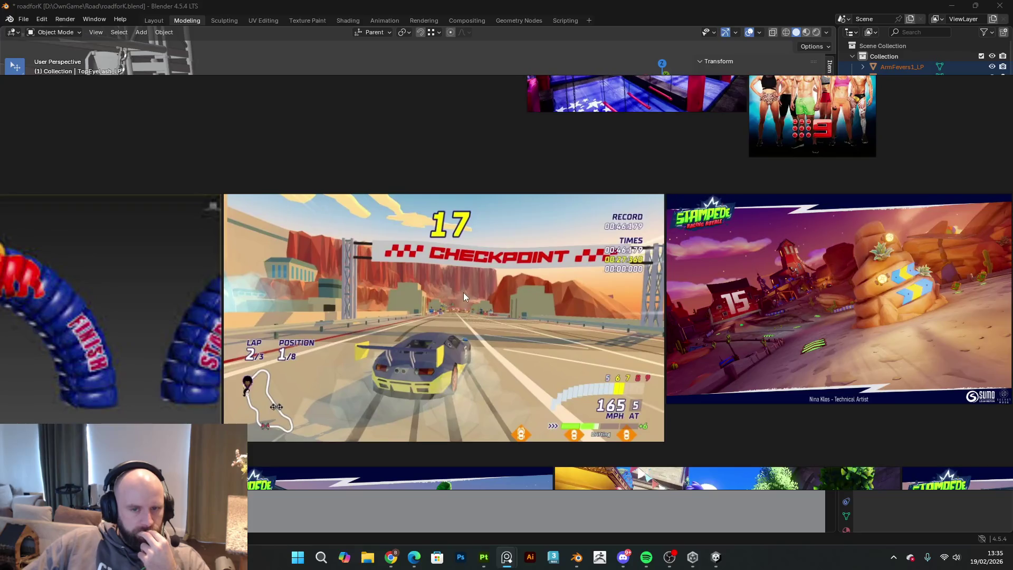
pyautogui.scroll(-3, 390, 311)
pyautogui.moveTo(471, 290); pyautogui.dragTo(301, 406, button='middle')
pyautogui.moveTo(335, 340); pyautogui.dragTo(586, 497, button='middle')
pyautogui.moveTo(618, 320); pyautogui.dragTo(389, 461, button='middle')
pyautogui.scroll(2, 542, 363)
pyautogui.scroll(2, 542, 362)
pyautogui.moveTo(683, 336)
pyautogui.mouseDown(button='middle')
pyautogui.moveTo(531, 351)
pyautogui.moveTo(176, 354)
pyautogui.mouseUp(button='middle')
pyautogui.moveTo(540, 366); pyautogui.dragTo(451, 380, button='middle')
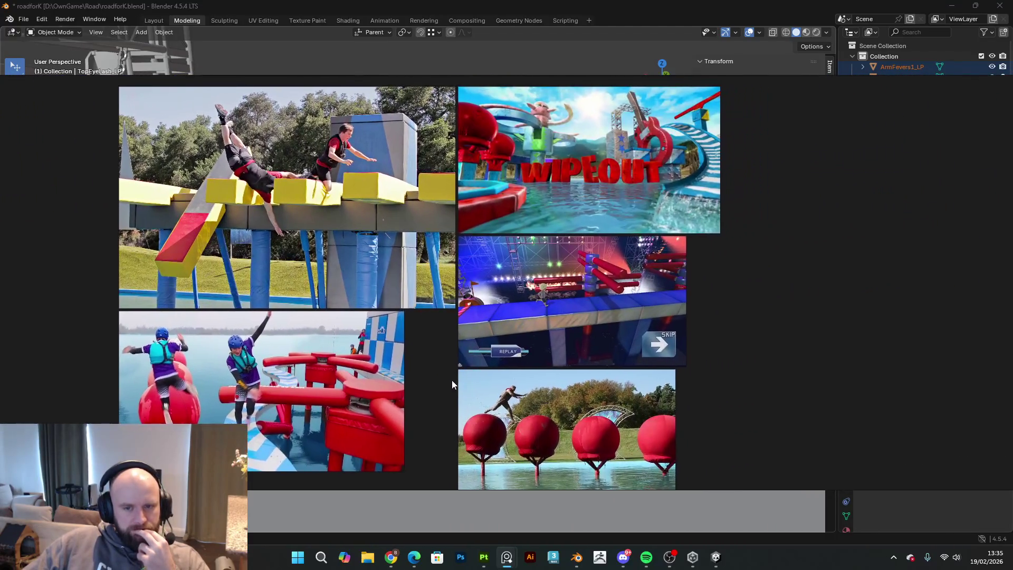
pyautogui.moveTo(521, 353)
pyautogui.mouseDown(button='middle')
pyautogui.moveTo(473, 288)
pyautogui.moveTo(502, 318)
pyautogui.moveTo(593, 291)
pyautogui.moveTo(595, 265)
pyautogui.moveTo(570, 383)
pyautogui.mouseUp(button='middle')
pyautogui.scroll(-2, 531, 333)
pyautogui.scroll(3, 593, 291)
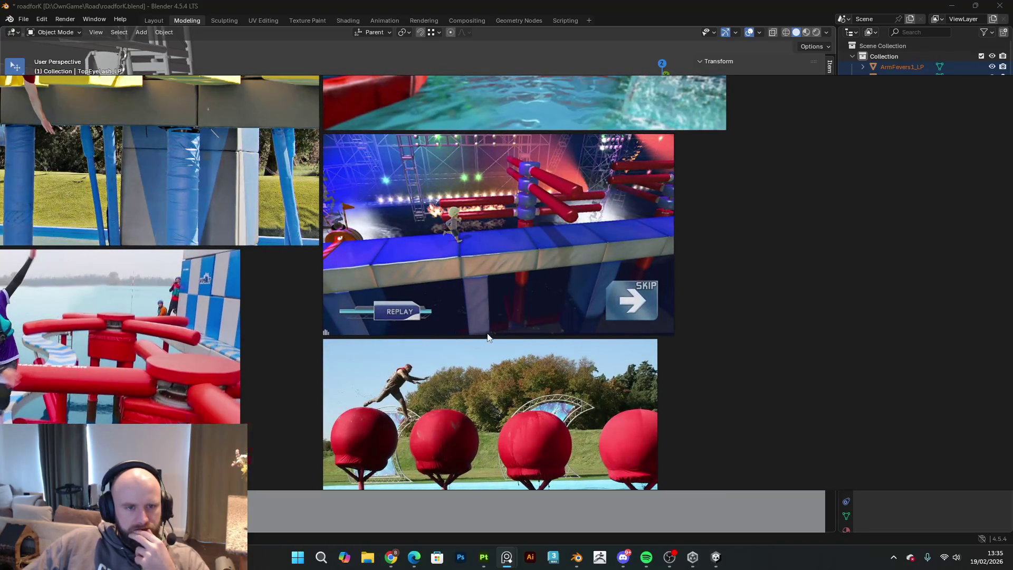
pyautogui.scroll(-5, 487, 337)
pyautogui.scroll(8, 489, 283)
pyautogui.scroll(-4, 476, 315)
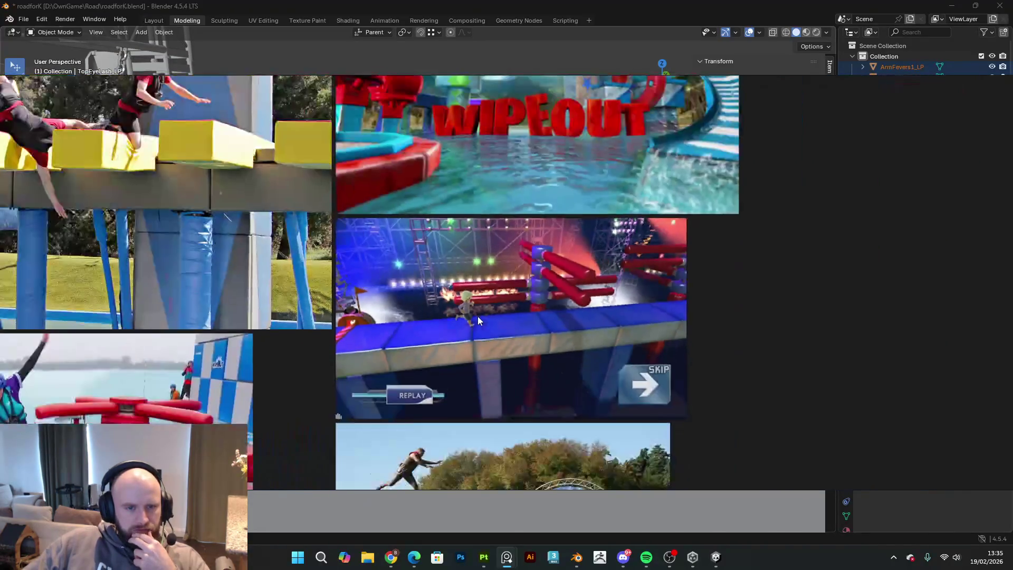
pyautogui.scroll(-5, 710, 301)
pyautogui.keyDown('shift'); pyautogui.moveTo(710, 300); pyautogui.dragTo(237, 296, button='middle'); pyautogui.keyUp('shift')
pyautogui.scroll(-1, 542, 320)
pyautogui.scroll(5, 542, 320)
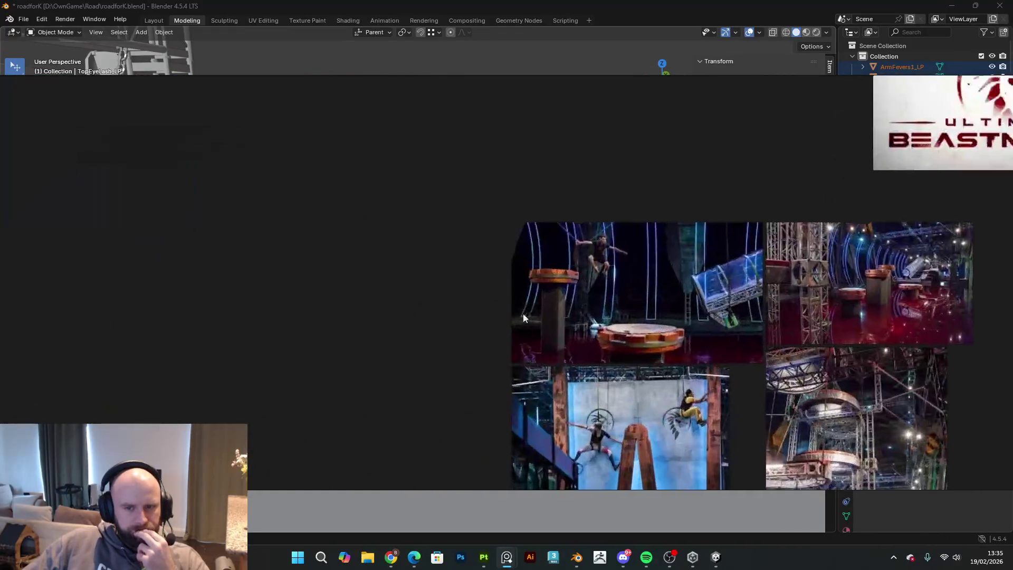
pyautogui.moveTo(542, 320); pyautogui.dragTo(416, 351, button='middle')
pyautogui.scroll(2, 459, 338)
pyautogui.moveTo(472, 320); pyautogui.dragTo(473, 221, button='middle')
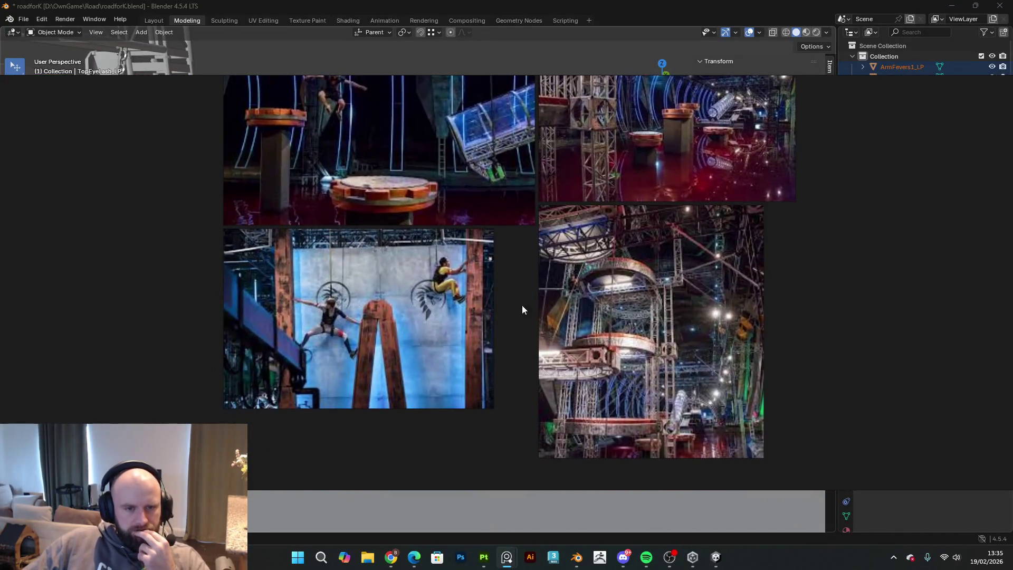
pyautogui.scroll(-7, 585, 426)
pyautogui.moveTo(585, 426)
pyautogui.keyDown('shift'); pyautogui.mouseDown(button='middle')
pyautogui.moveTo(528, 154)
pyautogui.moveTo(165, 109)
pyautogui.mouseUp(button='middle'); pyautogui.keyUp('shift')
pyautogui.scroll(4, 653, 374)
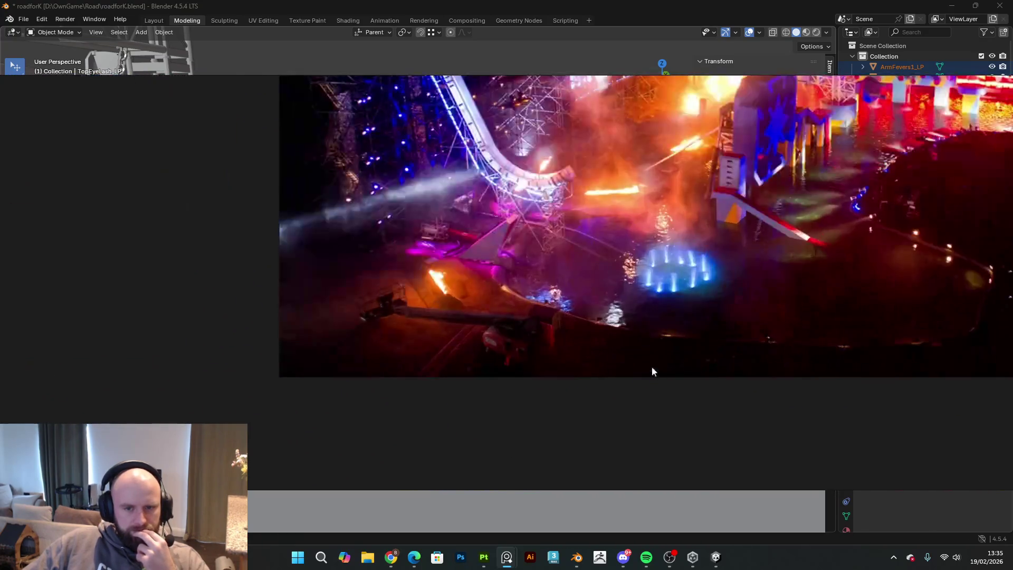
pyautogui.scroll(2, 654, 374)
pyautogui.keyDown('shift'); pyautogui.moveTo(653, 373); pyautogui.dragTo(449, 401, button='middle'); pyautogui.keyUp('shift')
pyautogui.moveTo(633, 274)
pyautogui.keyDown('shift'); pyautogui.mouseDown(button='middle')
pyautogui.moveTo(666, 317)
pyautogui.moveTo(810, 239)
pyautogui.mouseUp(button='middle'); pyautogui.keyUp('shift')
pyautogui.scroll(-6, 665, 318)
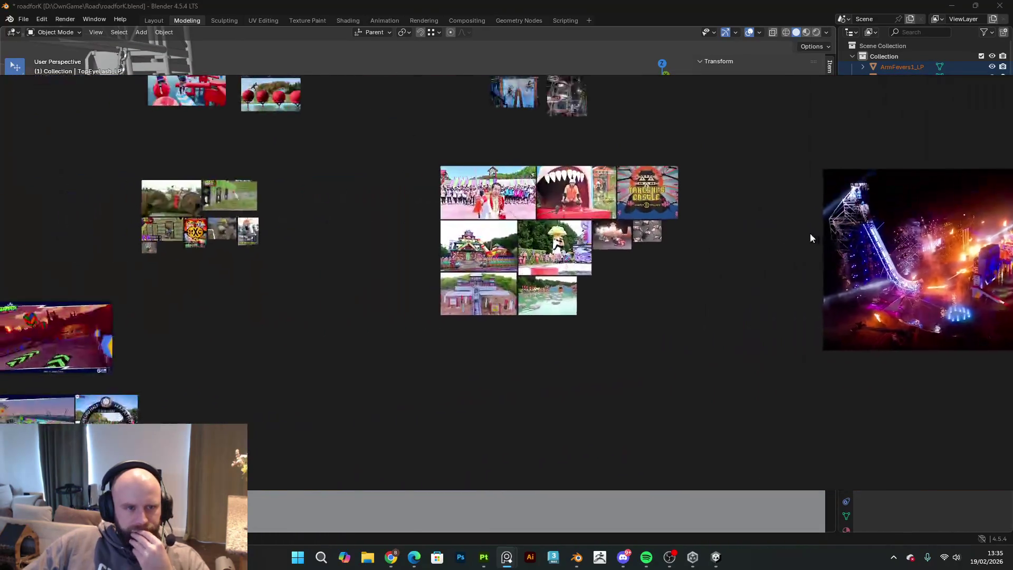
pyautogui.scroll(6, 810, 239)
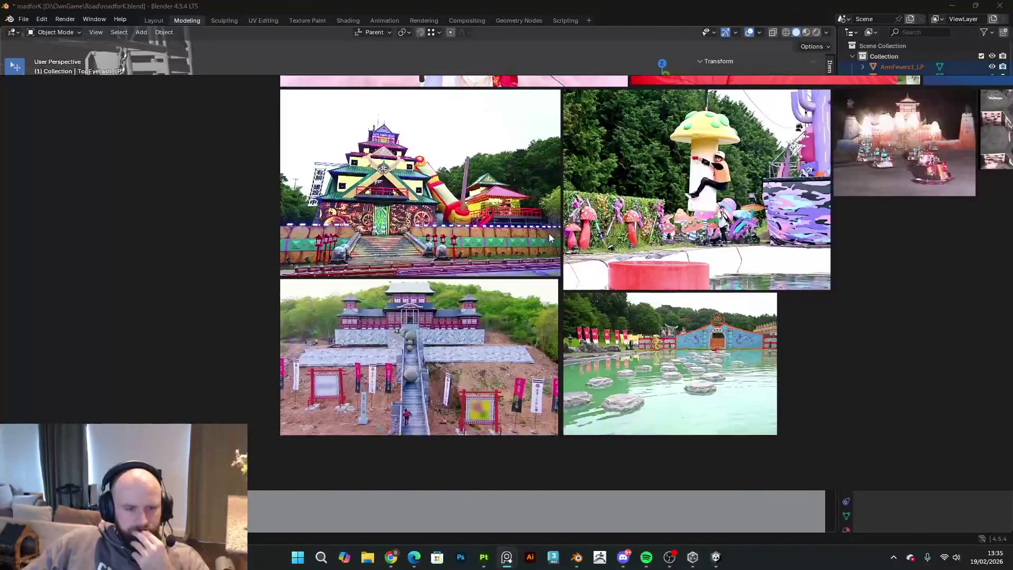
pyautogui.moveTo(549, 239)
pyautogui.keyDown('shift'); pyautogui.mouseDown(button='middle')
pyautogui.moveTo(504, 248)
pyautogui.moveTo(278, 101)
pyautogui.moveTo(143, 178)
pyautogui.moveTo(813, 220)
pyautogui.moveTo(746, 277)
pyautogui.moveTo(669, 402)
pyautogui.moveTo(586, 432)
pyautogui.moveTo(643, 470)
pyautogui.moveTo(780, 519)
pyautogui.moveTo(849, 514)
pyautogui.mouseUp(button='middle'); pyautogui.keyUp('shift')
pyautogui.scroll(3, 481, 271)
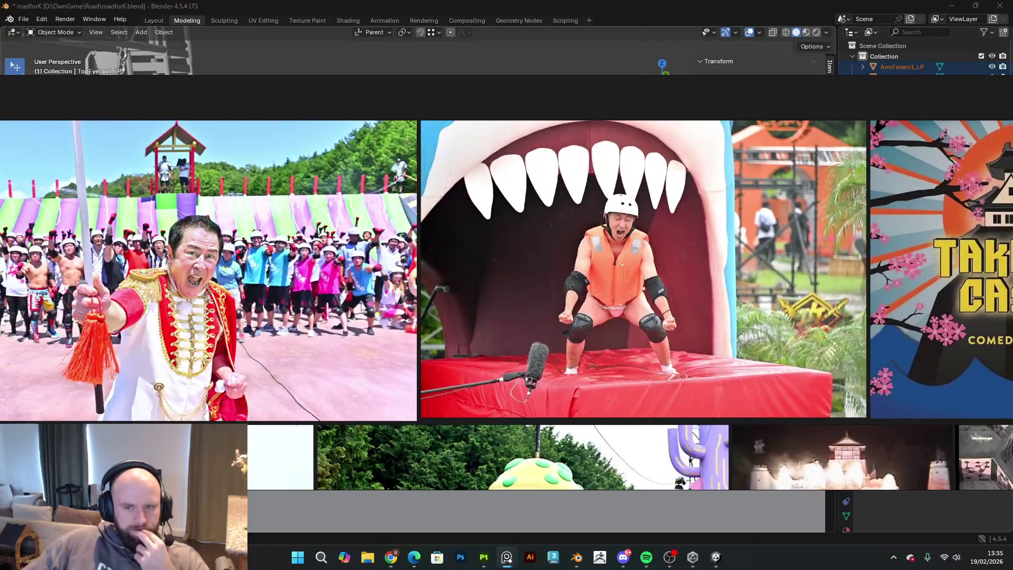
pyautogui.scroll(3, 488, 323)
pyautogui.scroll(-5, 489, 323)
pyautogui.keyDown('shift'); pyautogui.moveTo(489, 323); pyautogui.dragTo(733, 271, button='middle'); pyautogui.keyUp('shift')
pyautogui.moveTo(206, 304)
pyautogui.keyDown('shift'); pyautogui.mouseDown(button='middle')
pyautogui.moveTo(421, 366)
pyautogui.moveTo(328, 345)
pyautogui.mouseUp(button='middle'); pyautogui.keyUp('shift')
pyautogui.scroll(4, 329, 346)
pyautogui.moveTo(393, 374)
pyautogui.keyDown('shift'); pyautogui.mouseDown(button='middle')
pyautogui.moveTo(452, 383)
pyautogui.moveTo(403, 446)
pyautogui.mouseUp(button='middle'); pyautogui.keyUp('shift')
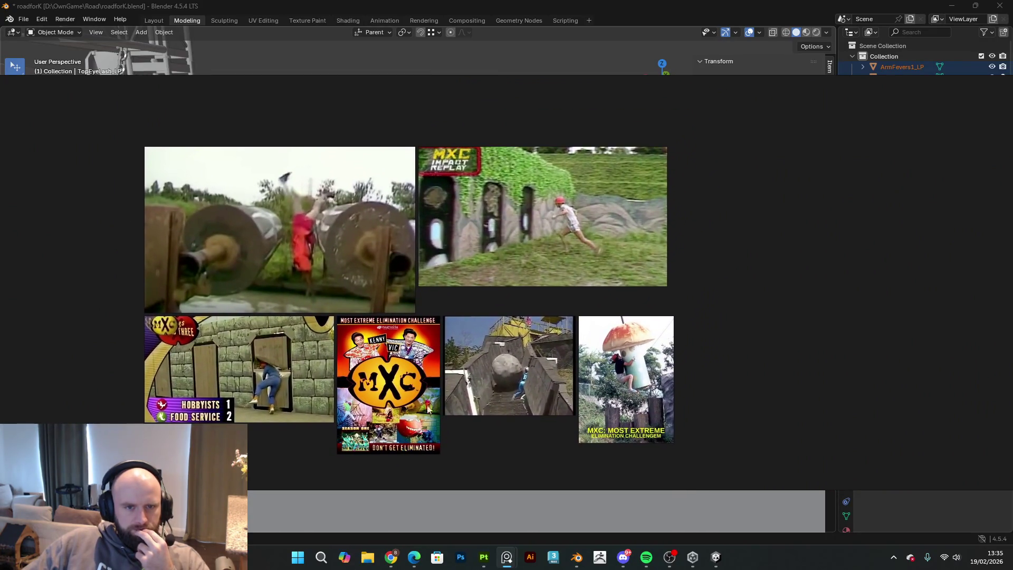
pyautogui.keyDown('shift'); pyautogui.moveTo(511, 301); pyautogui.dragTo(507, 324, button='middle'); pyautogui.keyUp('shift')
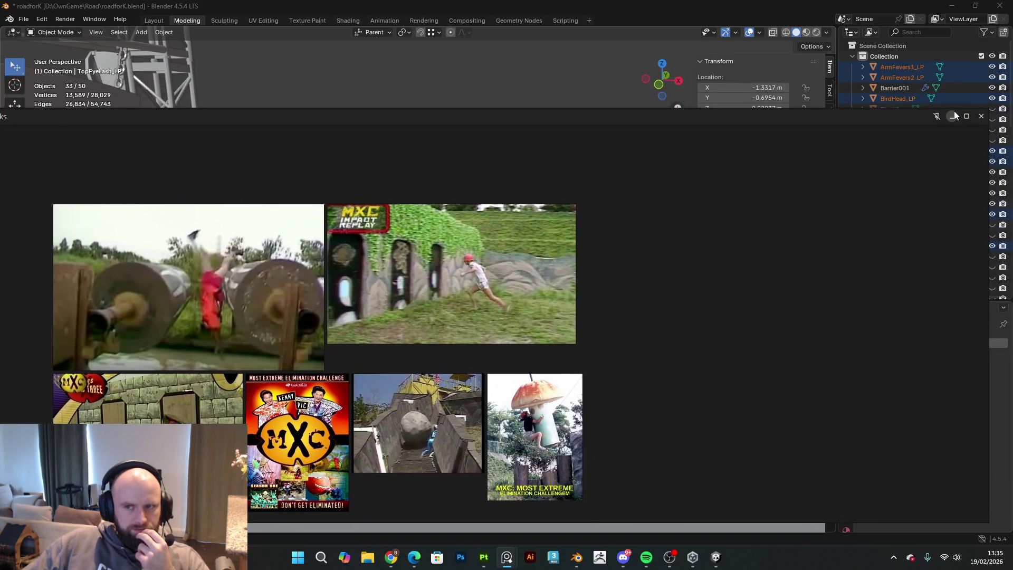
# - Return to Blender and add a 12-vertex cylinder narrowed to a 0.07 m radius
pyautogui.click(953, 114)
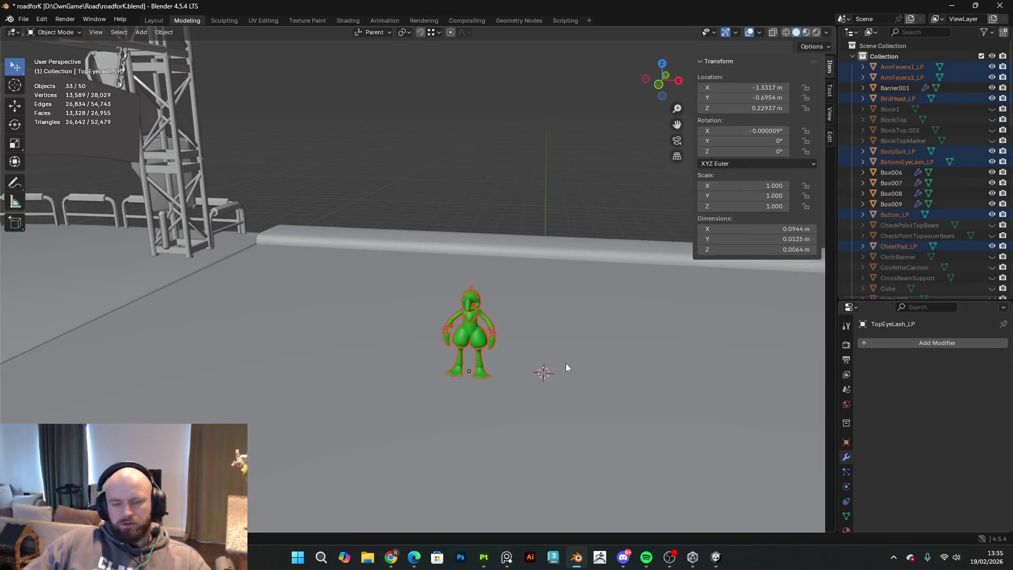
pyautogui.moveTo(587, 358); pyautogui.dragTo(591, 393, button='middle')
pyautogui.hotkey('shift', 'a')
pyautogui.moveTo(546, 327)
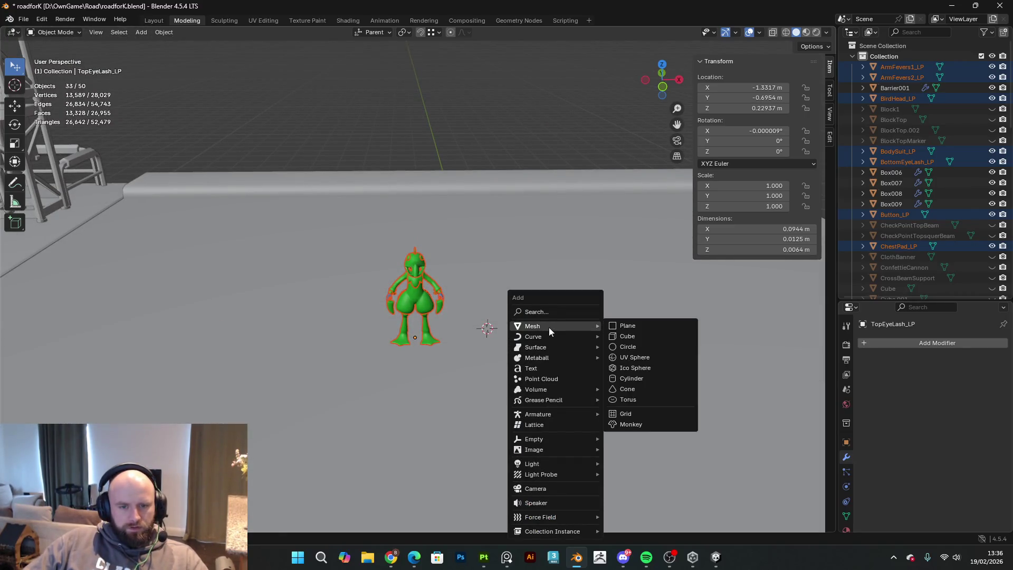
pyautogui.click(623, 380)
pyautogui.moveTo(623, 378)
pyautogui.mouseDown(button='middle')
pyautogui.moveTo(537, 332)
pyautogui.moveTo(486, 367)
pyautogui.moveTo(449, 375)
pyautogui.mouseUp(button='middle')
pyautogui.moveTo(140, 408)
pyautogui.mouseDown()
pyautogui.moveTo(63, 410)
pyautogui.moveTo(981, 413)
pyautogui.moveTo(901, 420)
pyautogui.mouseUp()
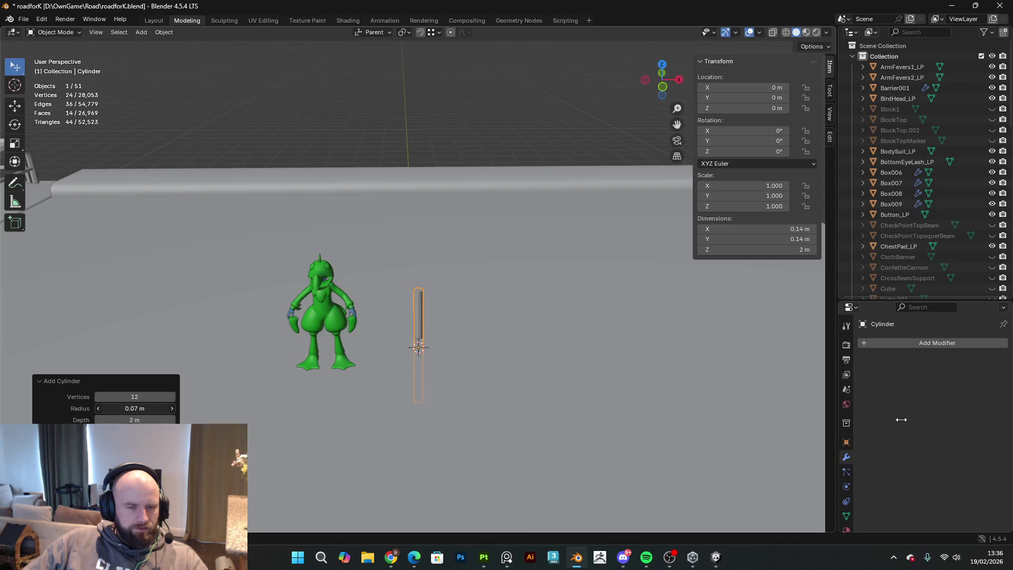
# - Frame the pole in front orthographic view and set its depth to 1.62 m
pyautogui.moveTo(490, 338)
pyautogui.mouseDown(button='middle')
pyautogui.moveTo(489, 357)
pyautogui.moveTo(449, 374)
pyautogui.moveTo(461, 351)
pyautogui.moveTo(578, 423)
pyautogui.moveTo(474, 344)
pyautogui.mouseUp(button='middle')
pyautogui.press('KP_1')
pyautogui.press('KP_Decimal')
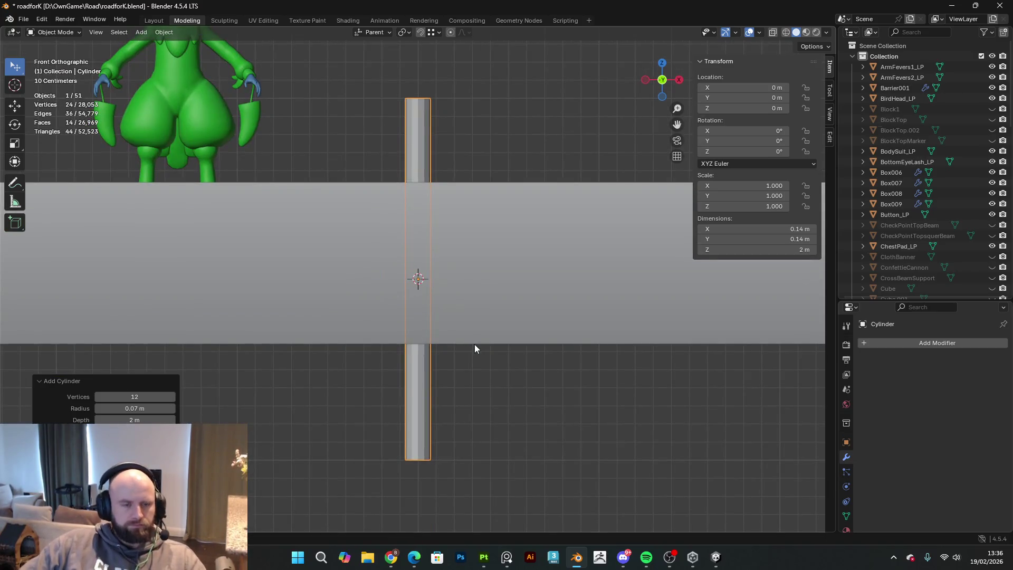
pyautogui.moveTo(465, 306)
pyautogui.keyDown('shift'); pyautogui.mouseDown(button='middle')
pyautogui.moveTo(495, 366)
pyautogui.moveTo(494, 445)
pyautogui.mouseUp(button='middle'); pyautogui.keyUp('shift')
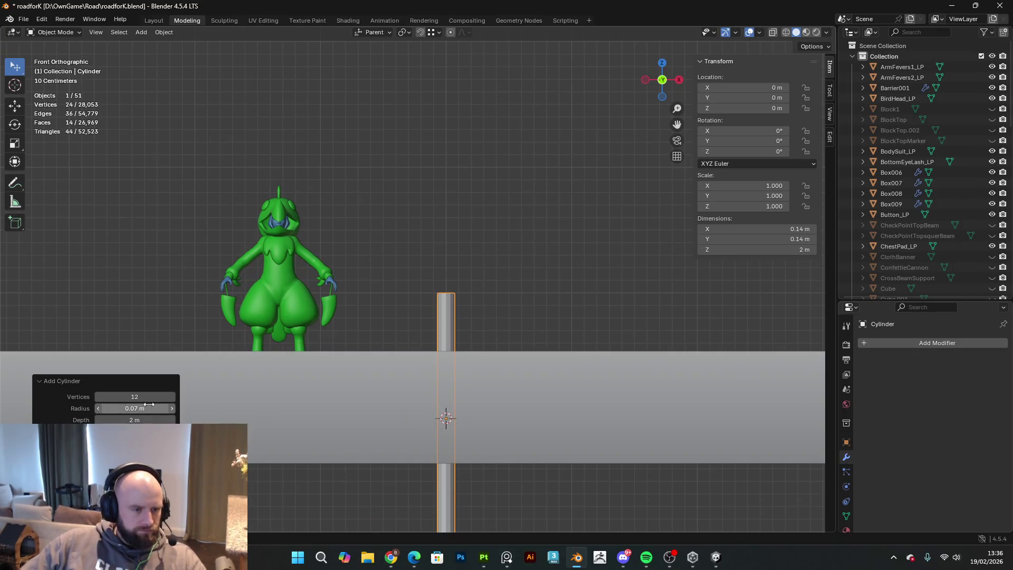
pyautogui.moveTo(137, 419); pyautogui.dragTo(108, 420)
# - Raise the post vertically so it stands on the floor, then select the floor
pyautogui.press('g')
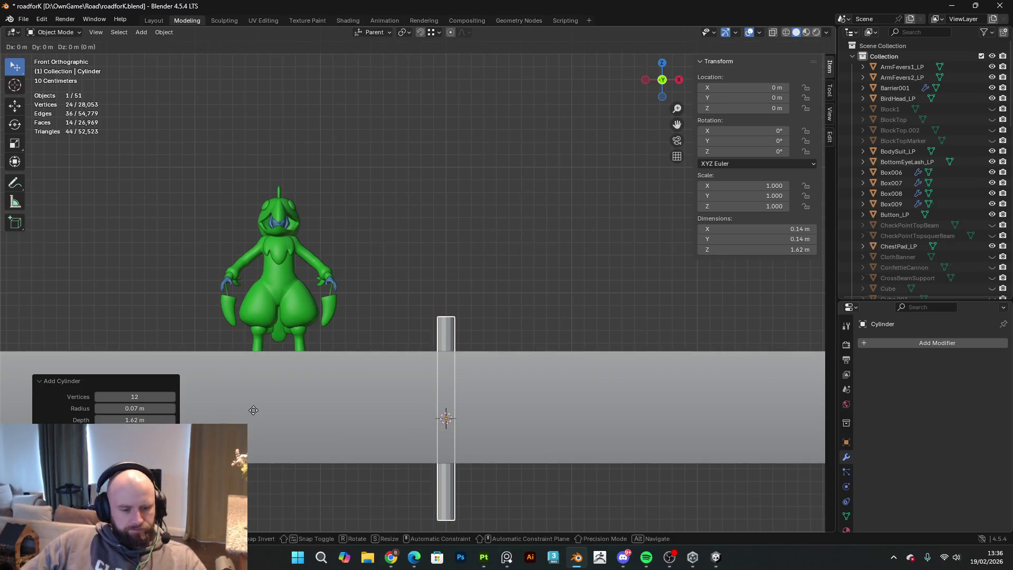
pyautogui.press('z')
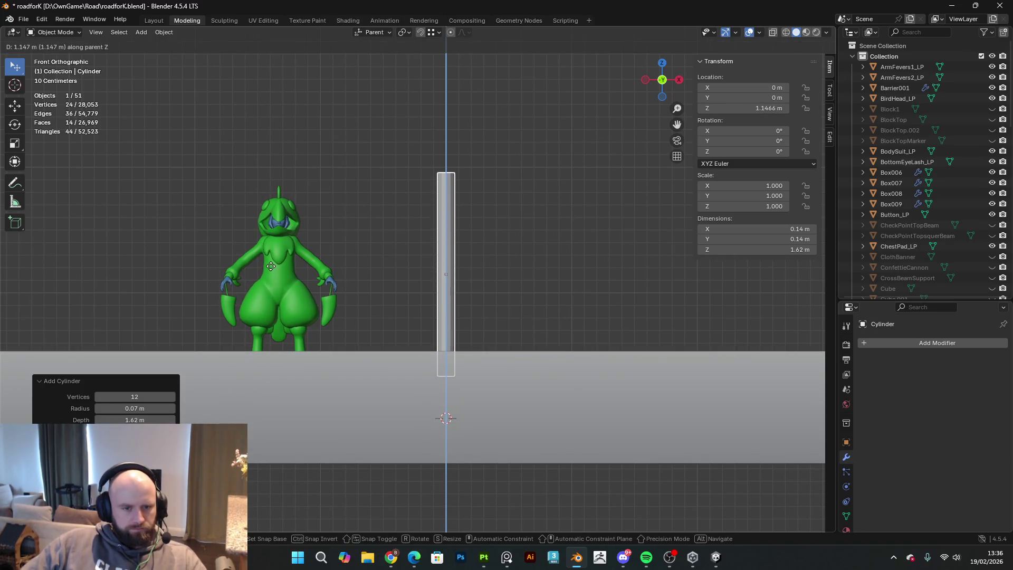
pyautogui.click(271, 266)
pyautogui.moveTo(459, 274)
pyautogui.mouseDown(button='middle')
pyautogui.moveTo(484, 328)
pyautogui.moveTo(479, 350)
pyautogui.moveTo(416, 357)
pyautogui.moveTo(357, 331)
pyautogui.moveTo(357, 314)
pyautogui.moveTo(379, 321)
pyautogui.moveTo(597, 451)
pyautogui.mouseUp(button='middle')
pyautogui.click(549, 419)
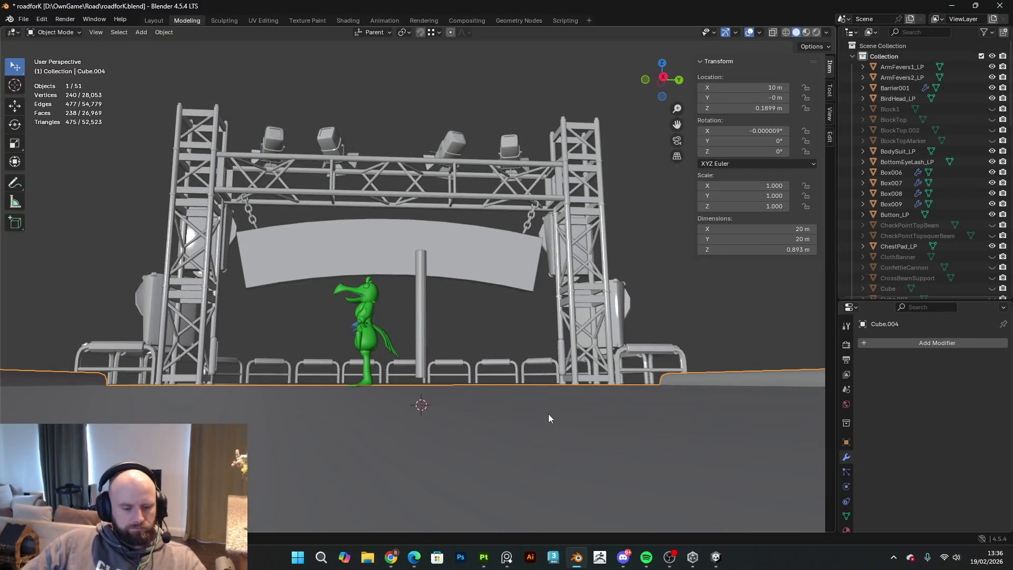
# - Hide the floor and snap the 3D cursor to the post's bottom cap face
pyautogui.press('h')
pyautogui.moveTo(549, 419)
pyautogui.mouseDown(button='middle')
pyautogui.moveTo(549, 367)
pyautogui.moveTo(430, 331)
pyautogui.moveTo(443, 333)
pyautogui.moveTo(430, 316)
pyautogui.mouseUp(button='middle')
pyautogui.click(427, 330)
pyautogui.press('Tab')
pyautogui.click(429, 316)
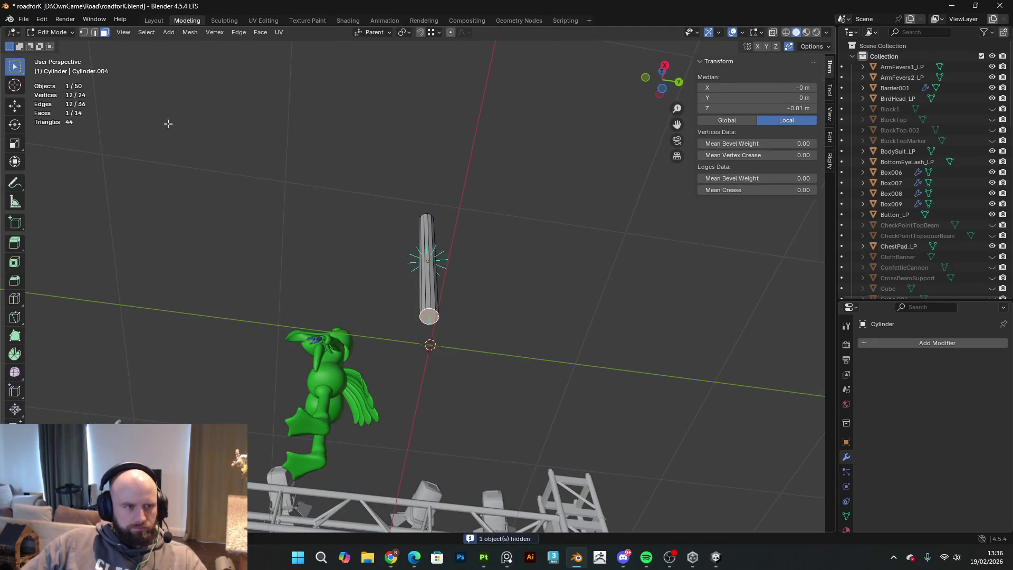
pyautogui.hotkey('shift', 's')
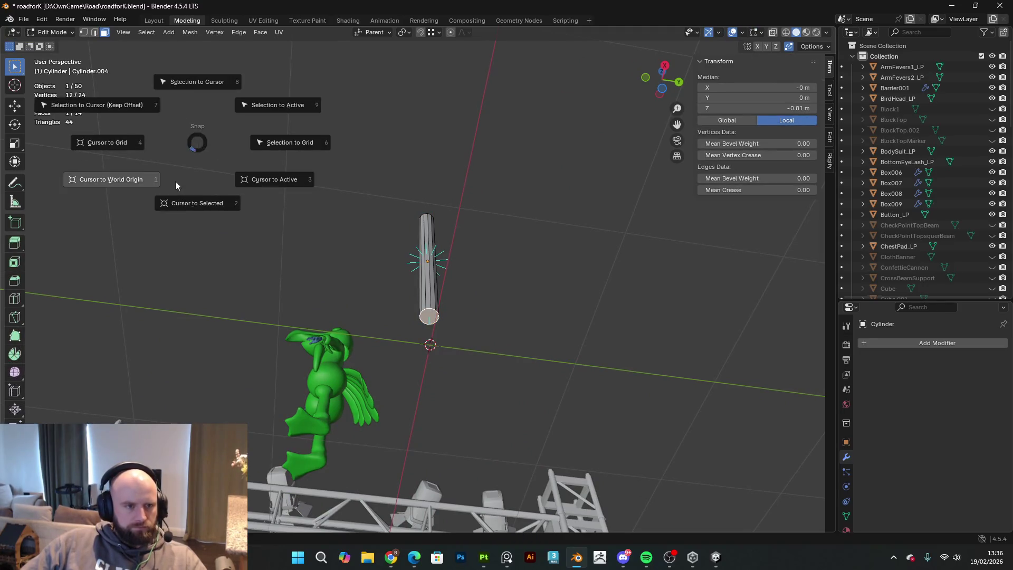
pyautogui.click(198, 208)
pyautogui.press('Tab')
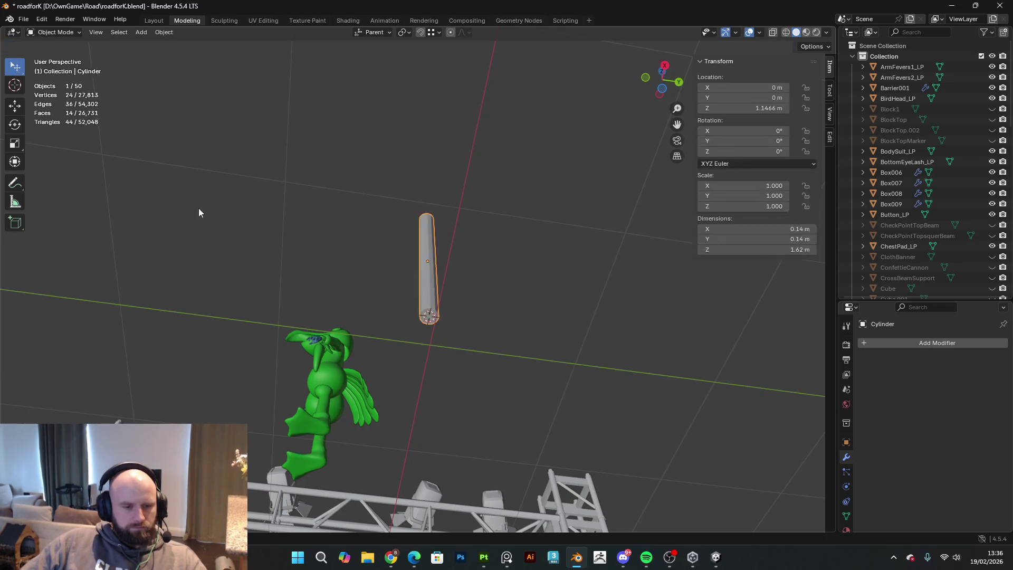
# - Set the post's origin to the 3D cursor at its bottom cap
pyautogui.click(163, 32)
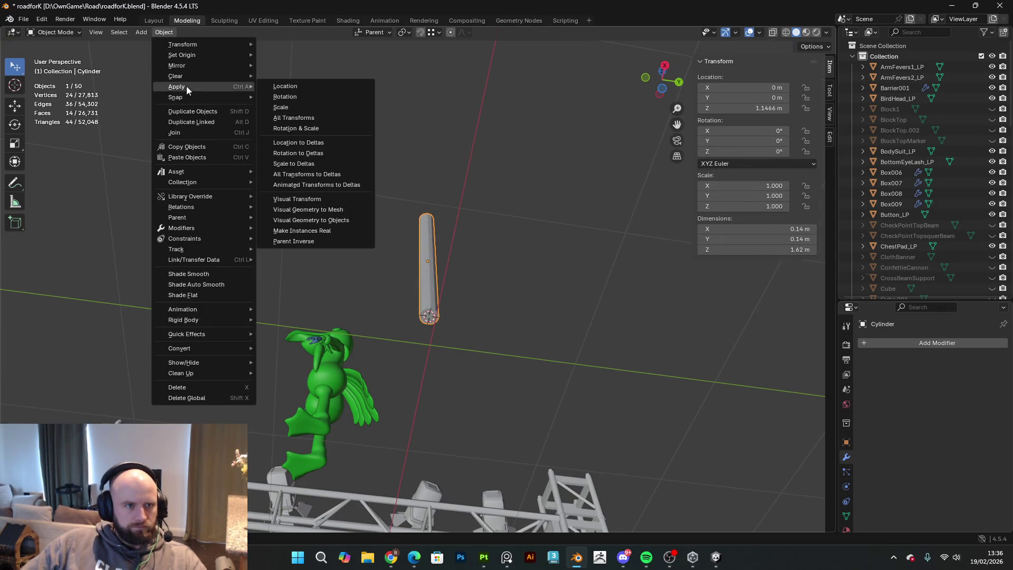
pyautogui.moveTo(184, 56)
pyautogui.click(310, 80)
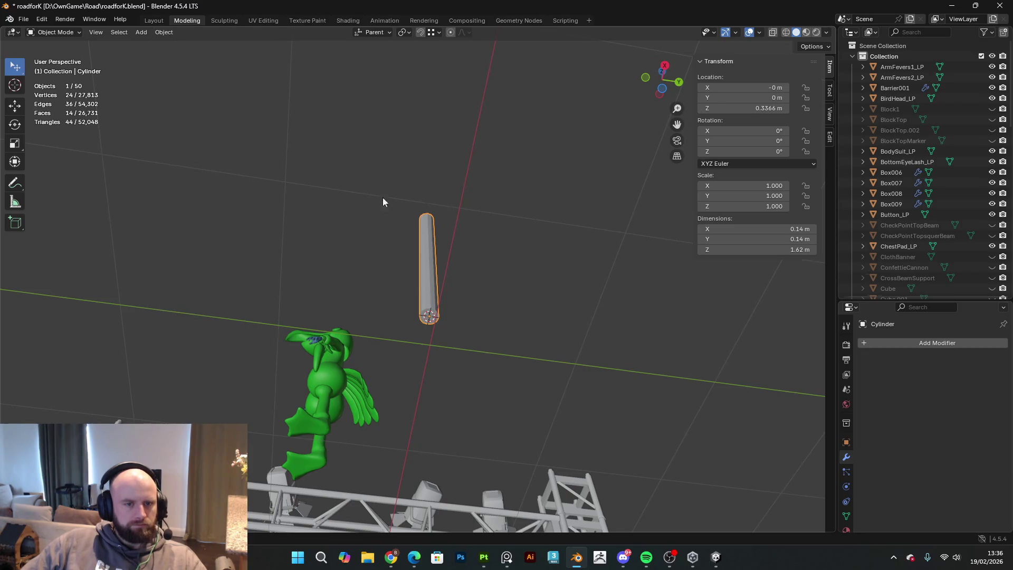
pyautogui.press('Tab')
pyautogui.moveTo(393, 222); pyautogui.dragTo(403, 297, button='middle')
pyautogui.press('Tab')
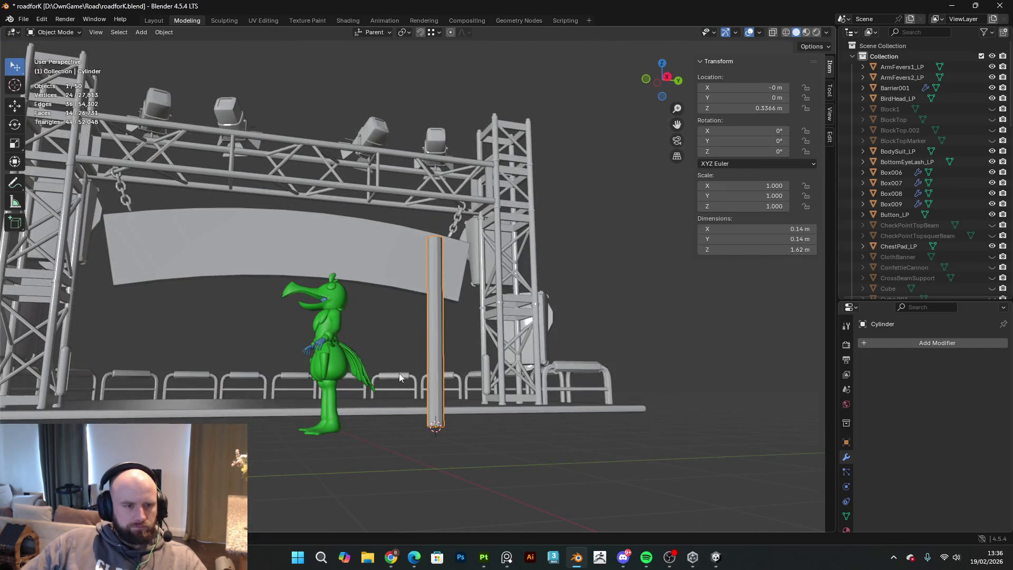
# - Snap the cursor to the world origin and move the post onto it (0, 0, 0)
pyautogui.hotkey('shift', 's')
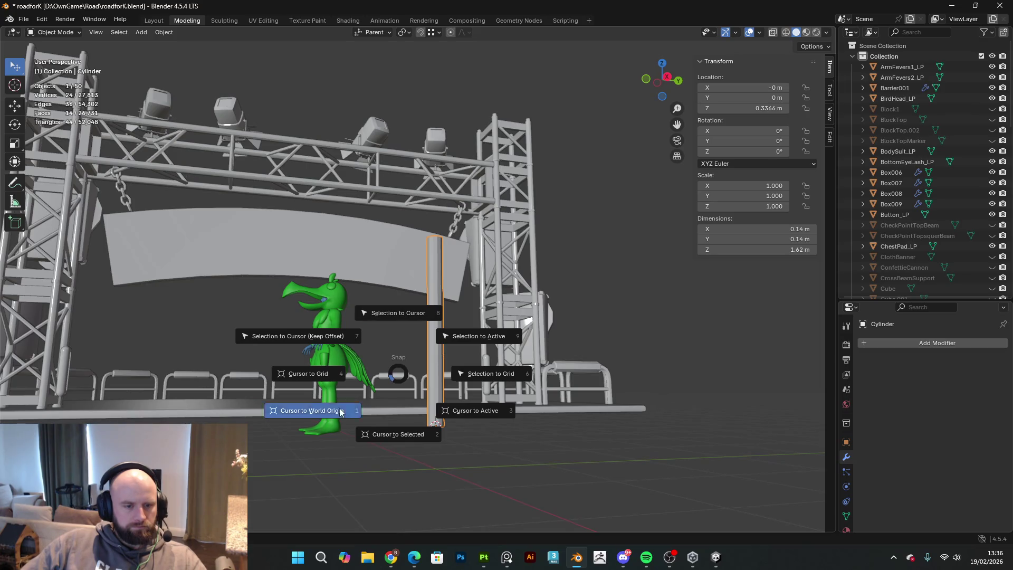
pyautogui.click(316, 412)
pyautogui.hotkey('shift', 's')
pyautogui.click(401, 264)
pyautogui.moveTo(401, 263)
pyautogui.mouseDown(button='middle')
pyautogui.moveTo(490, 388)
pyautogui.moveTo(569, 388)
pyautogui.mouseUp(button='middle')
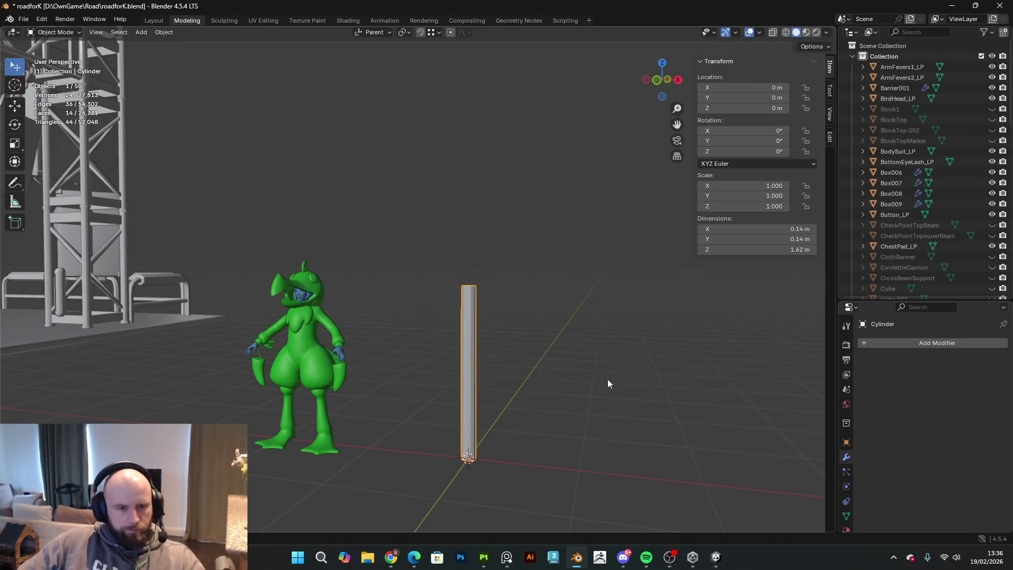
# - Scale the post to 0.578 on X and Y only, about 0.081 m across, then bring the reference board forward
pyautogui.moveTo(593, 296)
pyautogui.mouseDown(button='middle')
pyautogui.moveTo(499, 334)
pyautogui.moveTo(498, 394)
pyautogui.moveTo(529, 373)
pyautogui.moveTo(520, 316)
pyautogui.moveTo(501, 351)
pyautogui.moveTo(528, 423)
pyautogui.mouseUp(button='middle')
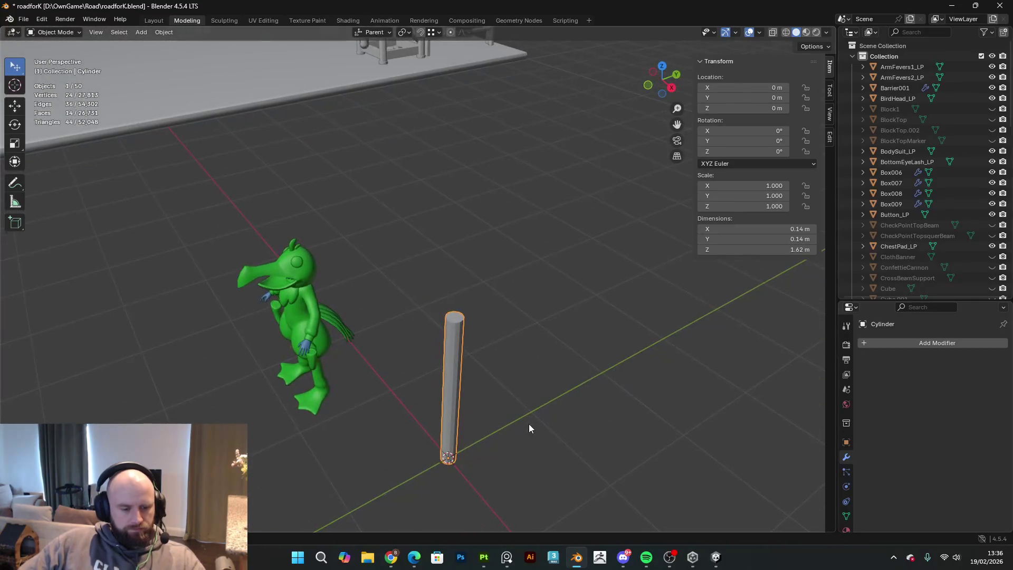
pyautogui.press('s')
pyautogui.hotkey('shift', 'z')
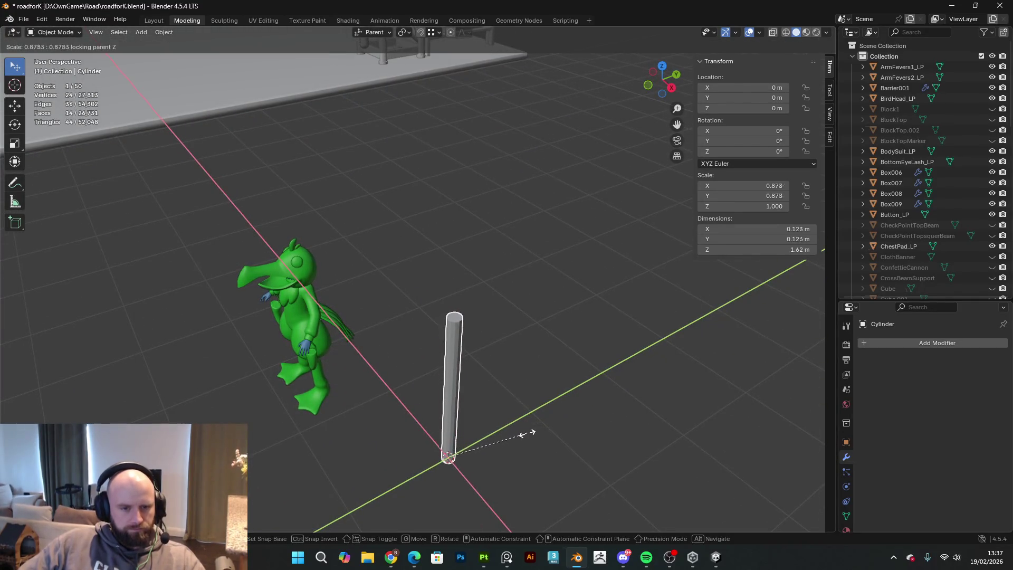
pyautogui.click(504, 419)
pyautogui.moveTo(504, 419)
pyautogui.mouseDown(button='middle')
pyautogui.moveTo(291, 361)
pyautogui.moveTo(556, 383)
pyautogui.moveTo(577, 369)
pyautogui.mouseUp(button='middle')
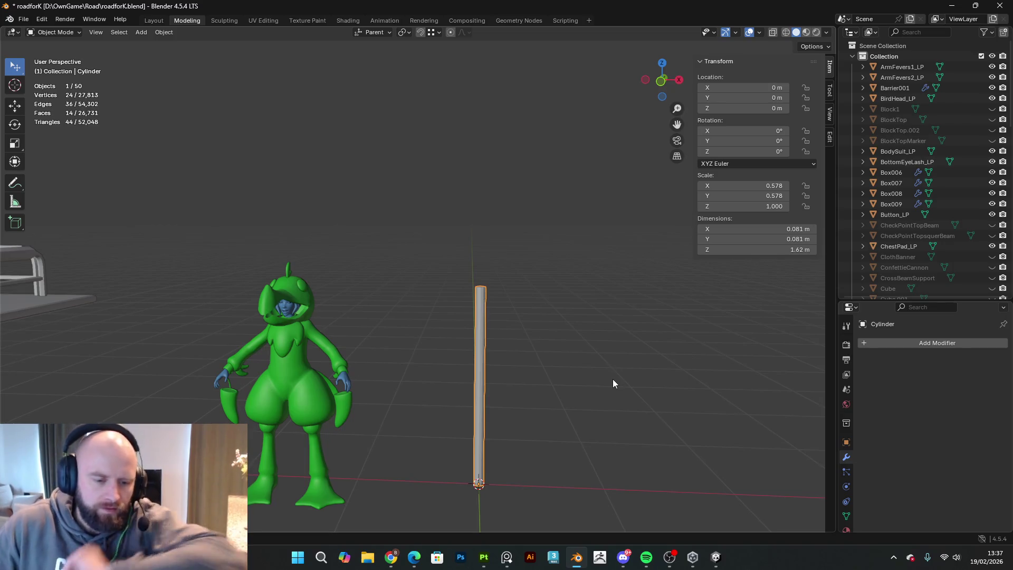
pyautogui.moveTo(507, 556)
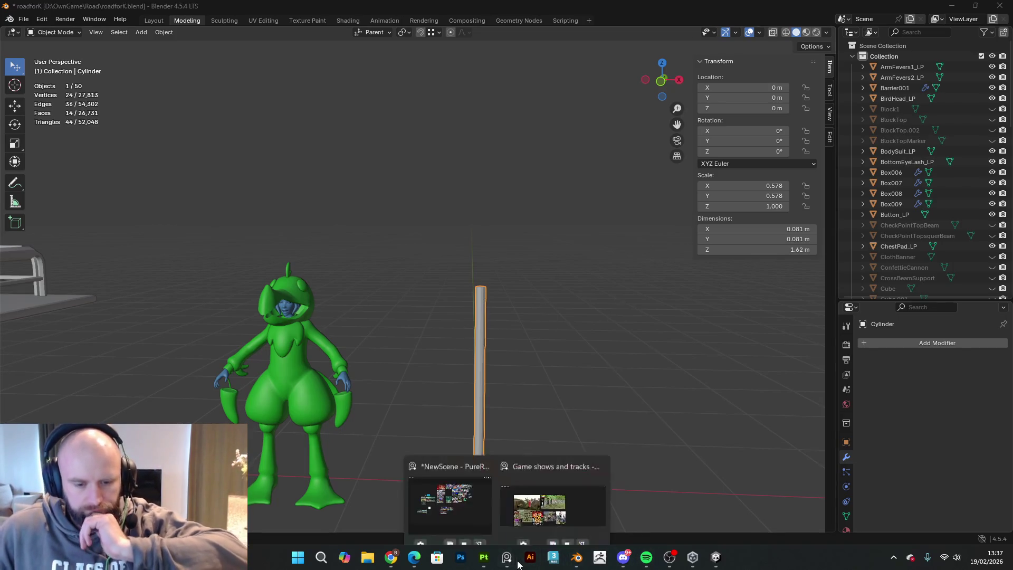
pyautogui.click(483, 490)
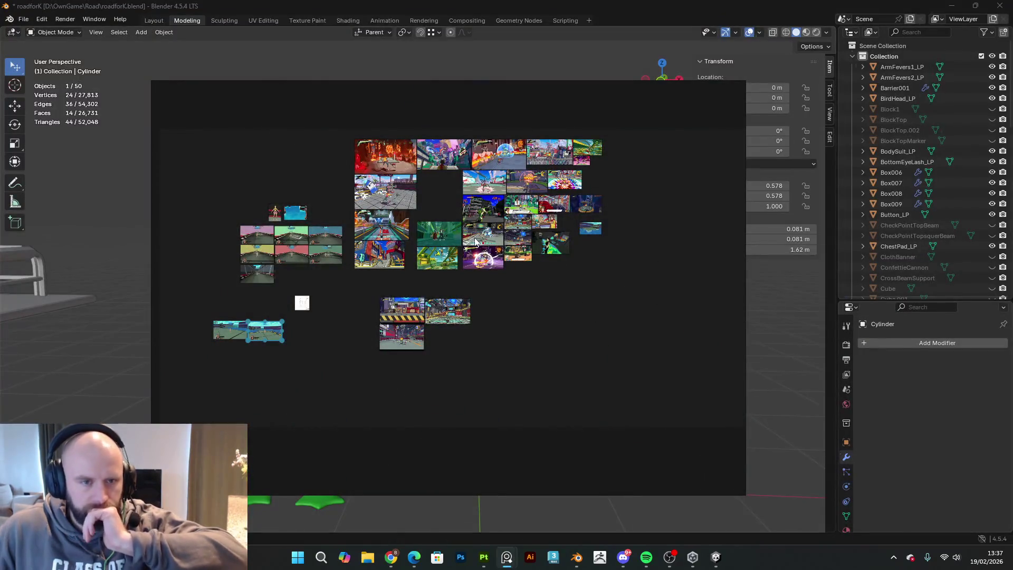
# - Bring the racing reference board forward and pan to the Crash Team Racing images
pyautogui.hotkey('alt', 'Tab')
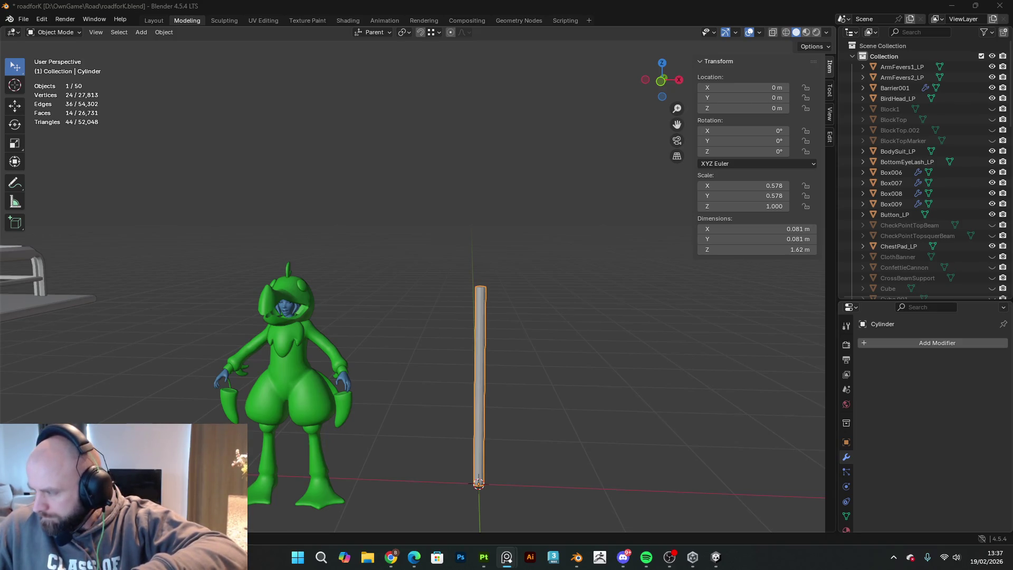
pyautogui.hotkey('alt', 'Tab')
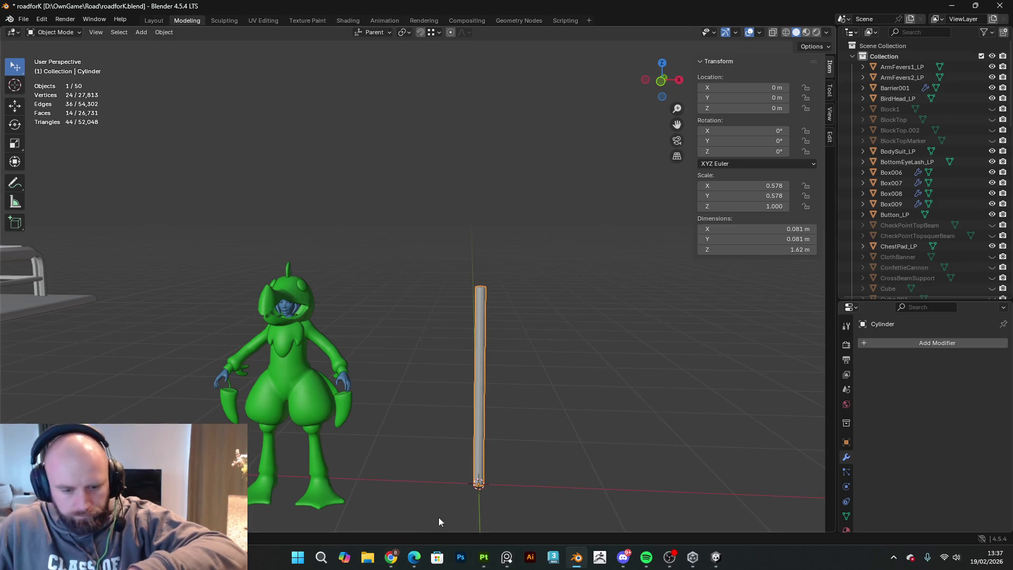
pyautogui.moveTo(506, 557)
pyautogui.click(546, 501)
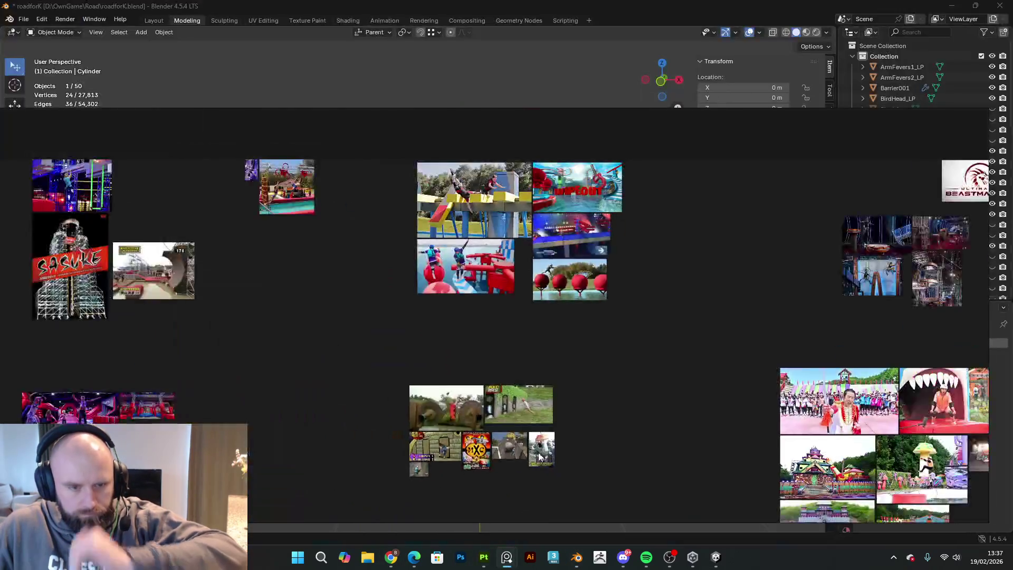
pyautogui.scroll(-5, 398, 418)
pyautogui.scroll(5, 529, 419)
pyautogui.scroll(3, 605, 375)
pyautogui.scroll(2, 604, 375)
pyautogui.moveTo(612, 362); pyautogui.dragTo(654, 221, button='middle')
pyautogui.scroll(3, 644, 393)
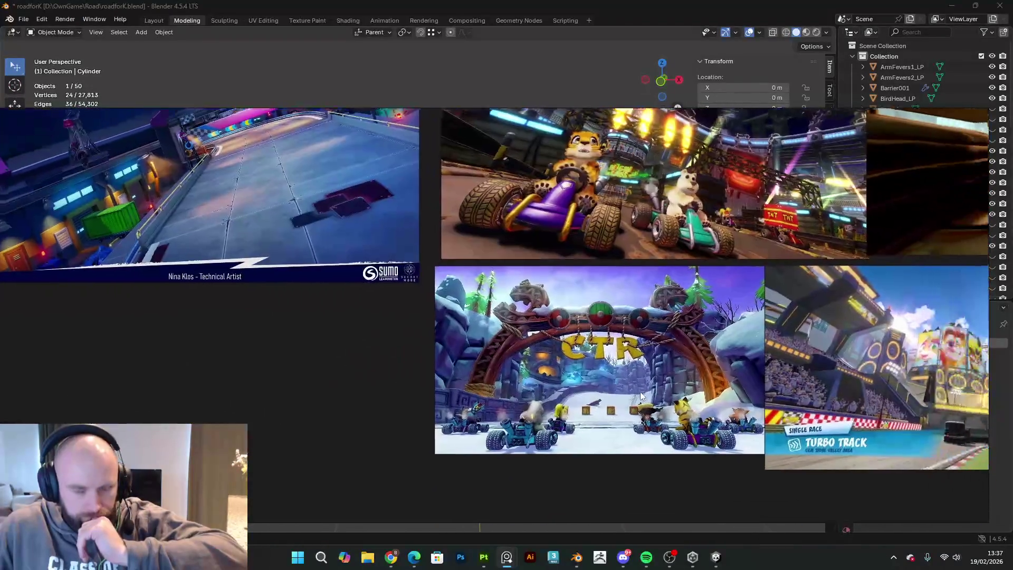
pyautogui.scroll(2, 644, 393)
# - Zoom and pan toward the larger racing images, centring the dice racing image
pyautogui.scroll(-5, 646, 394)
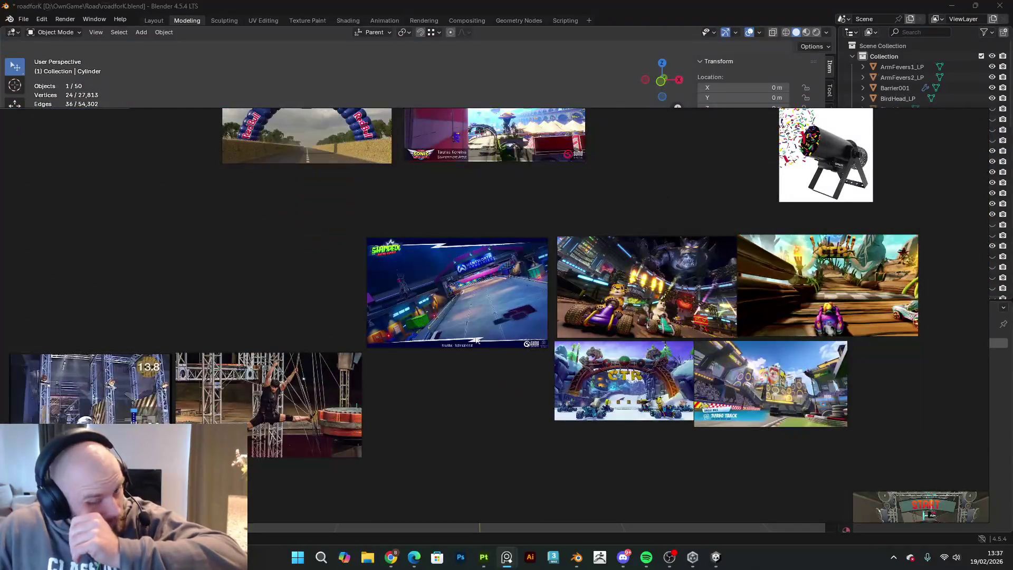
pyautogui.scroll(4, 458, 312)
pyautogui.scroll(-3, 459, 315)
pyautogui.moveTo(461, 317); pyautogui.dragTo(470, 417, button='middle')
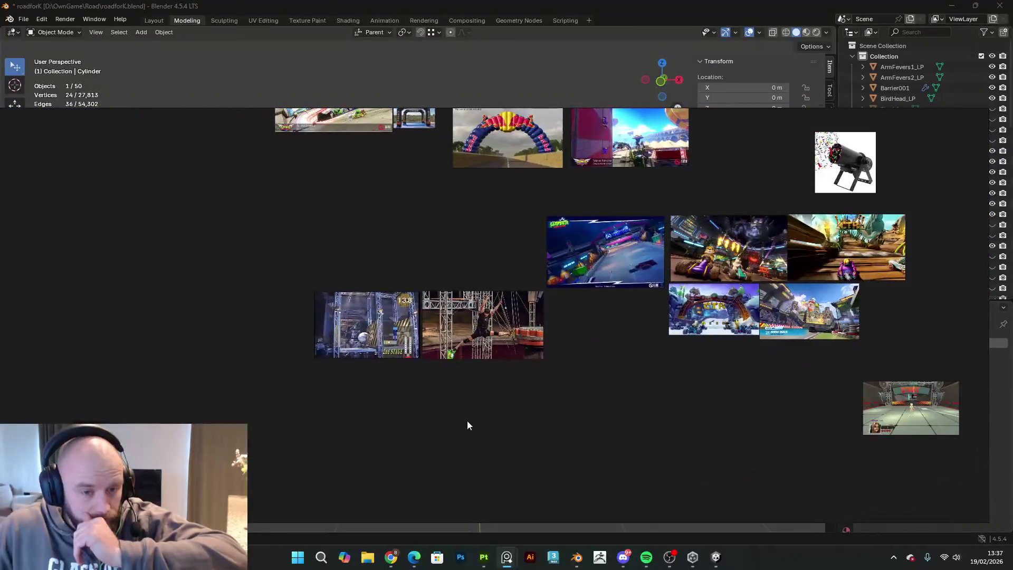
pyautogui.scroll(-1, 425, 335)
pyautogui.scroll(2, 425, 333)
pyautogui.moveTo(460, 290)
pyautogui.mouseDown(button='middle')
pyautogui.moveTo(522, 409)
pyautogui.moveTo(638, 457)
pyautogui.mouseUp(button='middle')
pyautogui.scroll(1, 638, 456)
pyautogui.scroll(3, 638, 456)
pyautogui.moveTo(591, 132); pyautogui.dragTo(589, 392, button='middle')
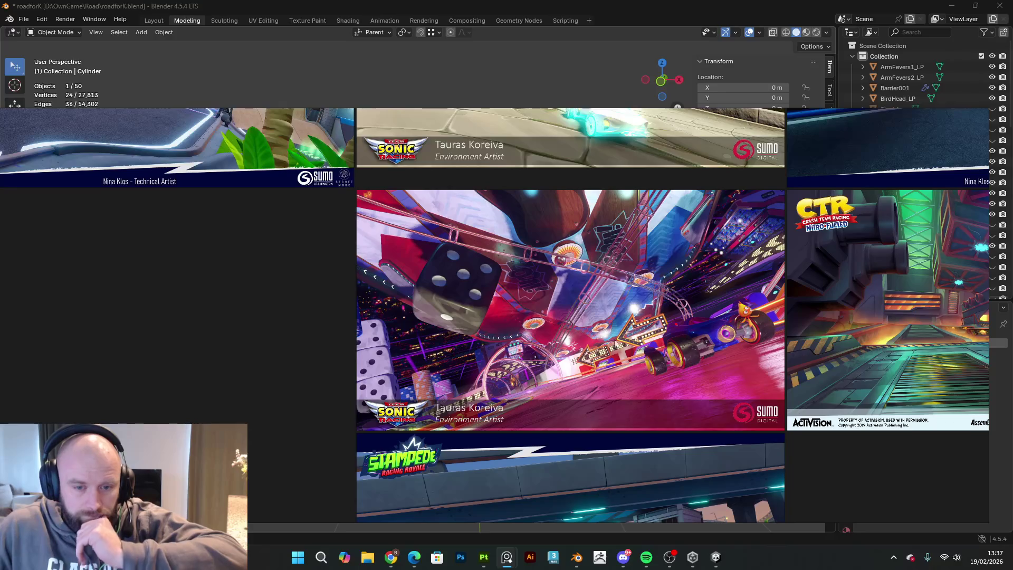
# - Browse the surrounding checkpoint arch and track images, then return to Blender's viewport
pyautogui.scroll(-1, 622, 336)
pyautogui.moveTo(656, 324); pyautogui.dragTo(632, 339, button='middle')
pyautogui.scroll(3, 632, 344)
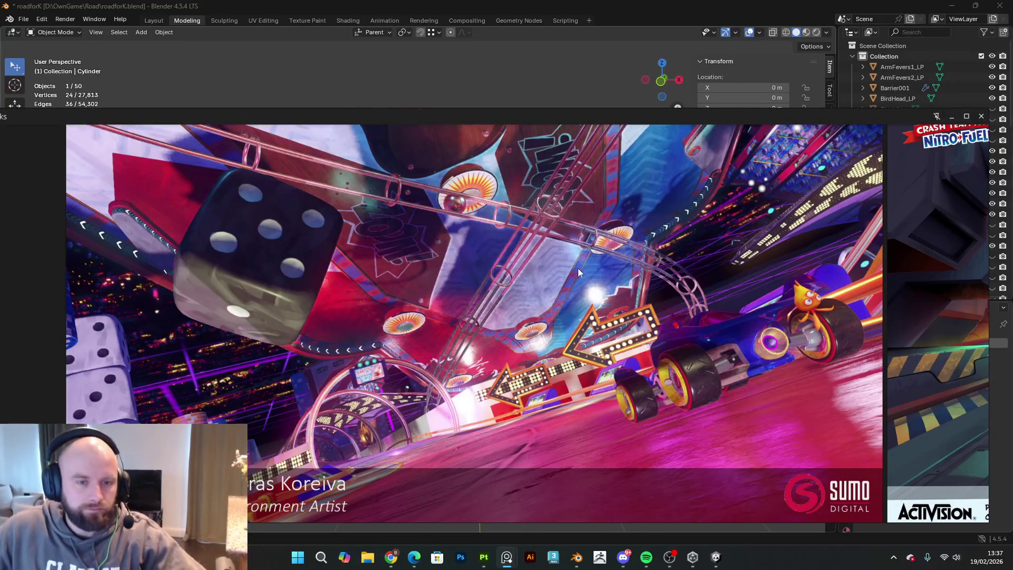
pyautogui.scroll(-5, 577, 267)
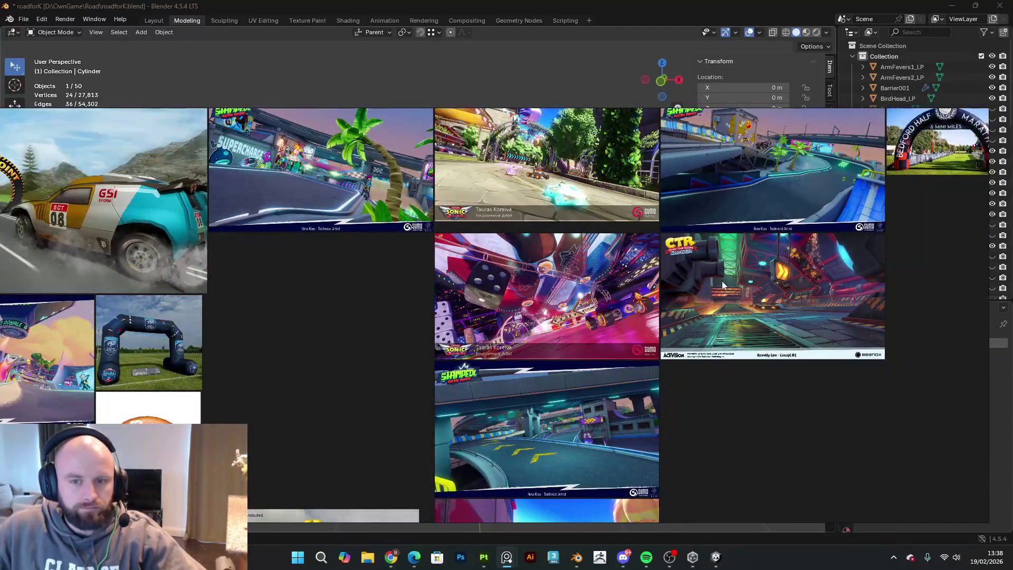
pyautogui.moveTo(723, 285)
pyautogui.mouseDown(button='middle')
pyautogui.moveTo(670, 311)
pyautogui.moveTo(701, 356)
pyautogui.moveTo(470, 277)
pyautogui.moveTo(523, 389)
pyautogui.mouseUp(button='middle')
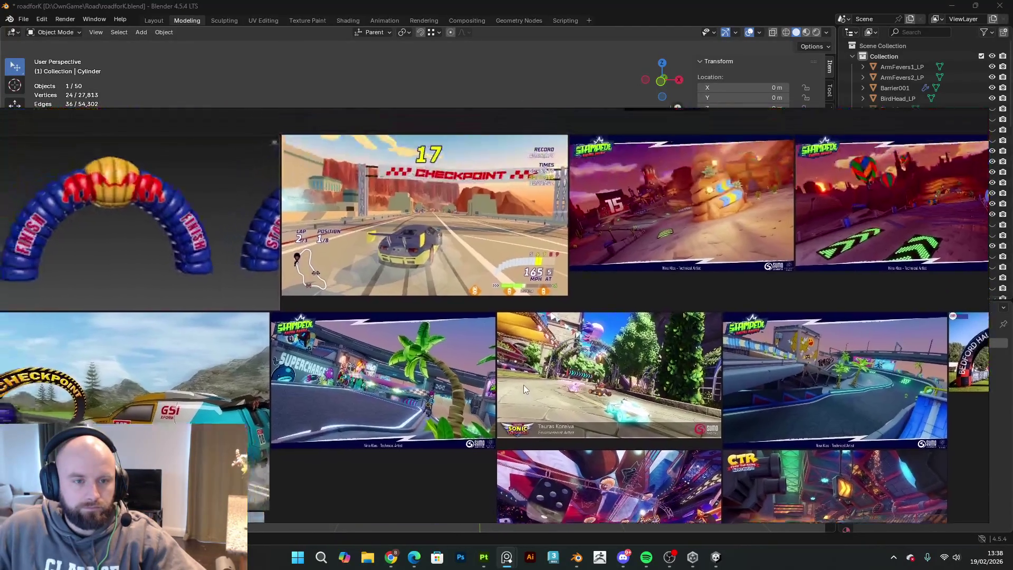
pyautogui.scroll(1, 525, 275)
pyautogui.scroll(-2, 557, 273)
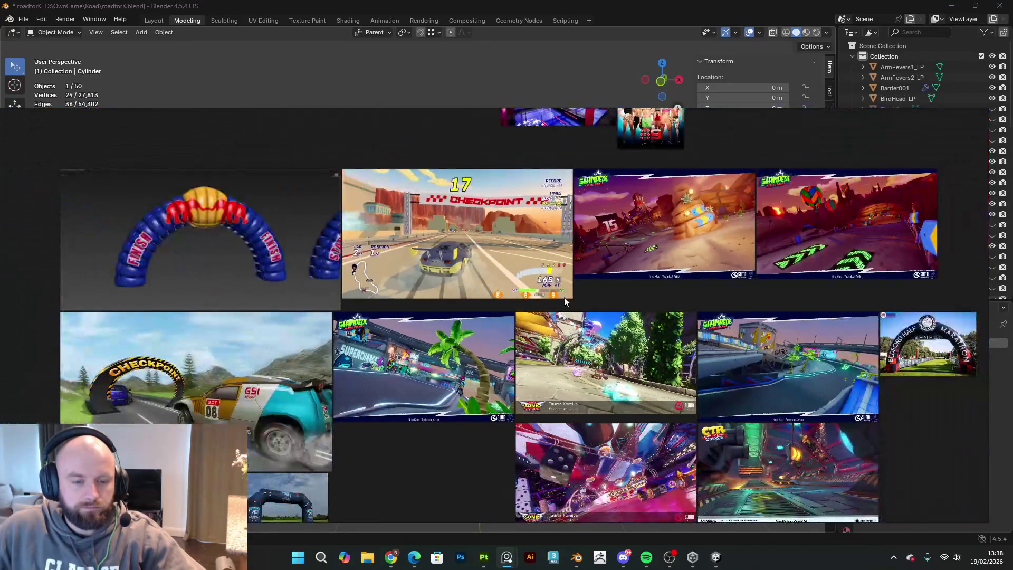
pyautogui.moveTo(564, 296); pyautogui.dragTo(560, 214, button='middle')
pyautogui.click(1008, 101)
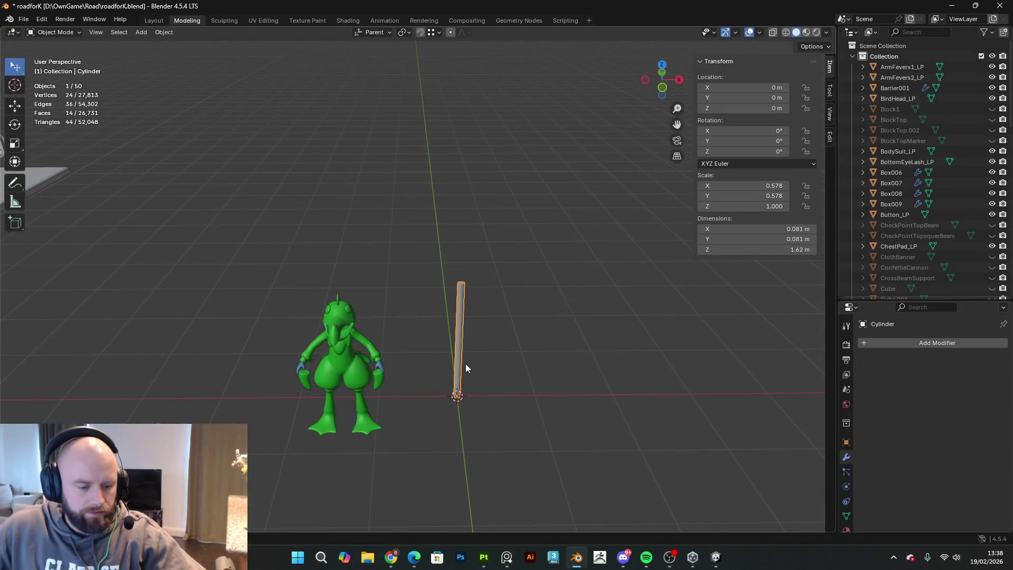
# - Place the post beside the green character and duplicate it about 0.975 m along X
pyautogui.press('g')
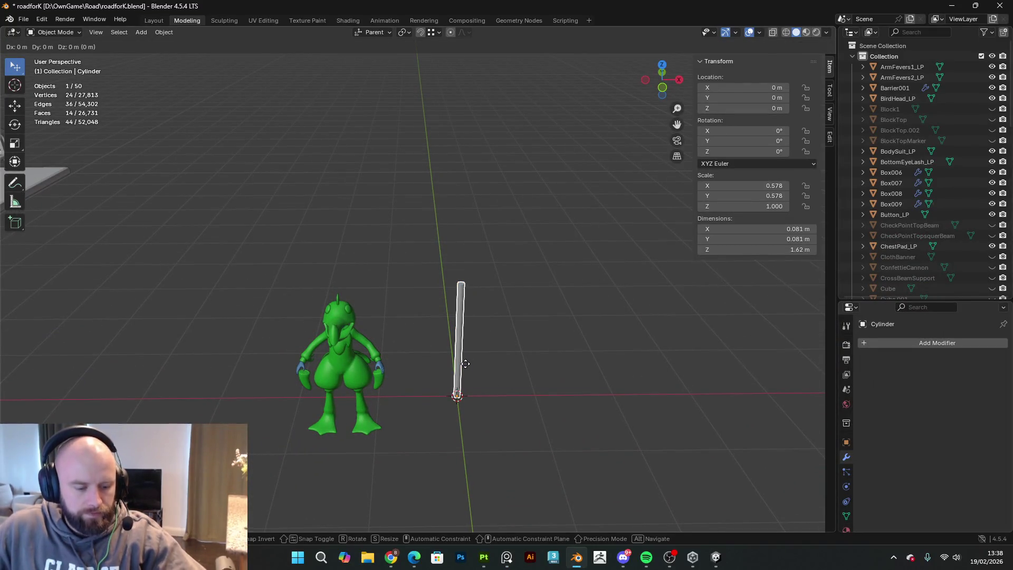
pyautogui.click(392, 377)
pyautogui.hotkey('shift', 'd')
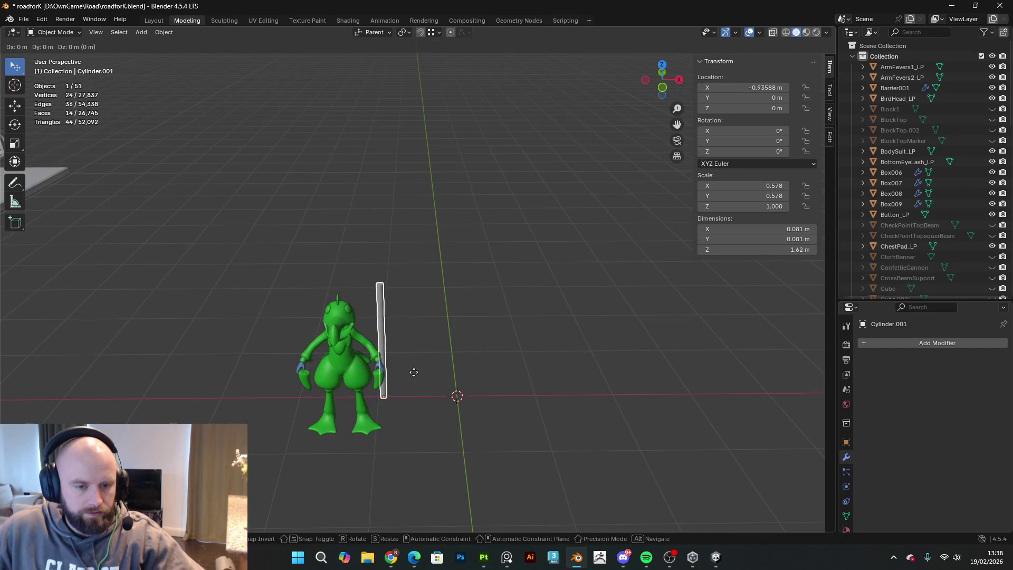
pyautogui.press('x')
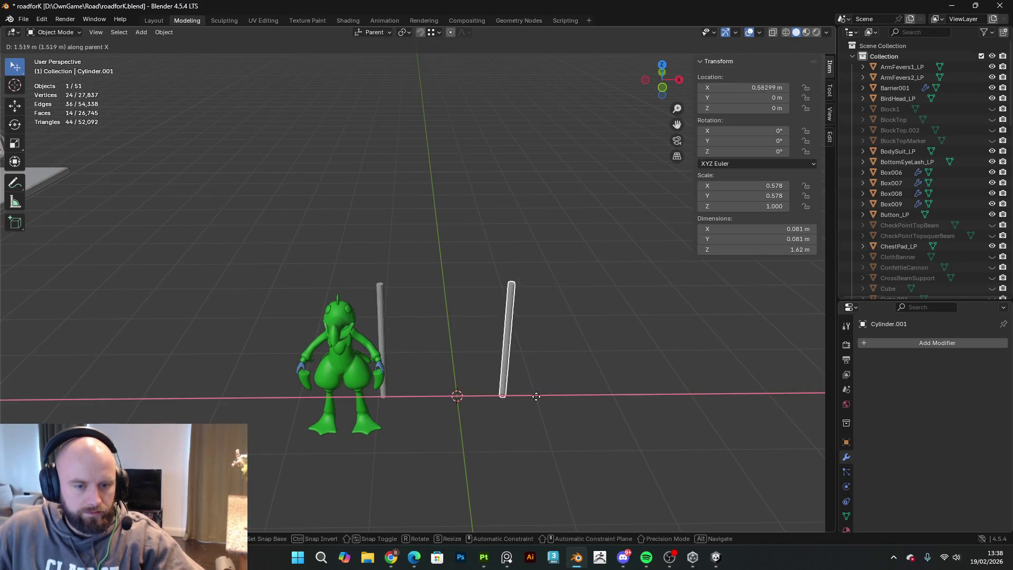
pyautogui.click(563, 401)
pyautogui.moveTo(550, 396)
pyautogui.mouseDown(button='middle')
pyautogui.moveTo(435, 350)
pyautogui.moveTo(264, 313)
pyautogui.moveTo(400, 357)
pyautogui.moveTo(483, 330)
pyautogui.moveTo(481, 321)
pyautogui.moveTo(453, 328)
pyautogui.moveTo(439, 383)
pyautogui.moveTo(456, 398)
pyautogui.mouseUp(button='middle')
# - Add a 2 m cube at the world origin
pyautogui.hotkey('shift', 'a')
pyautogui.moveTo(451, 328)
pyautogui.click(501, 336)
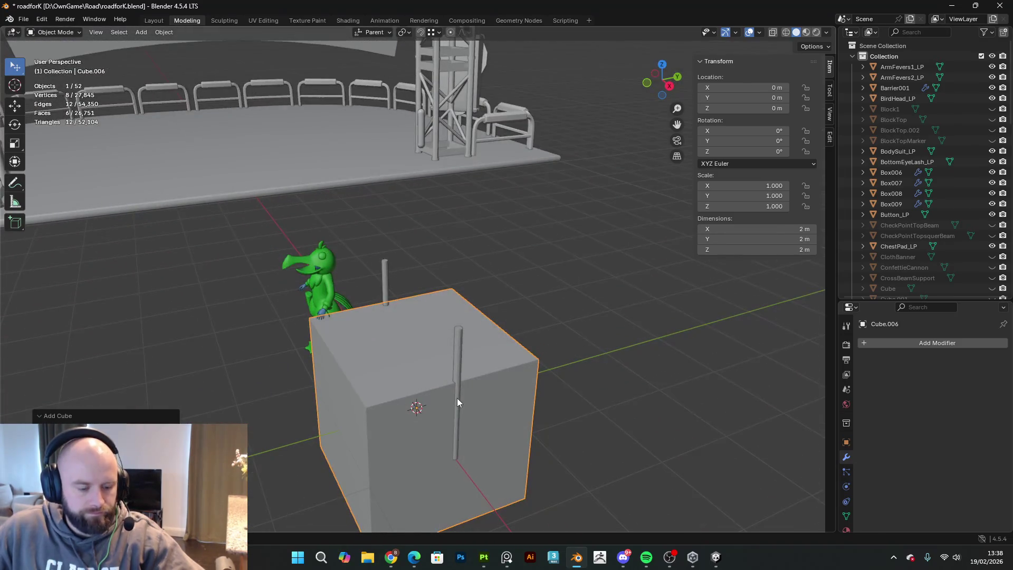
# - Flatten the cube into a thin board along Y, shift it on Y and raise it about 1 m
pyautogui.press('s')
pyautogui.press('y')
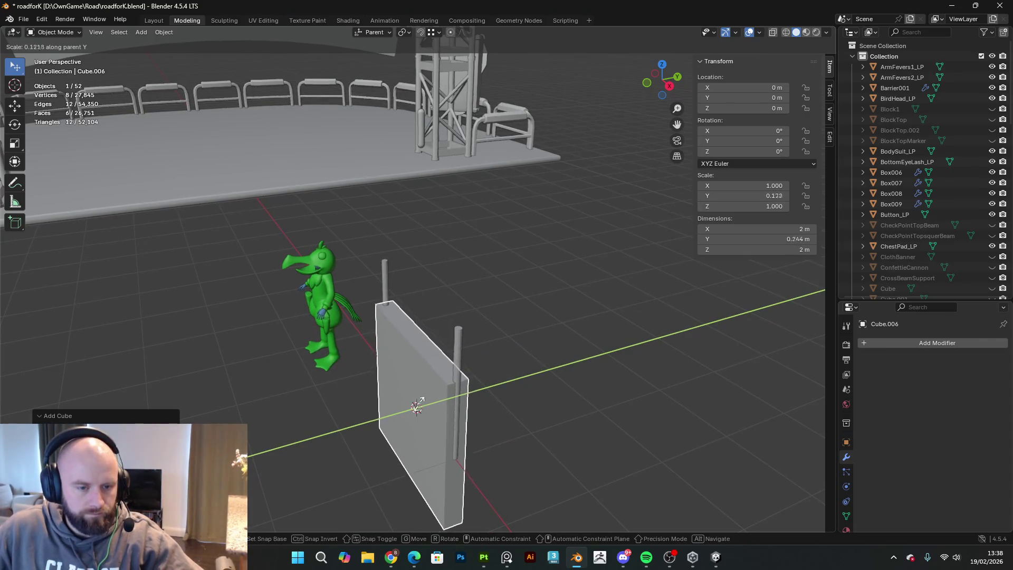
pyautogui.click(415, 408)
pyautogui.moveTo(420, 407)
pyautogui.mouseDown(button='middle')
pyautogui.moveTo(454, 406)
pyautogui.moveTo(527, 331)
pyautogui.mouseUp(button='middle')
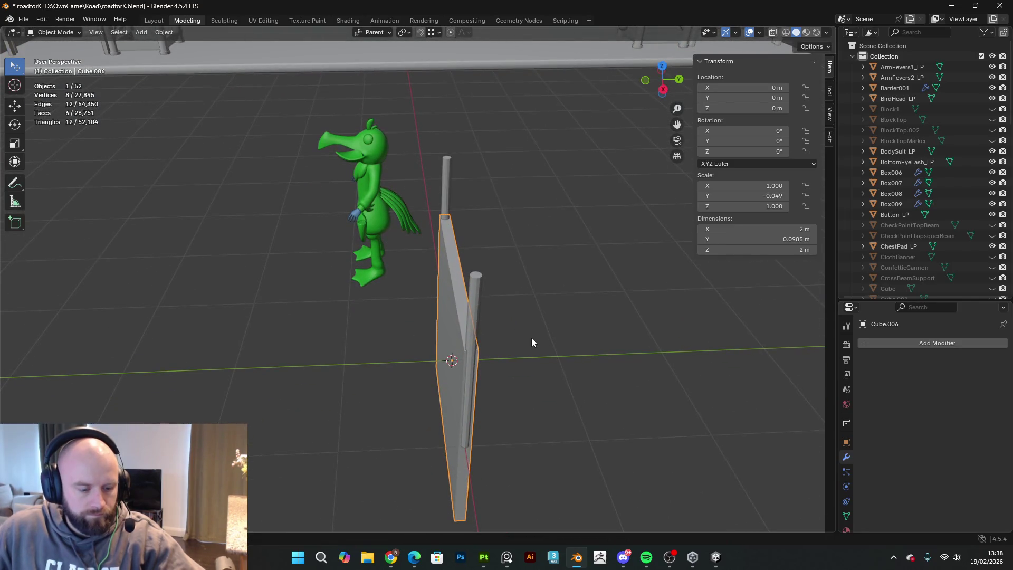
pyautogui.press('s')
pyautogui.press('y')
pyautogui.click(528, 344)
pyautogui.press('g')
pyautogui.press('y')
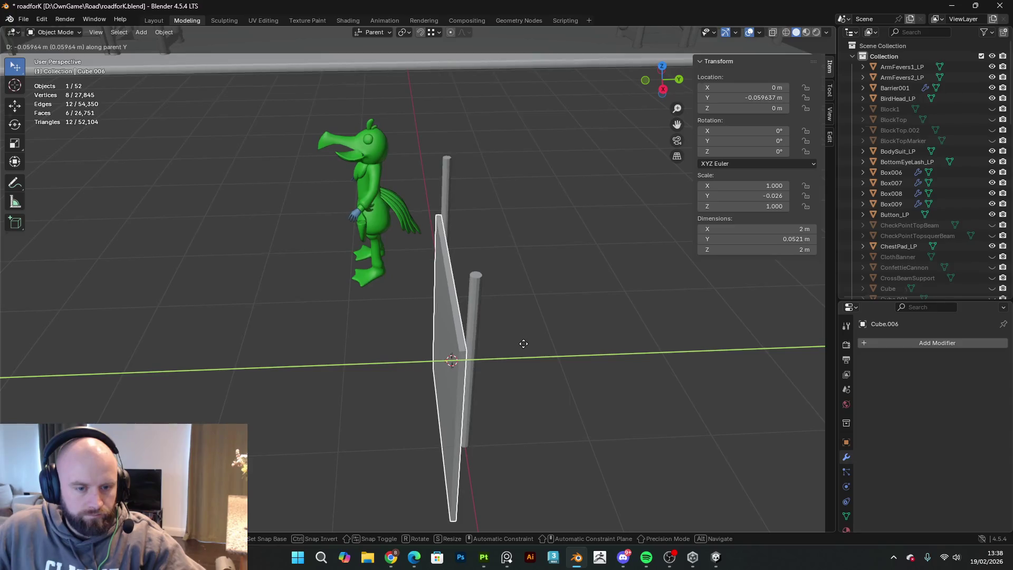
pyautogui.click(524, 347)
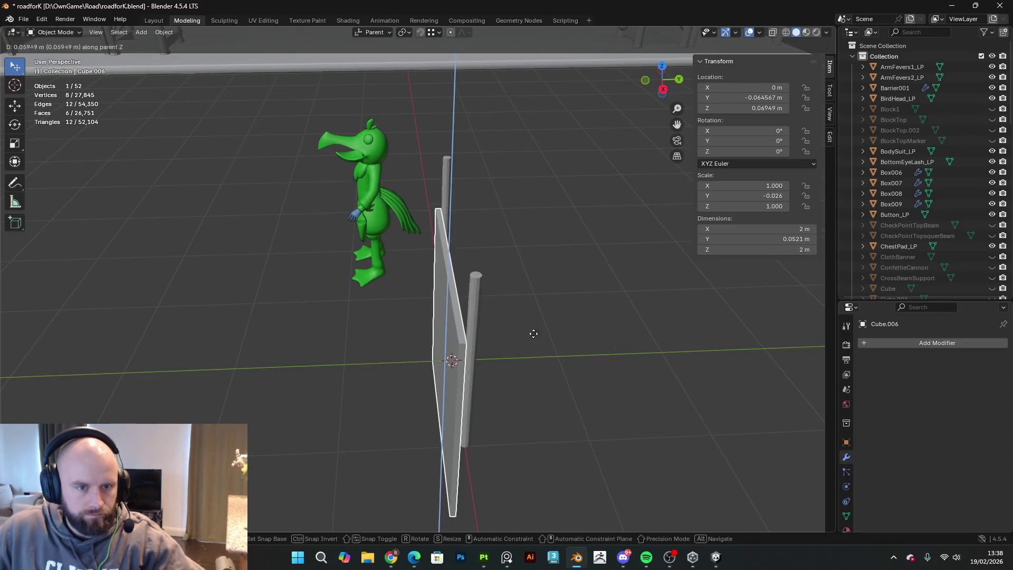
pyautogui.click(549, 256)
pyautogui.moveTo(549, 255)
pyautogui.mouseDown(button='middle')
pyautogui.moveTo(564, 262)
pyautogui.moveTo(653, 227)
pyautogui.mouseUp(button='middle')
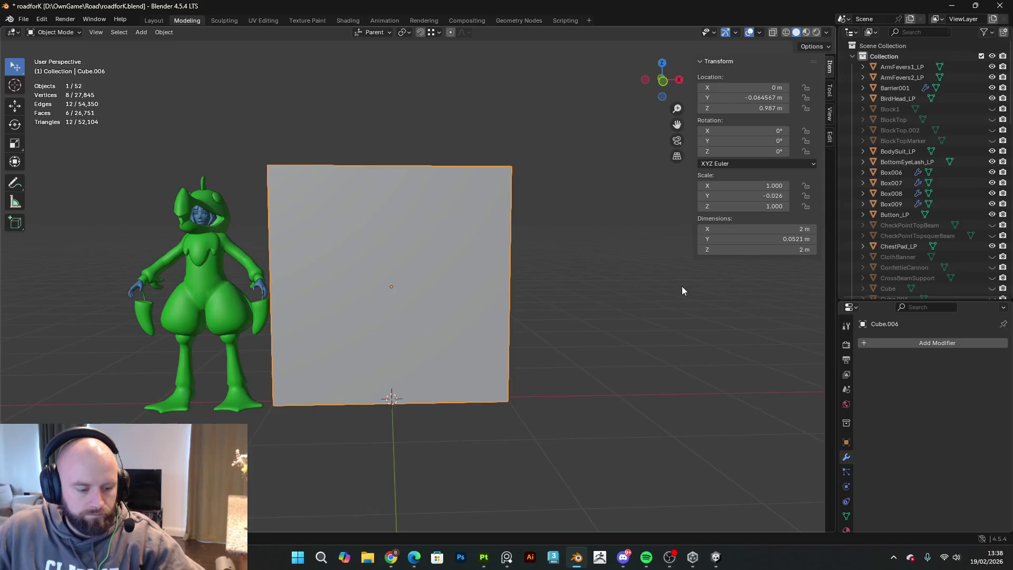
# - Scale the board to 1.1 m tall (Z 0.549) and 2.59 m wide (X 1.293), then adjust its height
pyautogui.press('s')
pyautogui.press('z')
pyautogui.click(561, 302)
pyautogui.press('s')
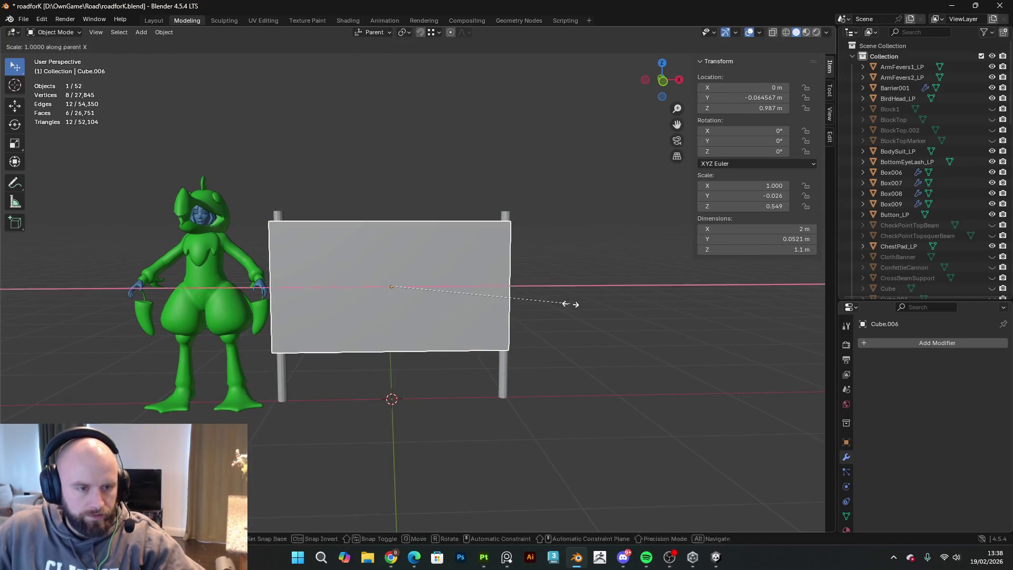
pyautogui.press('x')
pyautogui.click(618, 321)
pyautogui.press('g')
pyautogui.press('z')
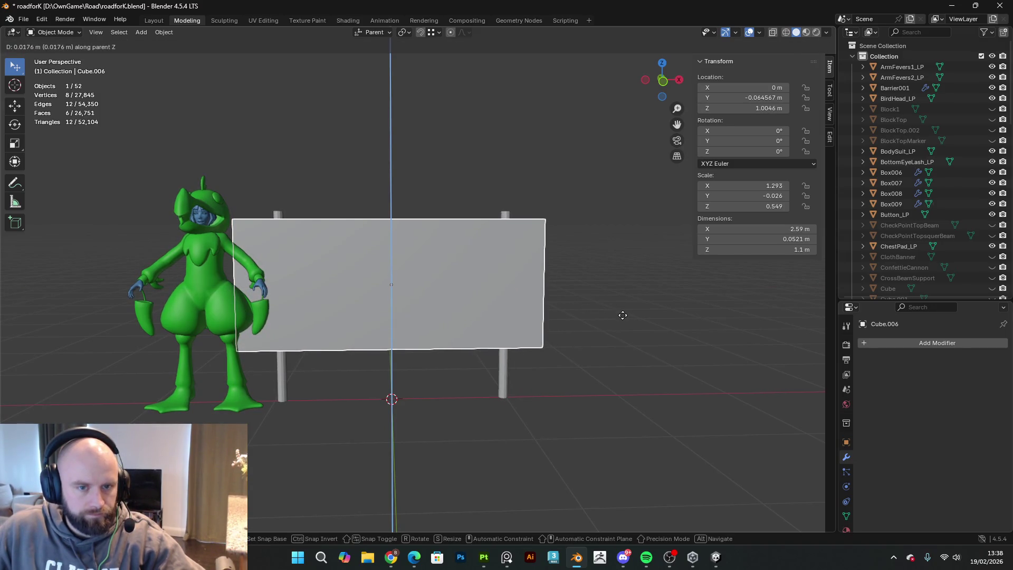
pyautogui.click(604, 315)
# - Orbit around the sign to check the board against the stage and green character
pyautogui.moveTo(604, 315)
pyautogui.mouseDown(button='middle')
pyautogui.moveTo(167, 328)
pyautogui.moveTo(101, 313)
pyautogui.moveTo(597, 327)
pyautogui.moveTo(679, 316)
pyautogui.mouseUp(button='middle')
pyautogui.moveTo(346, 318); pyautogui.dragTo(569, 334, button='middle')
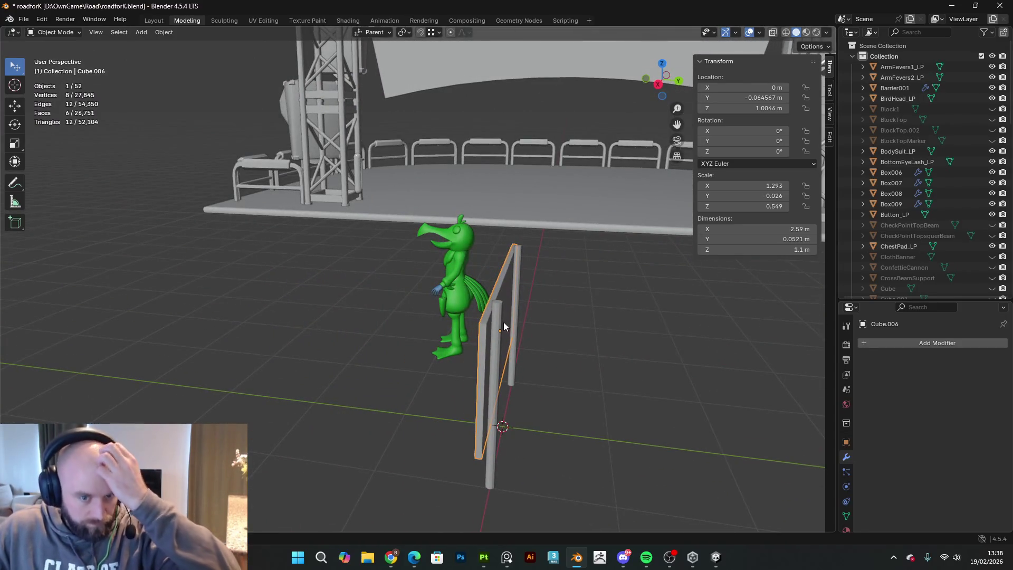
pyautogui.moveTo(532, 314)
pyautogui.mouseDown(button='middle')
pyautogui.moveTo(680, 338)
pyautogui.moveTo(657, 257)
pyautogui.mouseUp(button='middle')
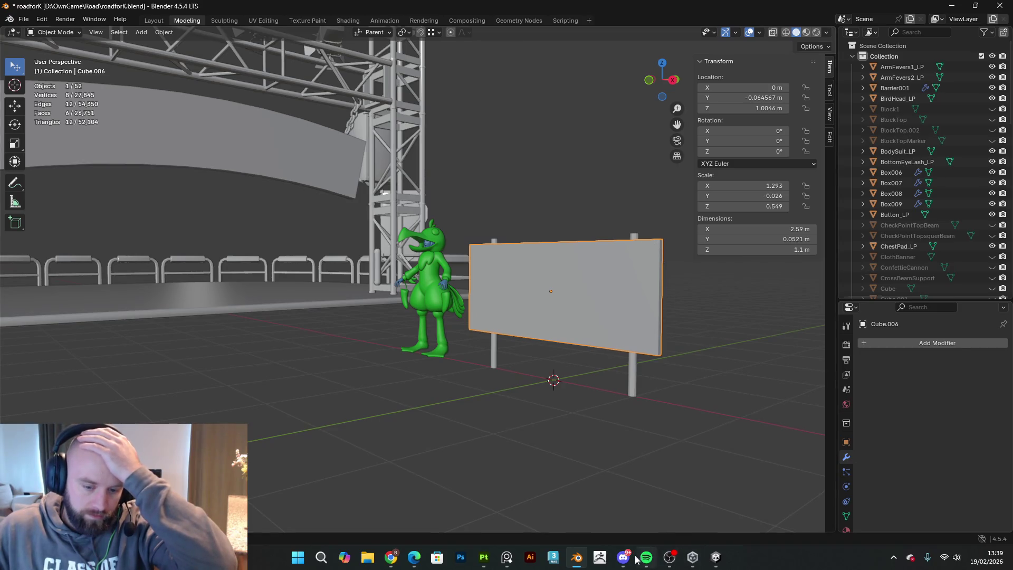
pyautogui.moveTo(577, 461)
pyautogui.mouseDown(button='middle')
pyautogui.moveTo(581, 365)
pyautogui.moveTo(607, 334)
pyautogui.moveTo(683, 363)
pyautogui.moveTo(627, 396)
pyautogui.moveTo(452, 383)
pyautogui.moveTo(464, 412)
pyautogui.mouseUp(button='middle')
# - Bring the PureRef reference board in front of Blender and zoom in and out over it
pyautogui.moveTo(507, 556)
pyautogui.click(523, 498)
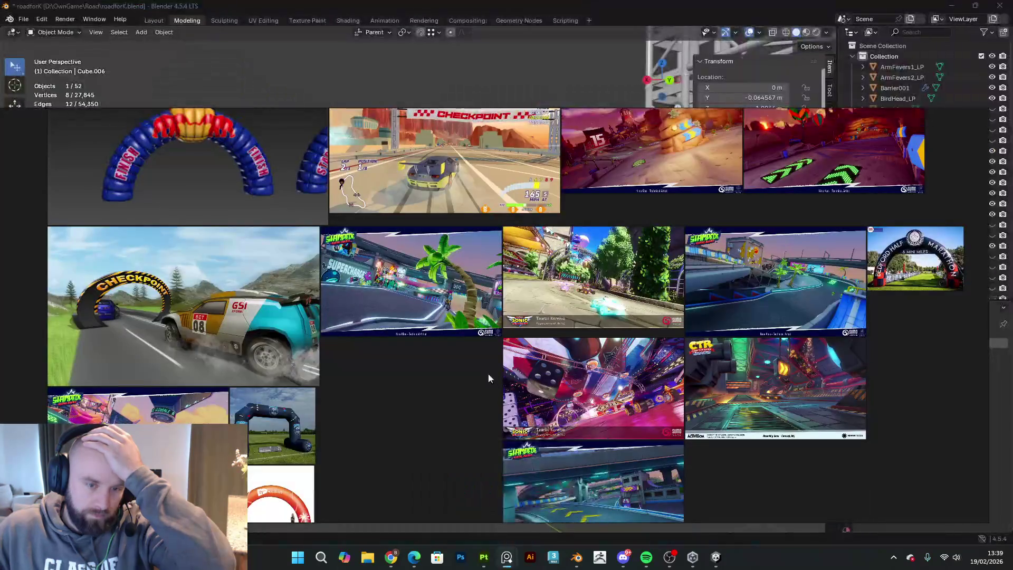
pyautogui.scroll(3, 445, 313)
pyautogui.scroll(-5, 445, 314)
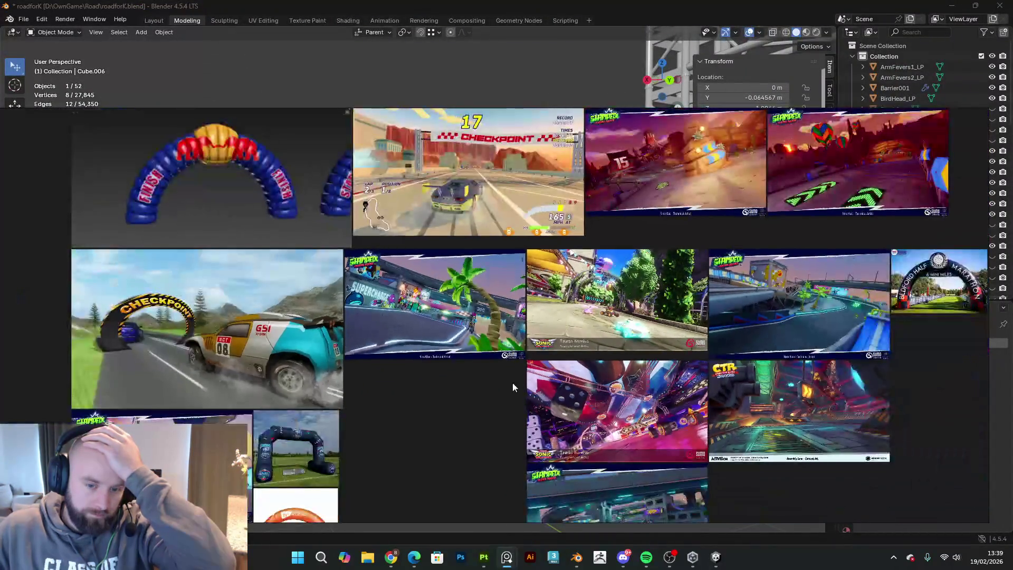
pyautogui.scroll(4, 578, 366)
pyautogui.scroll(-4, 529, 322)
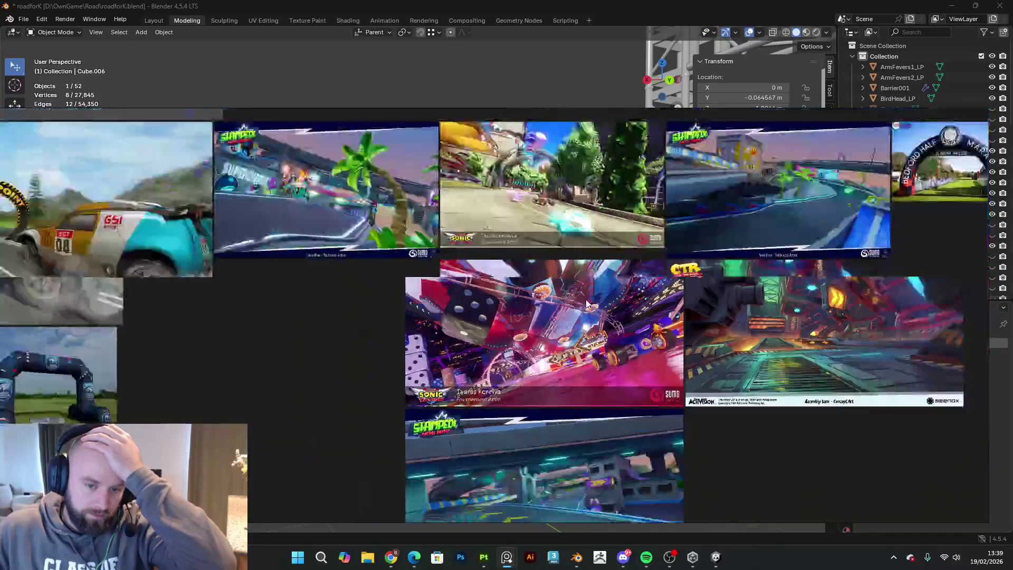
pyautogui.scroll(5, 529, 322)
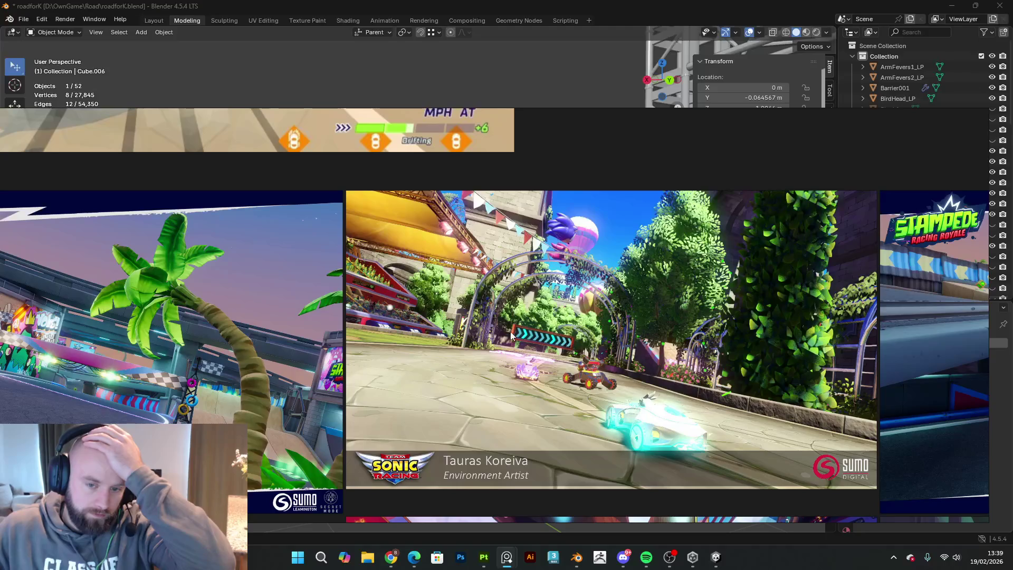
pyautogui.scroll(-4, 569, 358)
pyautogui.scroll(3, 522, 312)
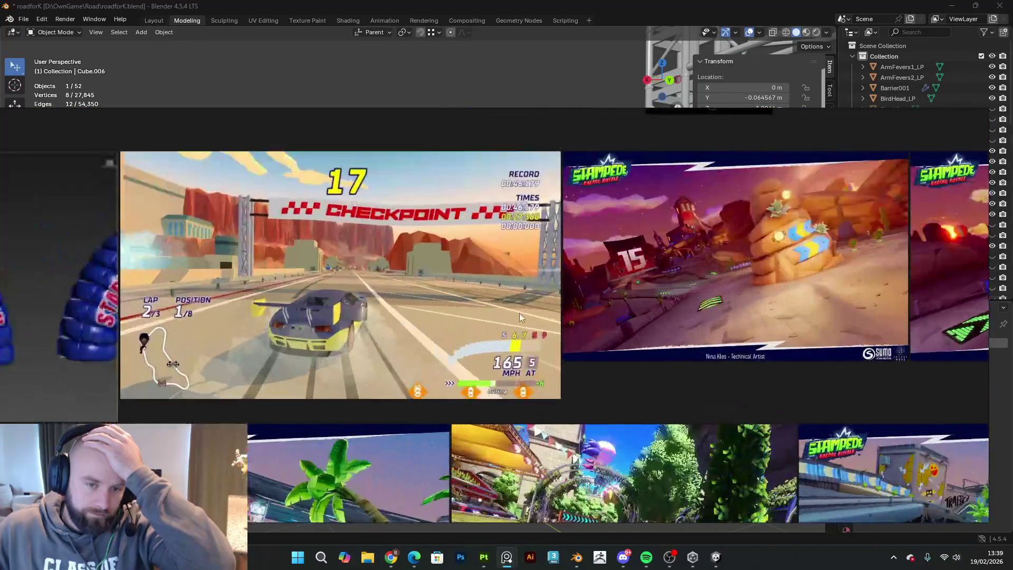
pyautogui.scroll(-3, 534, 309)
pyautogui.scroll(5, 523, 345)
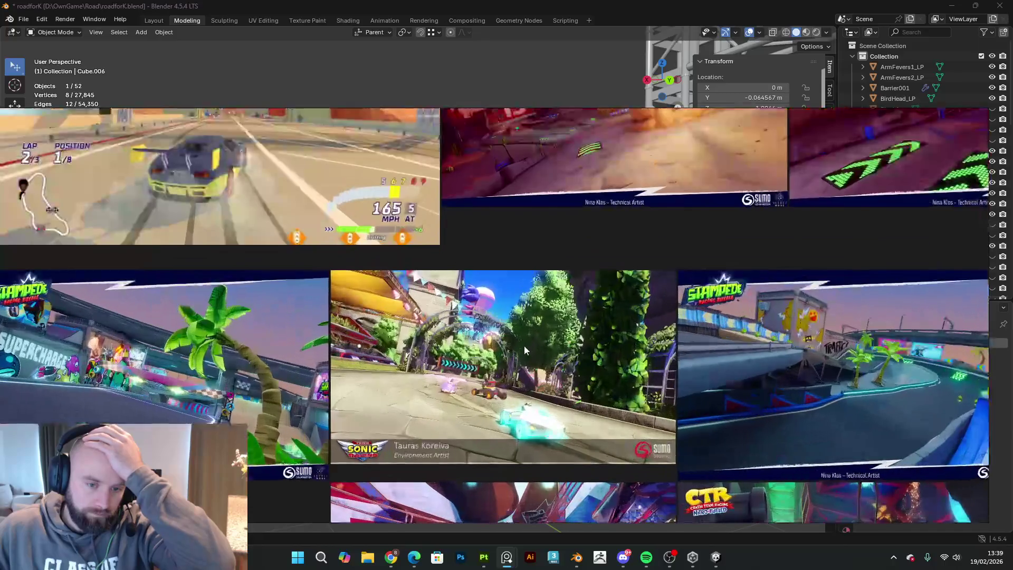
# - Pan the board to centre the two Stampede track shots with balloons and boost pads
pyautogui.moveTo(524, 345); pyautogui.dragTo(579, 234, button='middle')
pyautogui.scroll(-2, 660, 349)
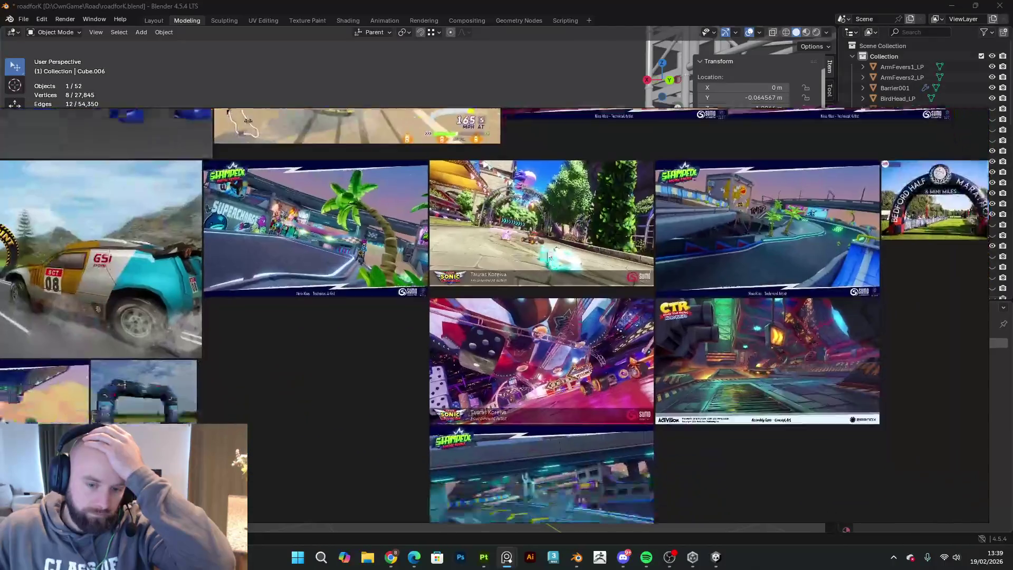
pyautogui.scroll(3, 593, 329)
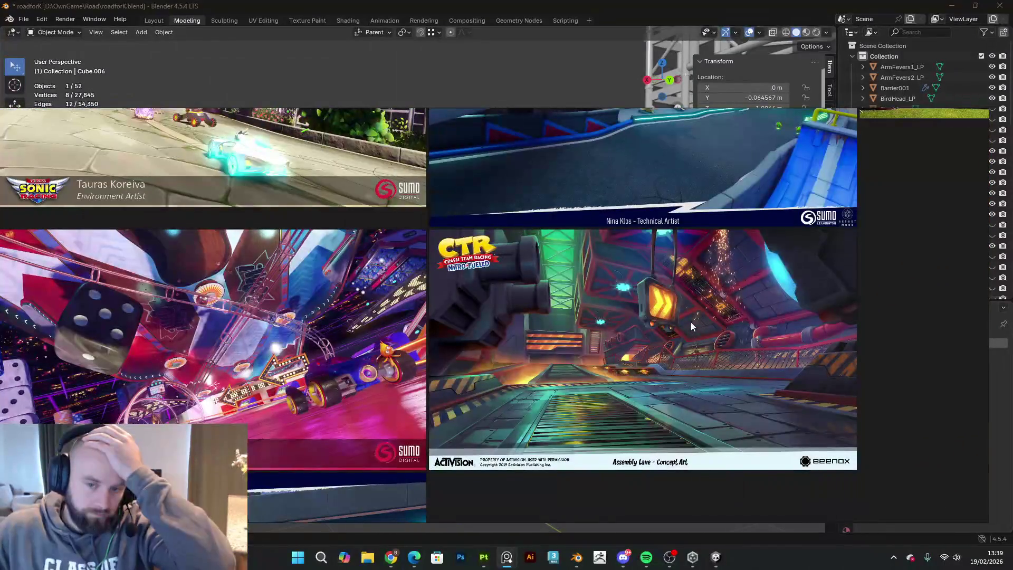
pyautogui.scroll(-5, 689, 325)
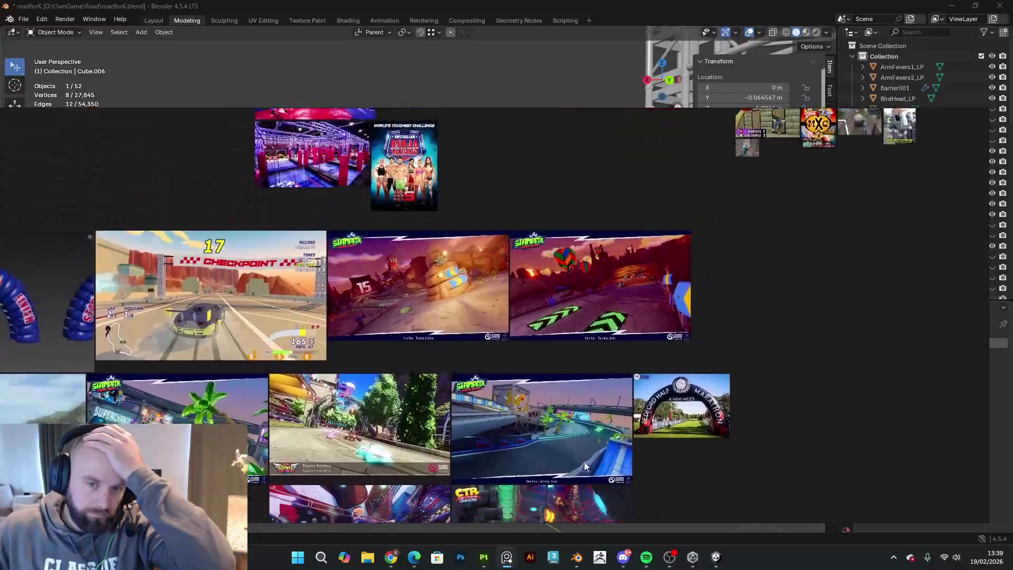
pyautogui.scroll(4, 591, 291)
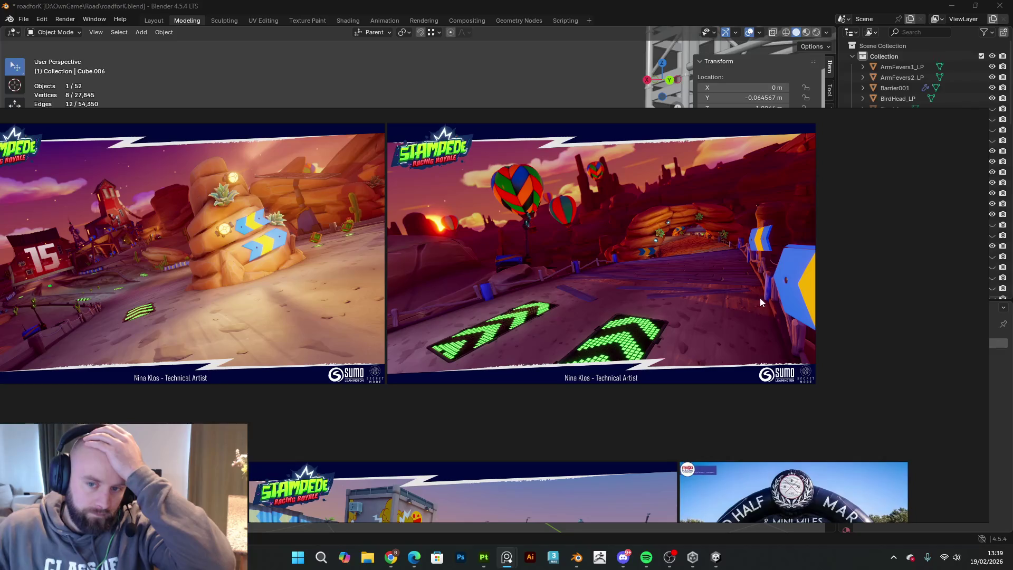
pyautogui.scroll(-1, 762, 261)
pyautogui.moveTo(762, 261); pyautogui.dragTo(688, 277, button='middle')
pyautogui.scroll(1, 688, 277)
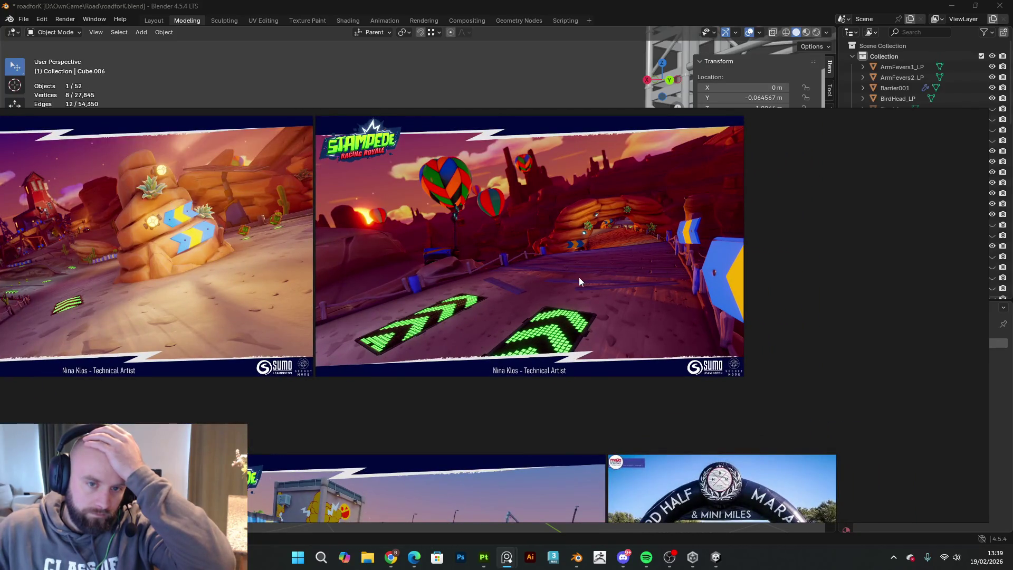
pyautogui.scroll(-1, 578, 277)
pyautogui.moveTo(580, 277); pyautogui.dragTo(630, 281, button='middle')
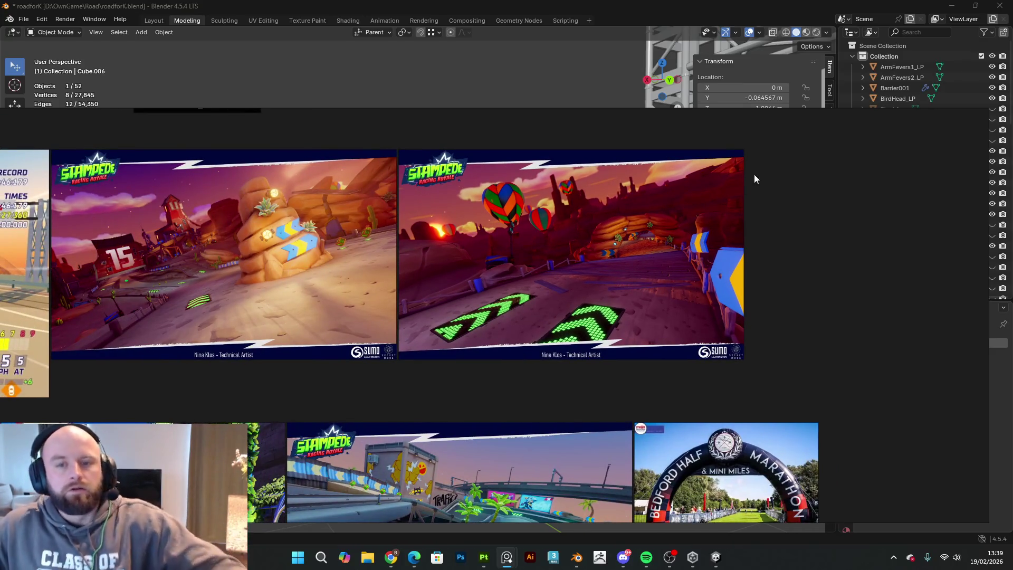
# - Return to Blender and select the sign board together with both posts
pyautogui.click(952, 116)
pyautogui.moveTo(477, 331); pyautogui.dragTo(623, 375, button='middle')
pyautogui.keyDown('shift'); pyautogui.click(583, 336); pyautogui.keyUp('shift')
pyautogui.keyDown('shift'); pyautogui.click(504, 276); pyautogui.keyUp('shift')
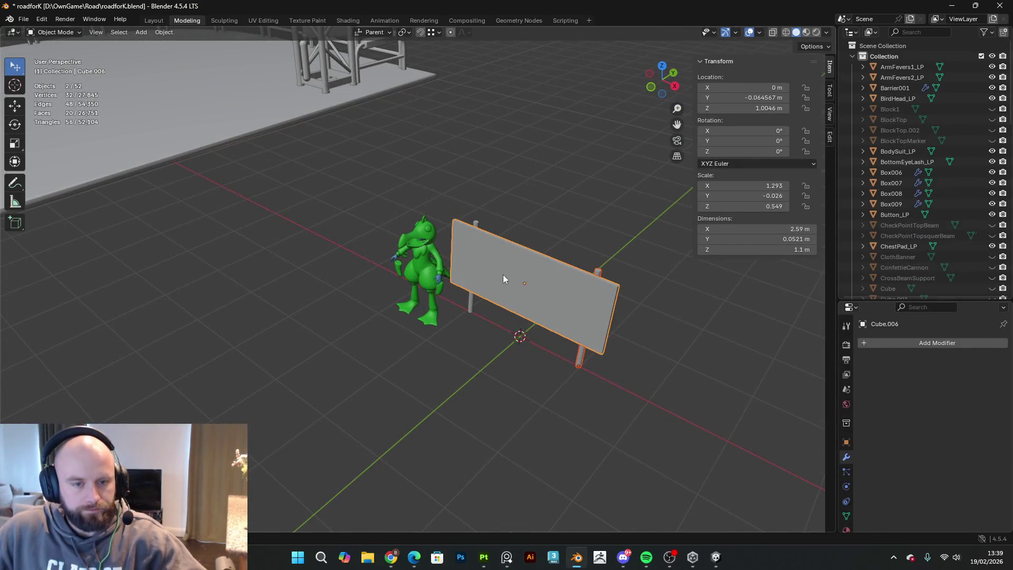
pyautogui.keyDown('shift'); pyautogui.click(480, 237); pyautogui.keyUp('shift')
pyautogui.moveTo(480, 237); pyautogui.dragTo(555, 281, button='middle')
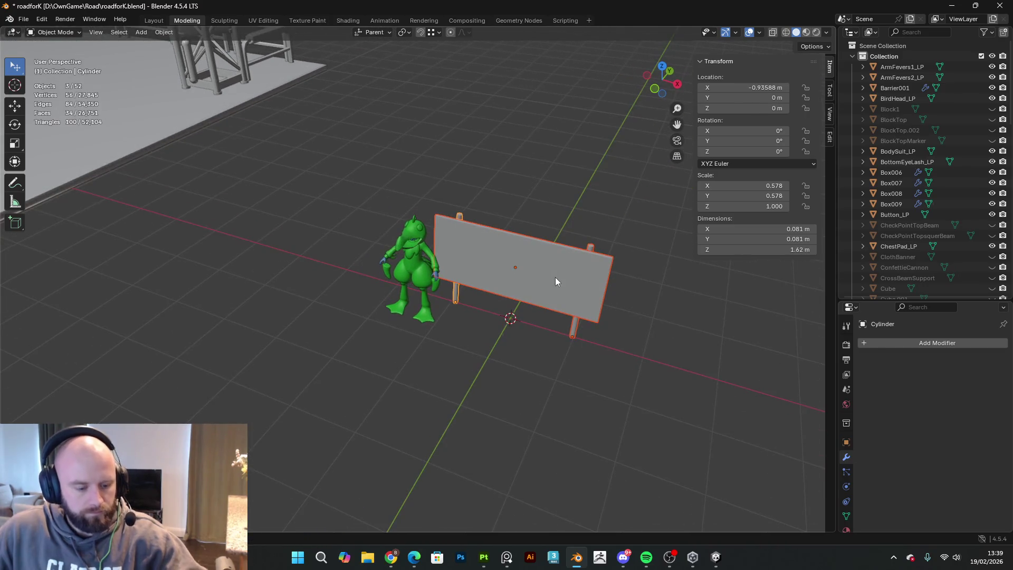
# - Move the whole sign about 2.9 m along X, further to the right
pyautogui.press('g')
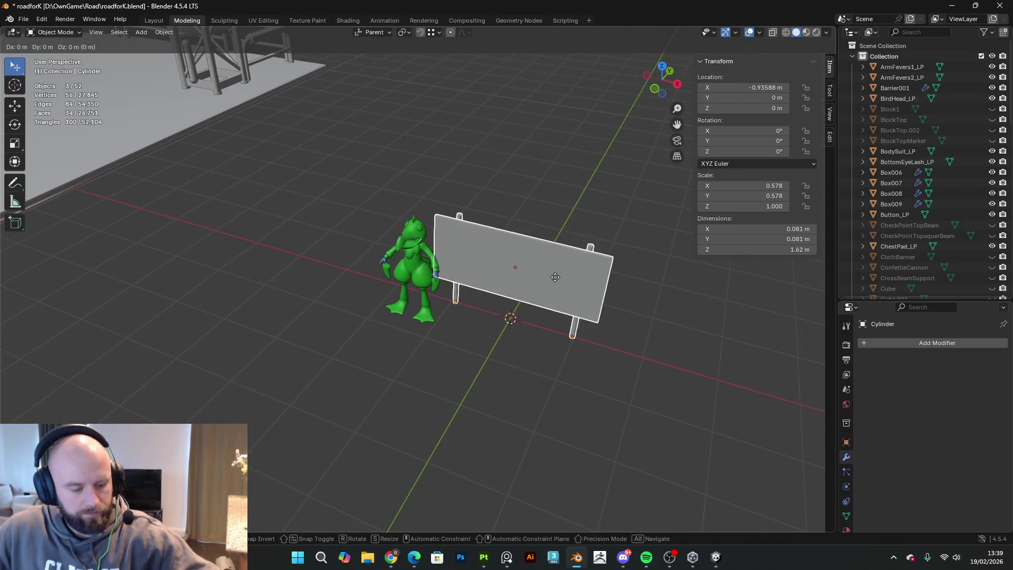
pyautogui.click(711, 365)
pyautogui.press('g')
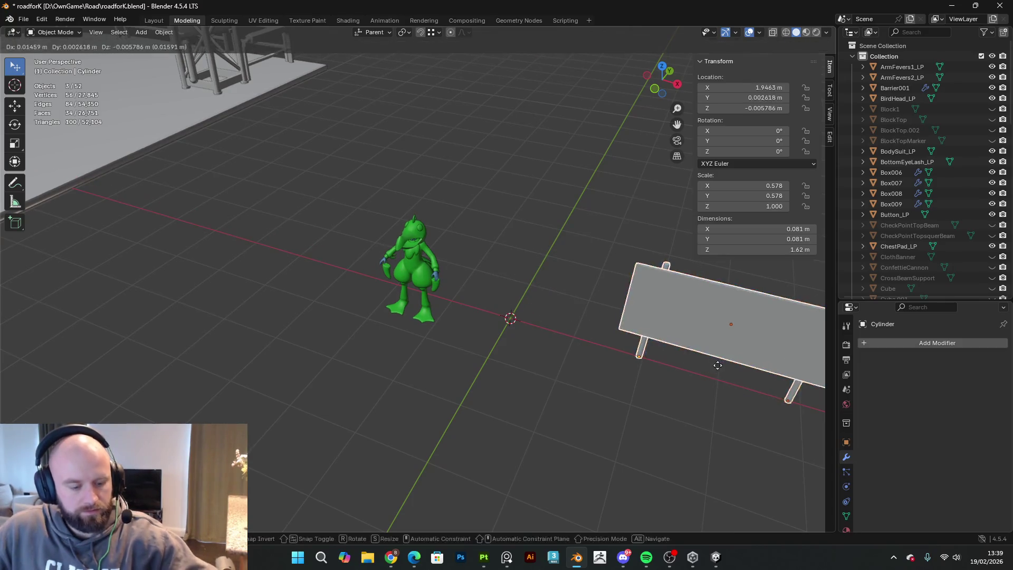
pyautogui.click(783, 386)
# - Duplicate the post beside the board and snap the copy to the world origin
pyautogui.click(739, 289)
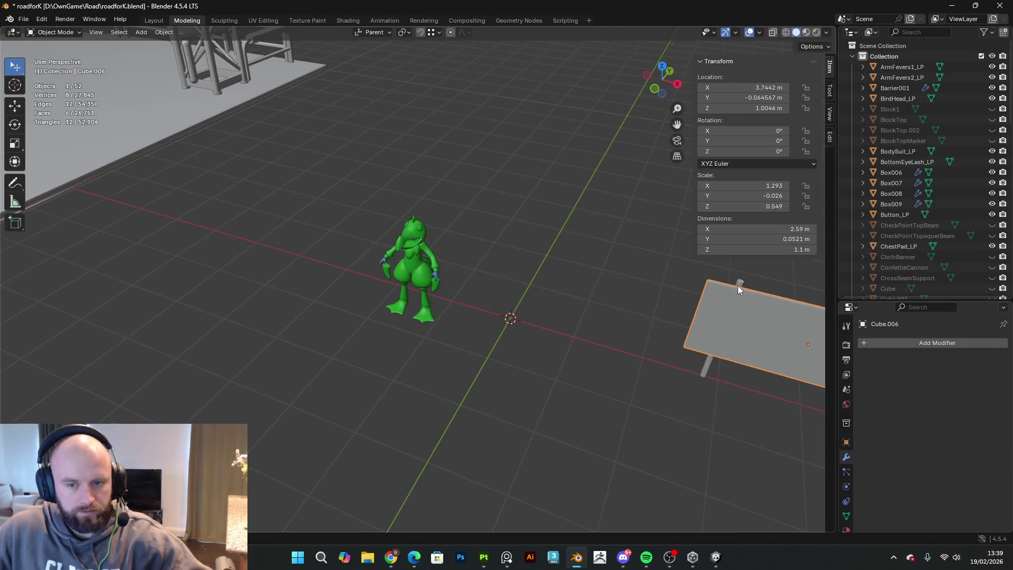
pyautogui.click(741, 287)
pyautogui.hotkey('shift', 'd')
pyautogui.rightClick(743, 287)
pyautogui.press('g')
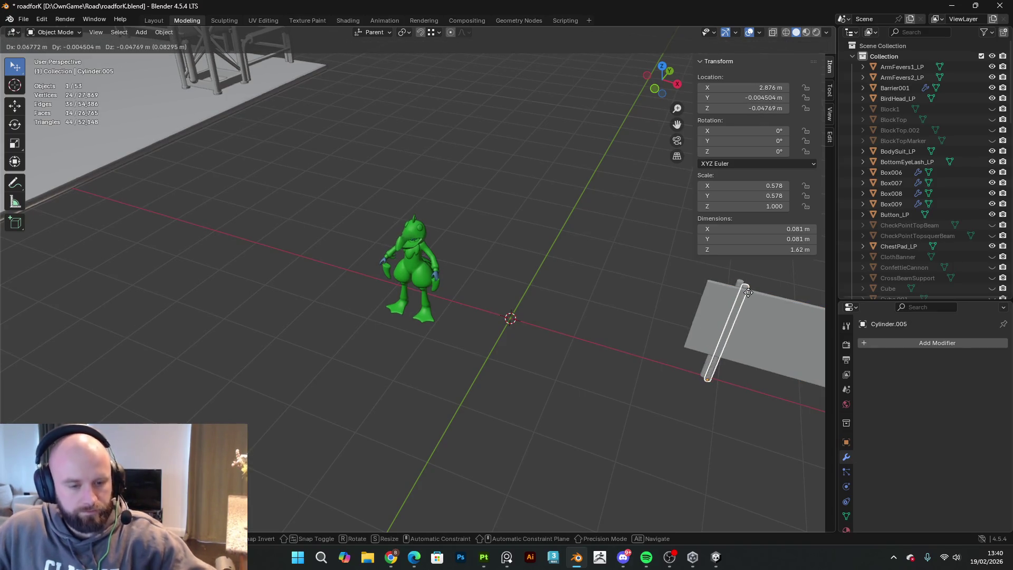
pyautogui.rightClick(735, 297)
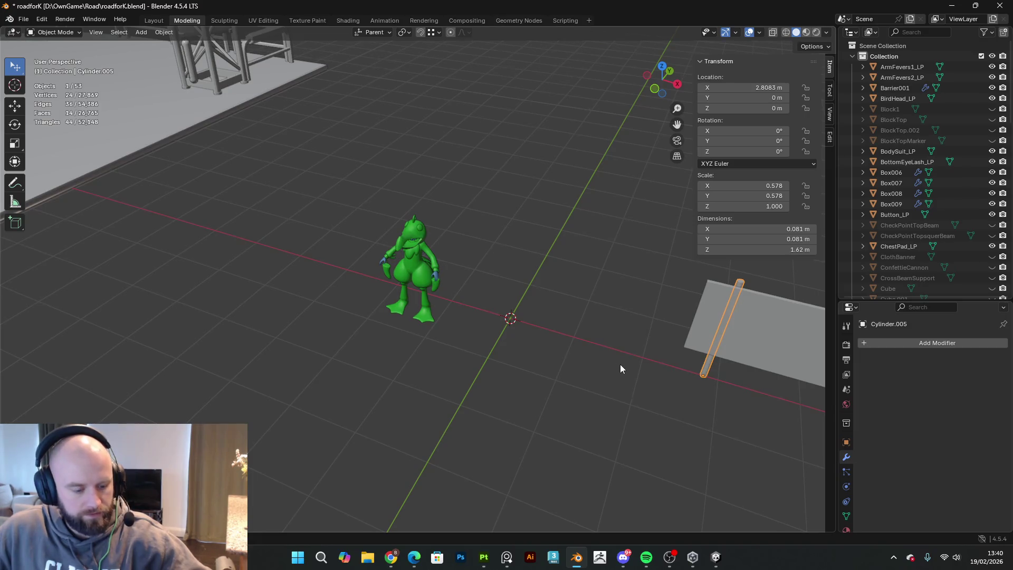
pyautogui.hotkey('shift', 's')
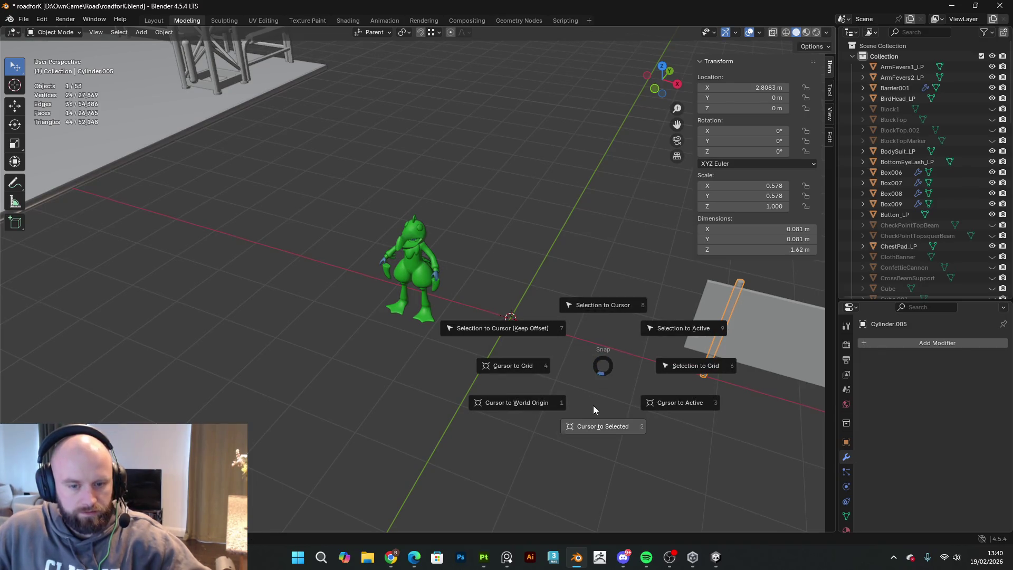
pyautogui.click(597, 305)
pyautogui.scroll(2, 596, 308)
pyautogui.moveTo(572, 355)
pyautogui.keyDown('shift'); pyautogui.mouseDown(button='middle')
pyautogui.moveTo(445, 355)
pyautogui.moveTo(500, 319)
pyautogui.moveTo(492, 296)
pyautogui.moveTo(611, 285)
pyautogui.moveTo(489, 393)
pyautogui.mouseUp(button='middle'); pyautogui.keyUp('shift')
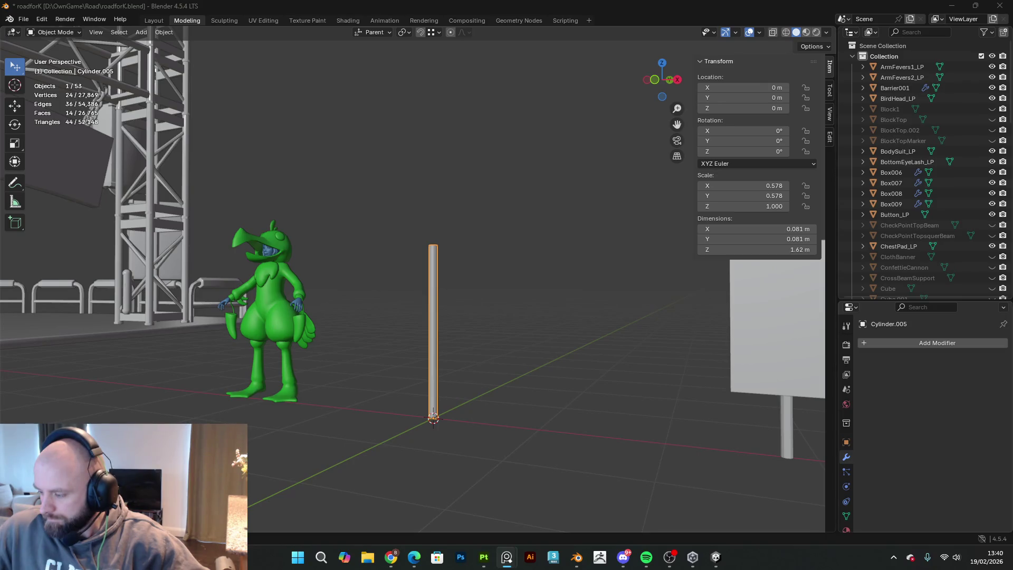
pyautogui.moveTo(534, 365)
pyautogui.mouseDown(button='middle')
pyautogui.moveTo(533, 333)
pyautogui.moveTo(727, 331)
pyautogui.moveTo(479, 339)
pyautogui.moveTo(532, 345)
pyautogui.mouseUp(button='middle')
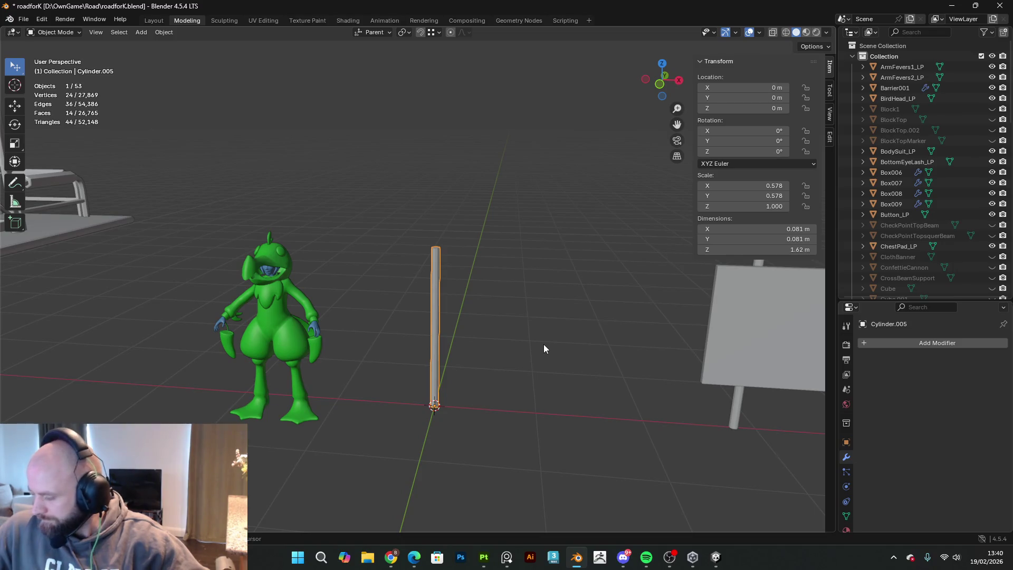
# - Add a cube and flatten it along Y into a thin slab
pyautogui.hotkey('shift', 'a')
pyautogui.moveTo(530, 325)
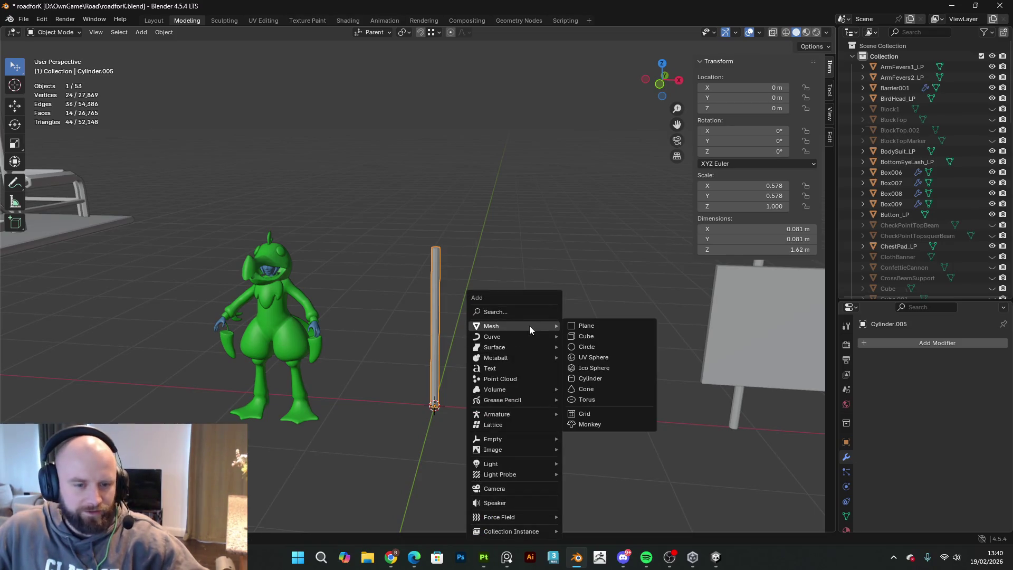
pyautogui.click(606, 338)
pyautogui.moveTo(576, 332); pyautogui.dragTo(457, 372, button='middle')
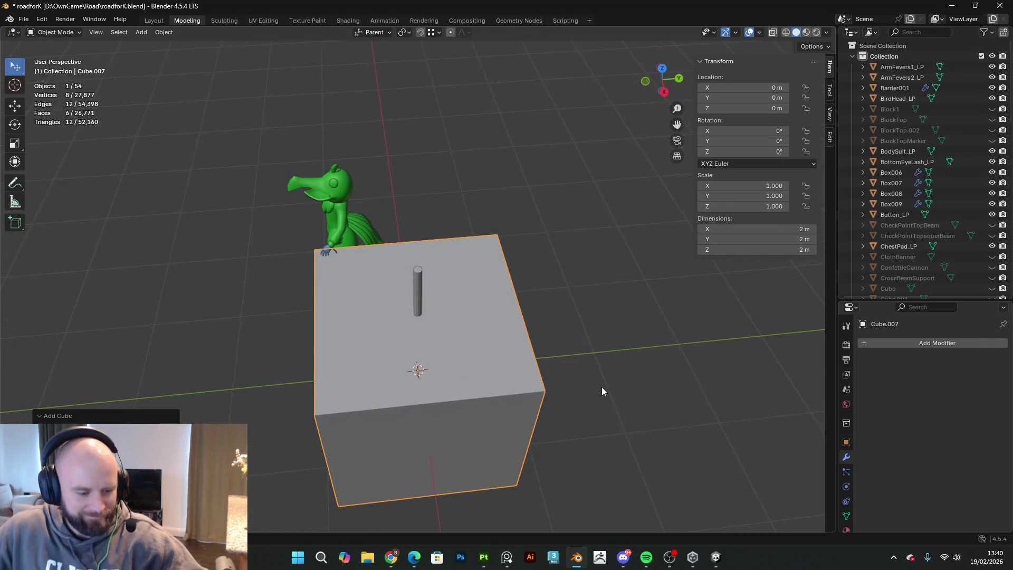
pyautogui.press('s')
pyautogui.press('y')
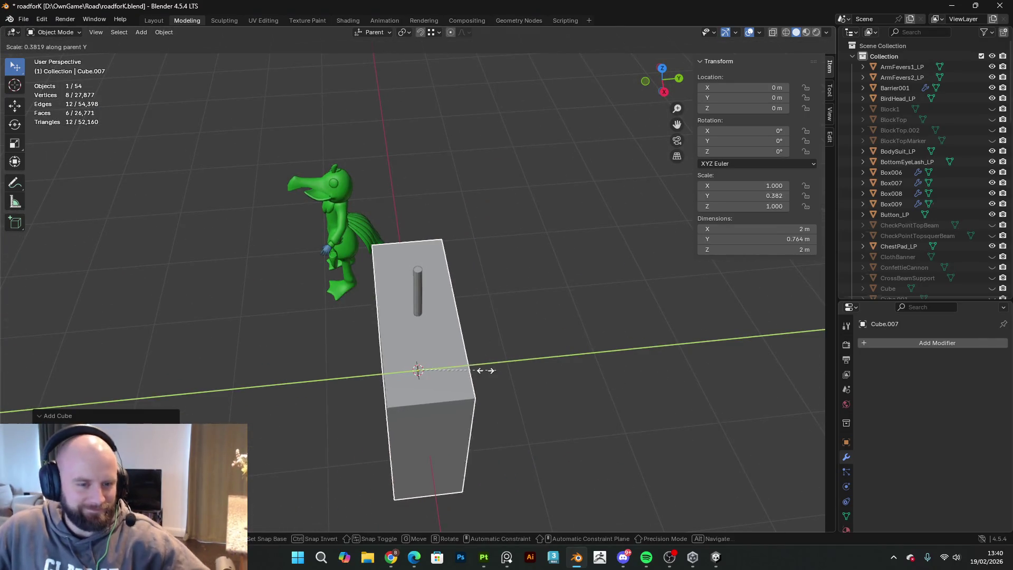
pyautogui.click(430, 372)
pyautogui.moveTo(506, 375); pyautogui.dragTo(520, 381, button='middle')
pyautogui.press('s')
pyautogui.press('y')
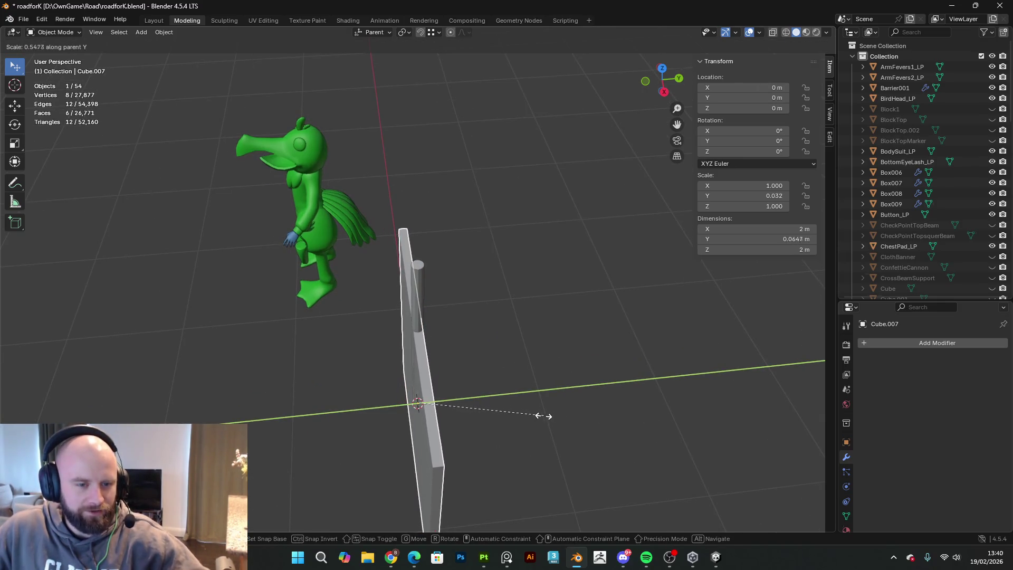
pyautogui.click(508, 412)
# - Shift the slab along Y and lift it off the ground along Z
pyautogui.press('g')
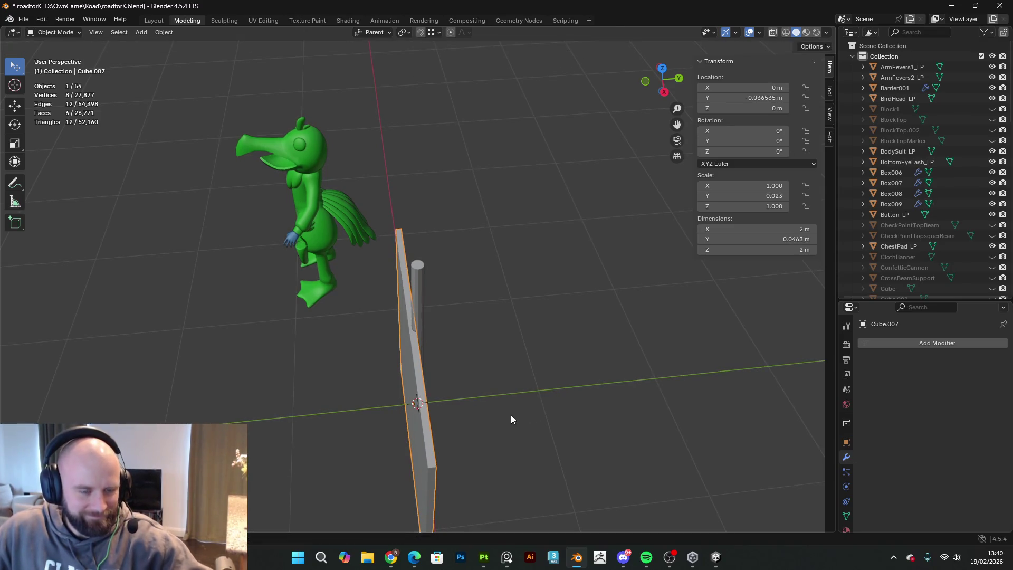
pyautogui.press('y')
pyautogui.click(563, 415)
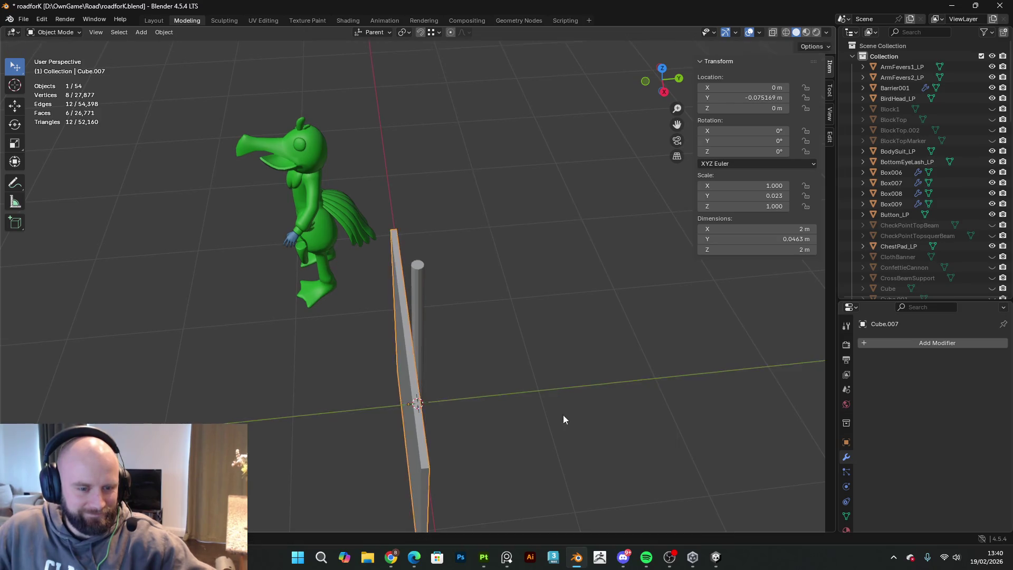
pyautogui.moveTo(559, 418); pyautogui.dragTo(591, 381, button='middle')
pyautogui.press('s')
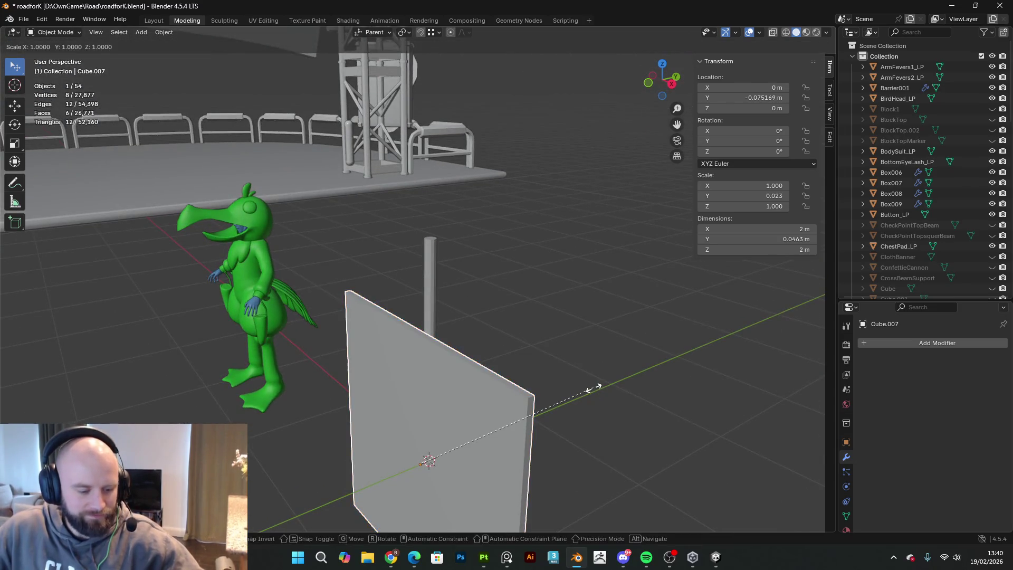
pyautogui.press('Escape')
pyautogui.press('g')
pyautogui.press('z')
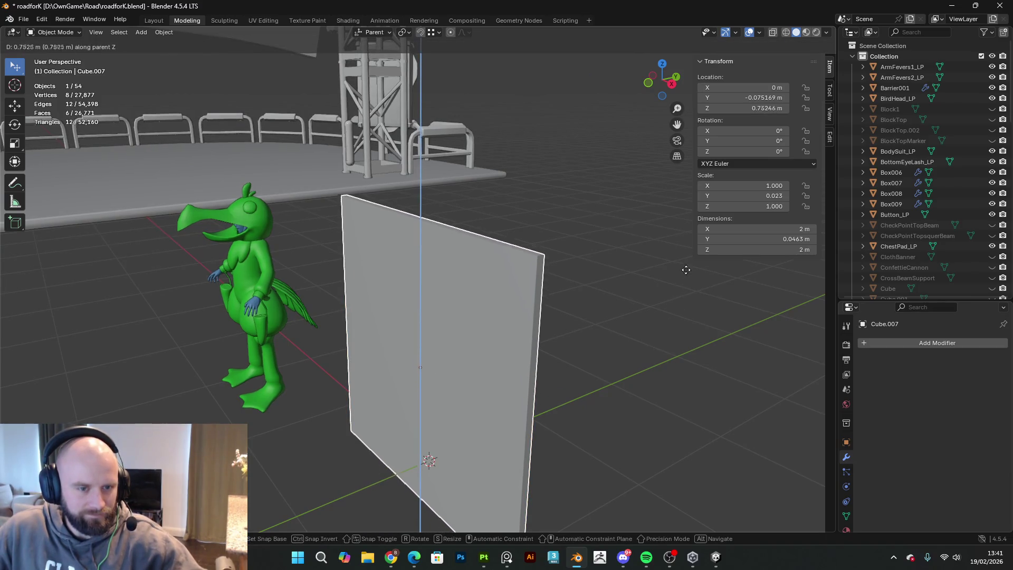
pyautogui.click(685, 272)
# - Shorten the slab's height into a board and raise it near the post top
pyautogui.moveTo(599, 323); pyautogui.dragTo(690, 301, button='middle')
pyautogui.press('s')
pyautogui.press('z')
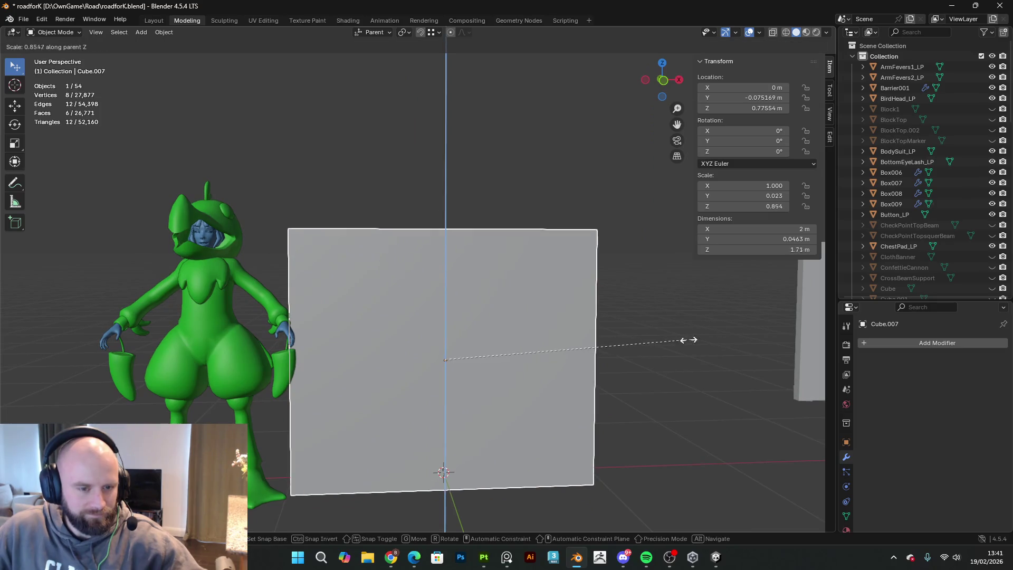
pyautogui.click(536, 328)
pyautogui.moveTo(536, 327)
pyautogui.mouseDown(button='middle')
pyautogui.moveTo(657, 358)
pyautogui.moveTo(774, 355)
pyautogui.moveTo(640, 320)
pyautogui.moveTo(600, 341)
pyautogui.mouseUp(button='middle')
pyautogui.press('g')
pyautogui.press('z')
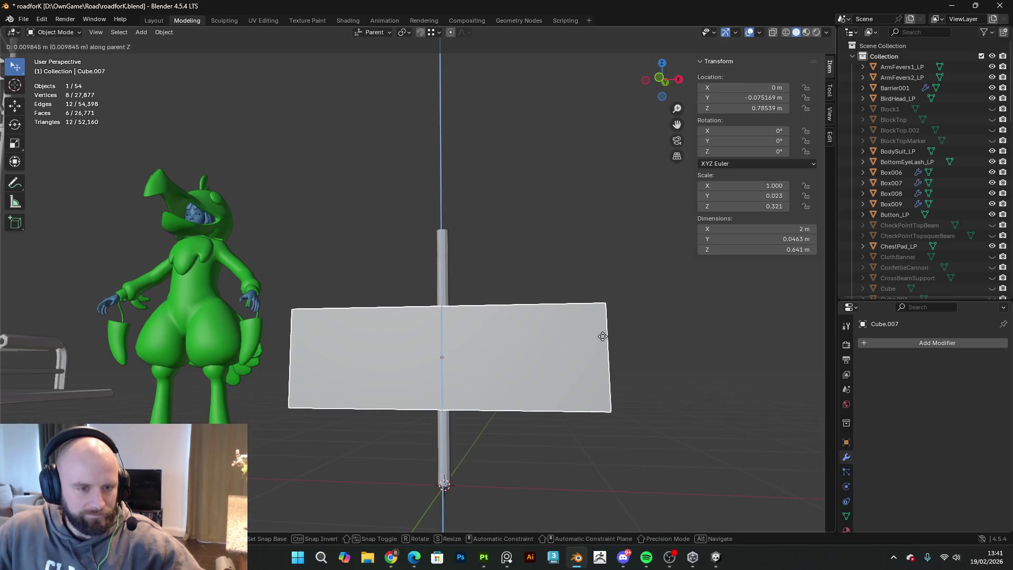
pyautogui.click(628, 272)
# - Thicken the post without changing its height, then reselect the board
pyautogui.click(444, 405)
pyautogui.moveTo(443, 405); pyautogui.dragTo(471, 457, button='middle')
pyautogui.press('s')
pyautogui.hotkey('shift', 'z')
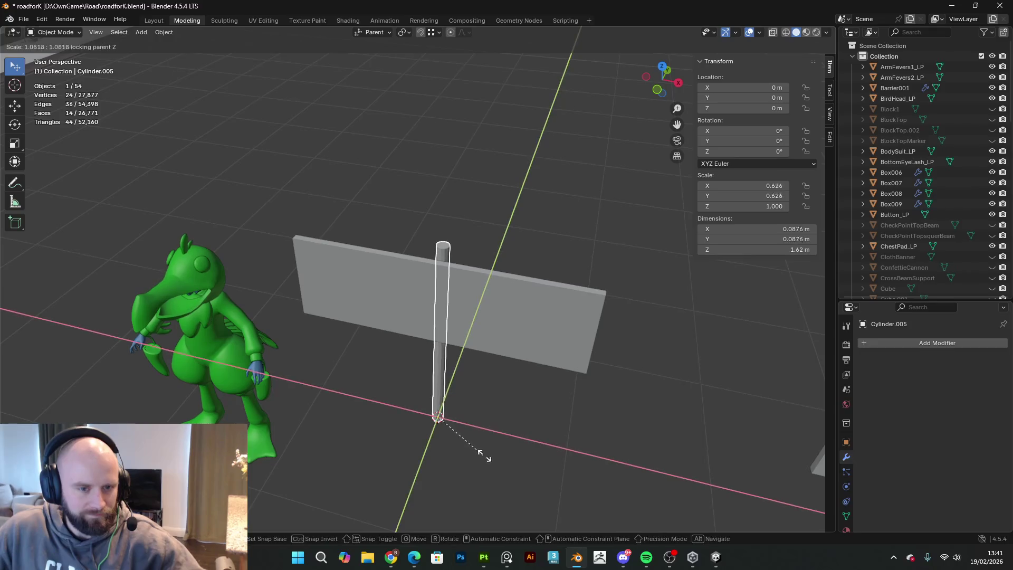
pyautogui.click(525, 452)
pyautogui.click(519, 347)
pyautogui.moveTo(499, 335); pyautogui.dragTo(460, 343, button='middle')
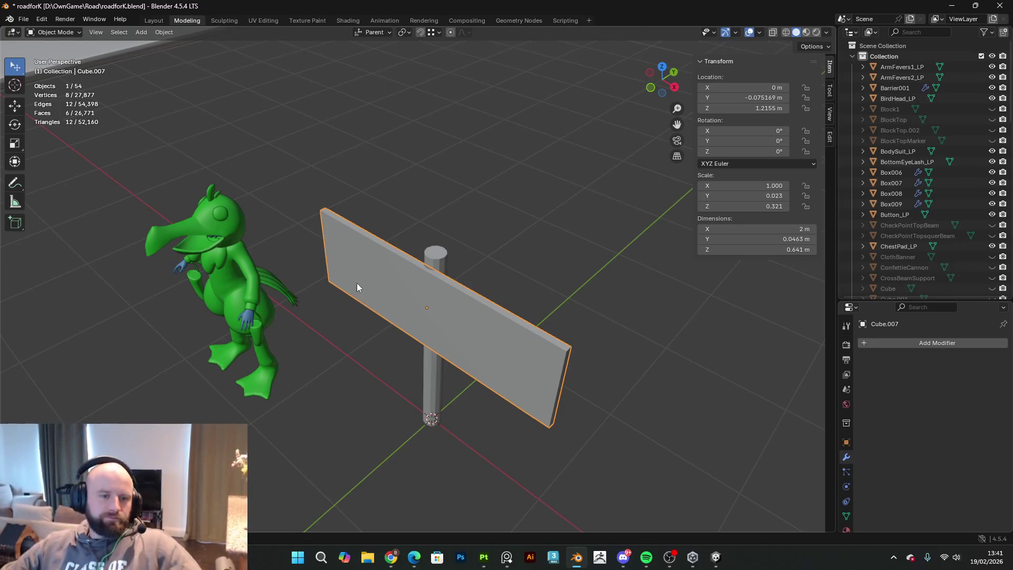
pyautogui.moveTo(378, 289); pyautogui.dragTo(524, 259, button='middle')
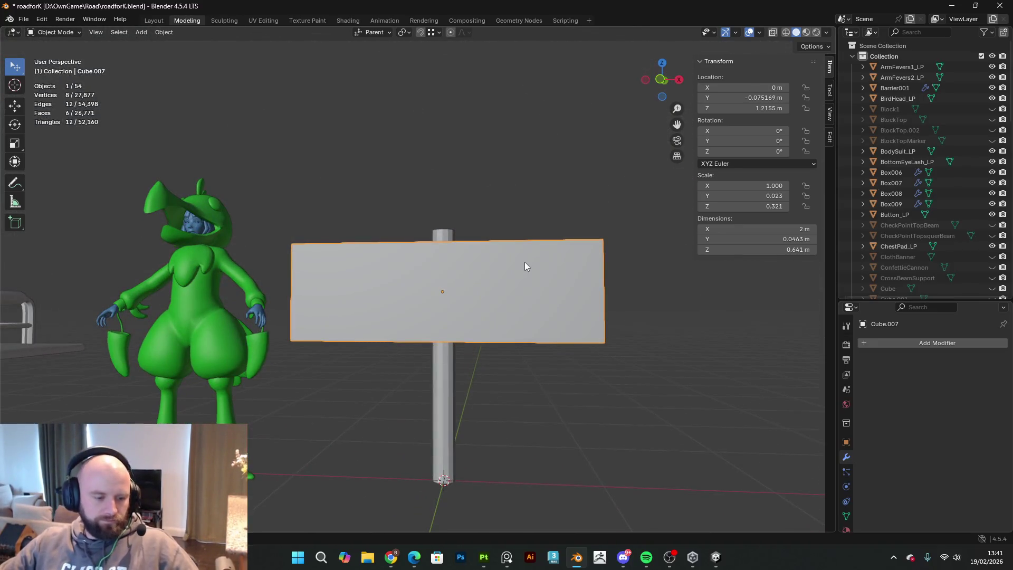
pyautogui.press('Tab')
# - Add a centred horizontal loop cut and select its middle edges at both board ends
pyautogui.hotkey('ctrl', 'r')
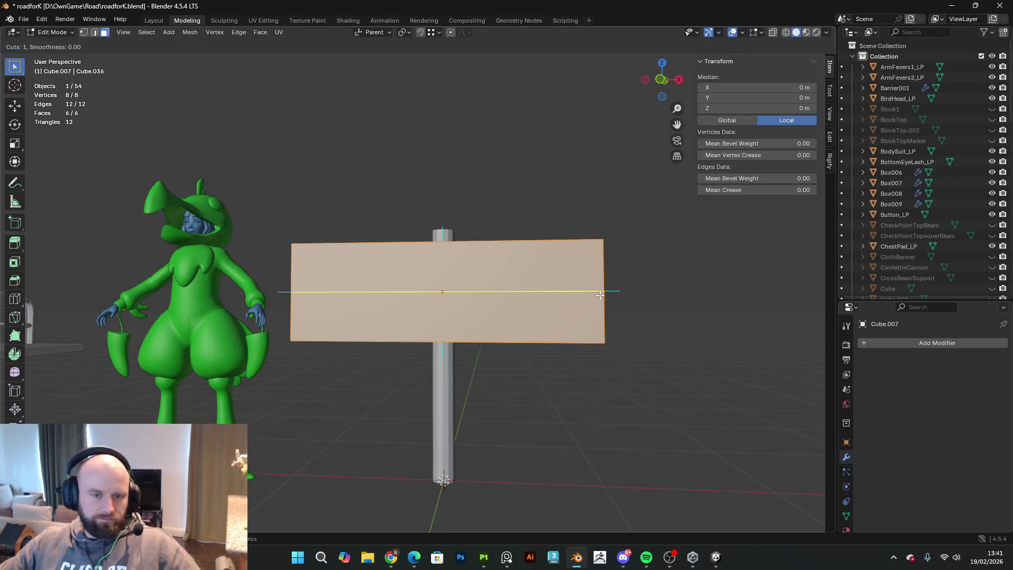
pyautogui.rightClick(597, 295)
pyautogui.moveTo(618, 266)
pyautogui.mouseDown(button='middle')
pyautogui.moveTo(595, 279)
pyautogui.moveTo(602, 272)
pyautogui.moveTo(561, 267)
pyautogui.moveTo(198, 100)
pyautogui.mouseUp(button='middle')
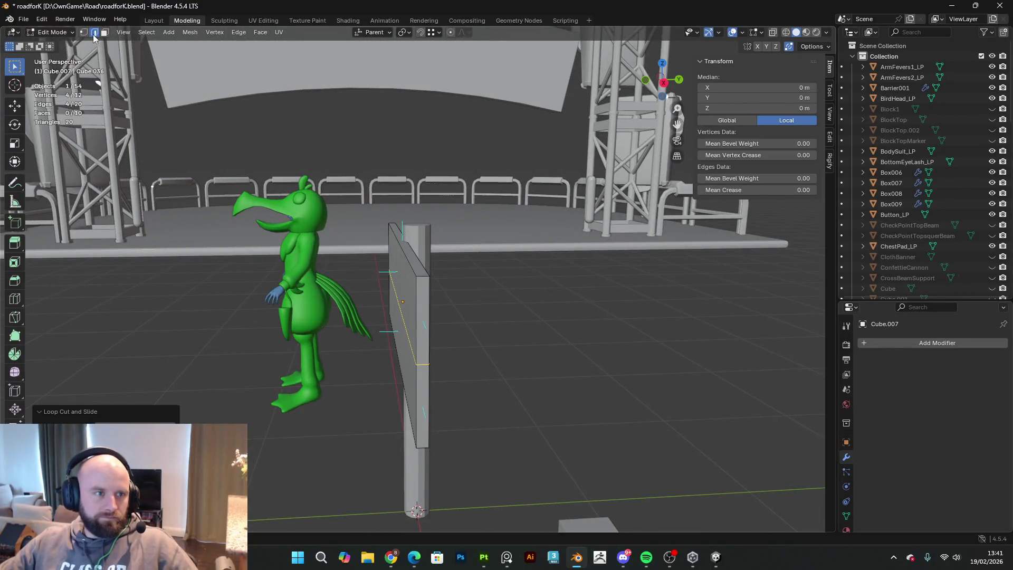
pyautogui.click(417, 275)
pyautogui.moveTo(434, 389); pyautogui.dragTo(560, 307, button='middle')
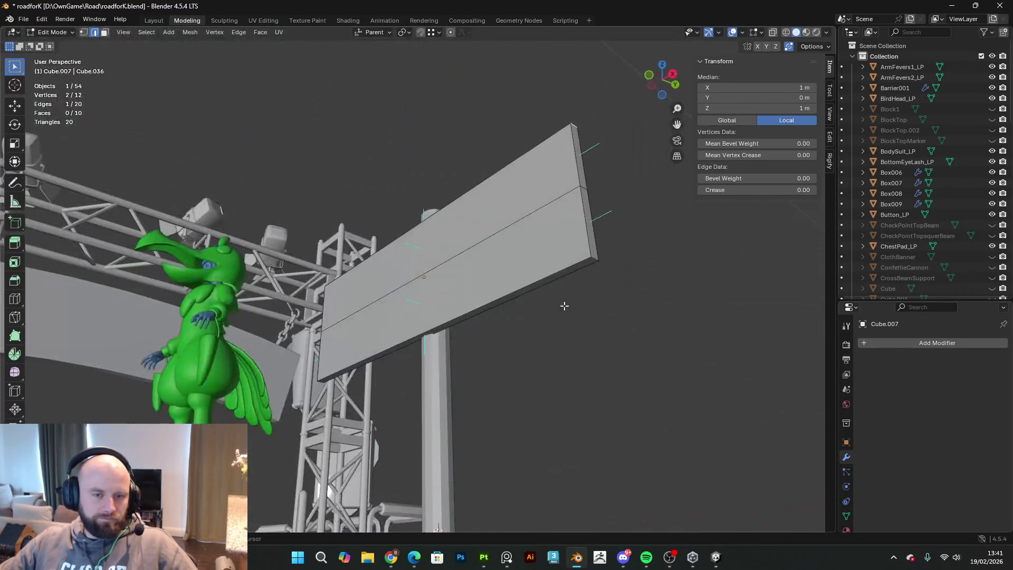
pyautogui.keyDown('shift'); pyautogui.click(596, 259); pyautogui.keyUp('shift')
pyautogui.moveTo(596, 259); pyautogui.dragTo(639, 287, button='middle')
# - Slide the middle end edges along X, making a pointed right end and notched left tail
pyautogui.press('g')
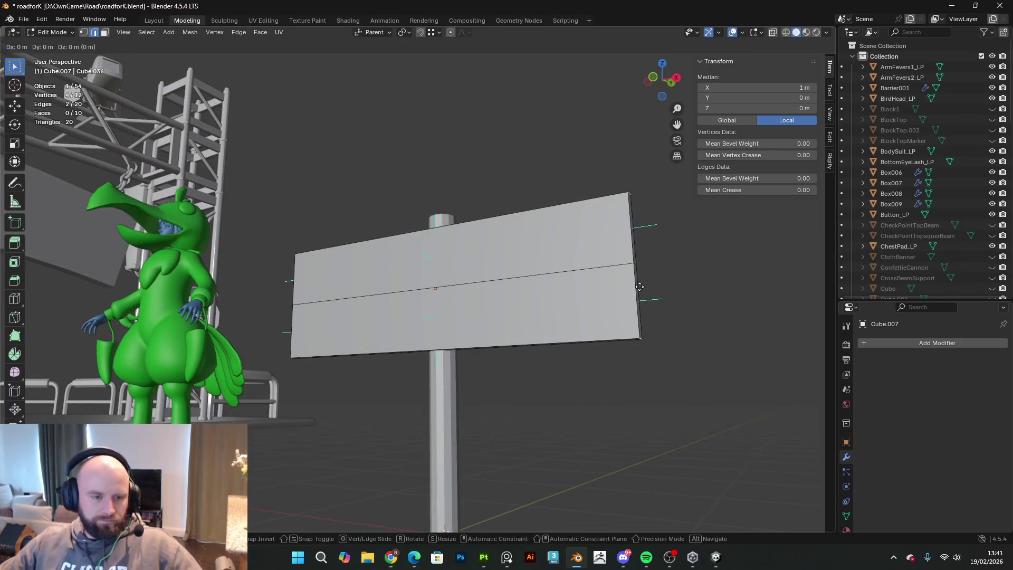
pyautogui.press('x')
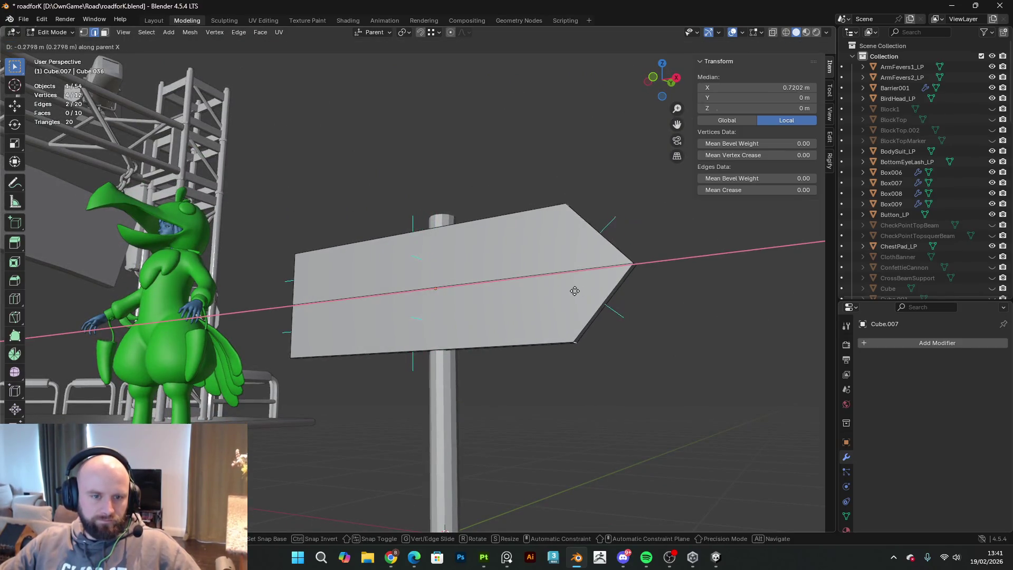
pyautogui.click(544, 292)
pyautogui.moveTo(544, 292)
pyautogui.mouseDown(button='middle')
pyautogui.moveTo(422, 317)
pyautogui.moveTo(212, 266)
pyautogui.moveTo(387, 299)
pyautogui.moveTo(333, 316)
pyautogui.moveTo(311, 306)
pyautogui.mouseUp(button='middle')
pyautogui.click(349, 323)
pyautogui.press('g')
pyautogui.press('y')
pyautogui.rightClick(335, 306)
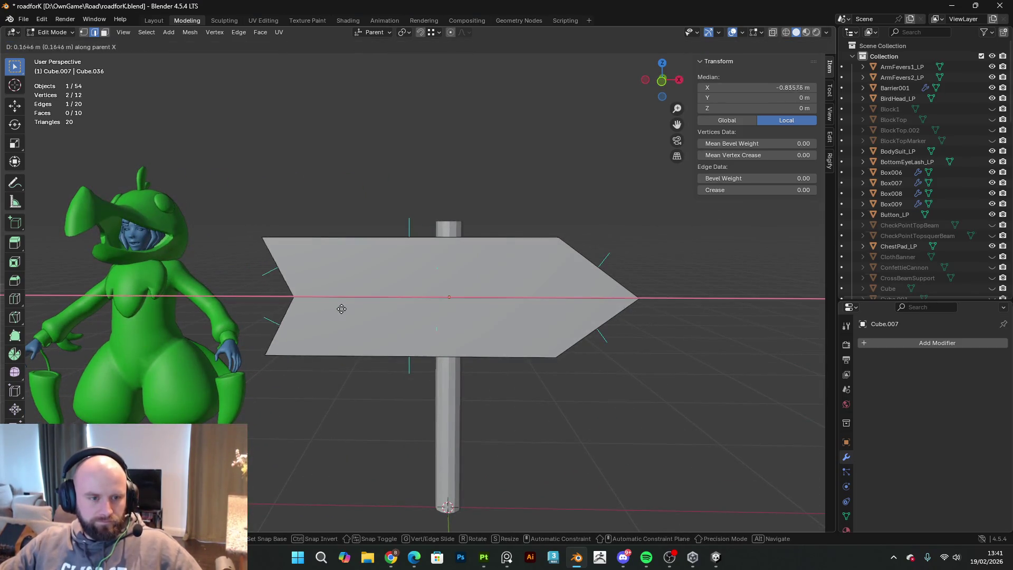
pyautogui.moveTo(346, 310); pyautogui.dragTo(430, 303, button='middle')
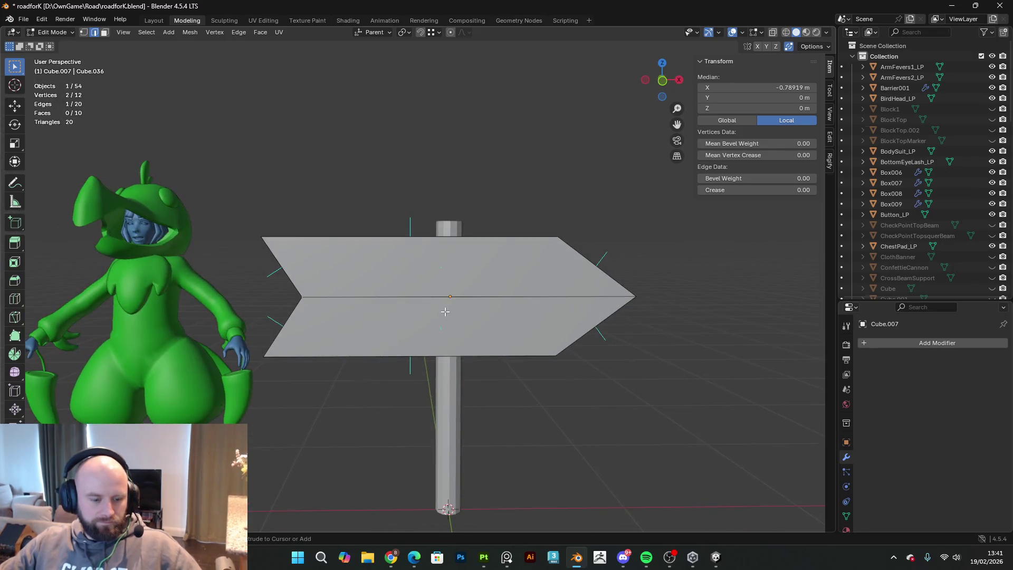
# - Add two evenly spaced loop cuts across the arrow and view it from the front
pyautogui.hotkey('ctrl', 'r')
pyautogui.scroll(1, 459, 295)
pyautogui.click(523, 329)
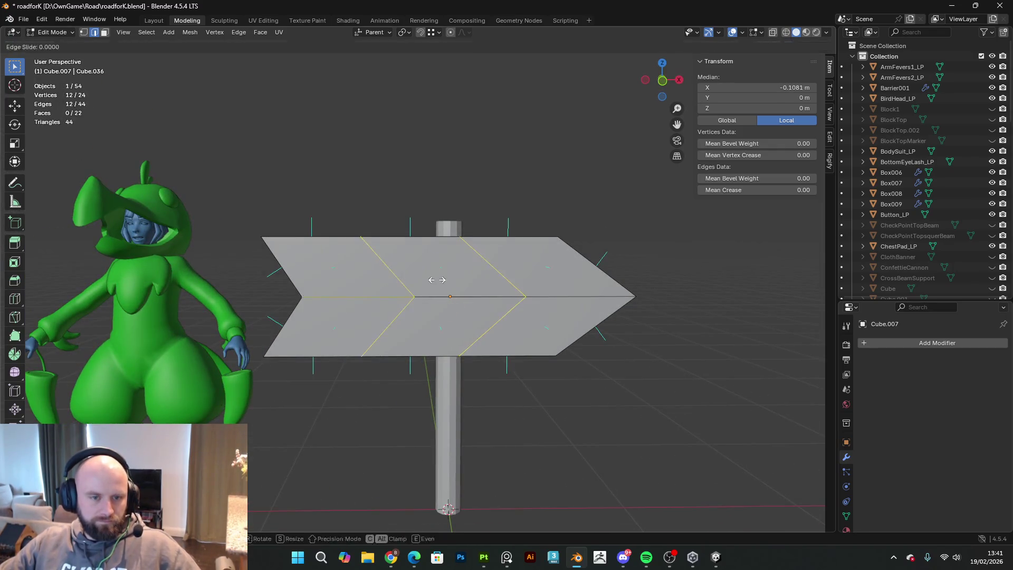
pyautogui.rightClick(526, 332)
pyautogui.press('KP_1')
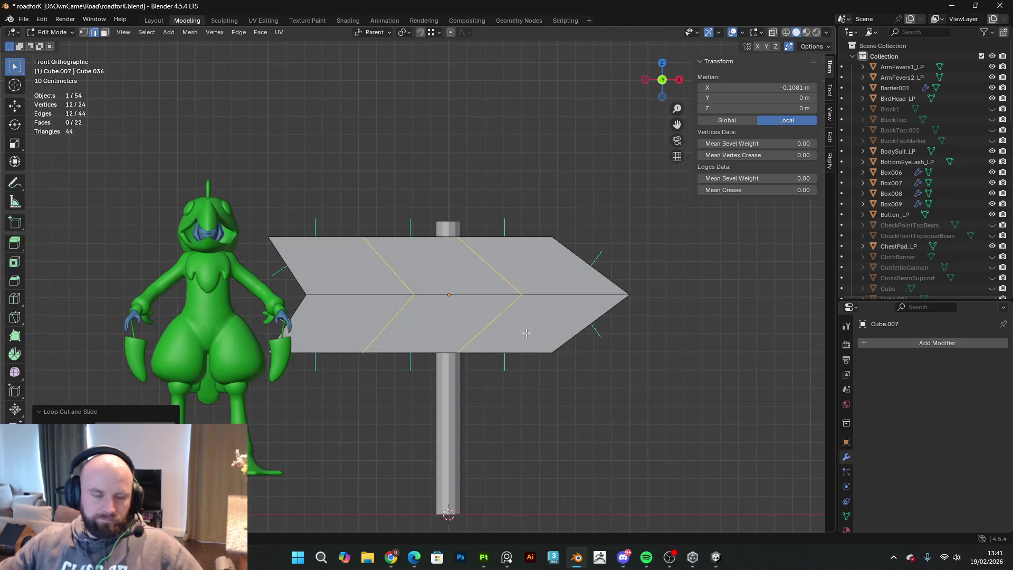
# - In face mode and wireframe, select the arrow's right-hand faces and tilt them slightly
pyautogui.click(104, 33)
pyautogui.click(786, 33)
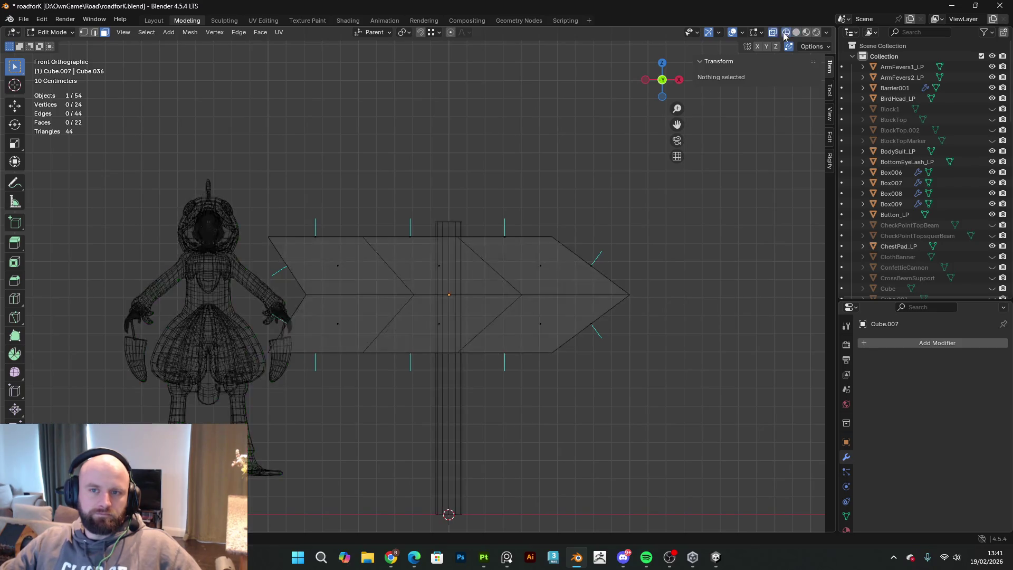
pyautogui.scroll(1, 630, 331)
pyautogui.moveTo(668, 443); pyautogui.dragTo(427, 205)
pyautogui.press('r')
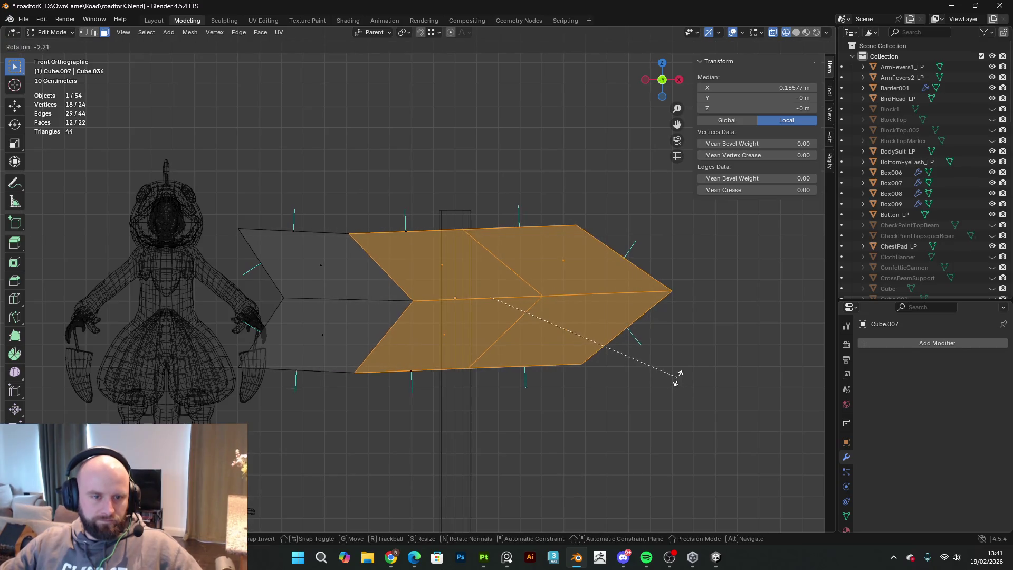
pyautogui.click(677, 367)
# - Raise the selected right-hand faces along Z in several moves
pyautogui.press('g')
pyautogui.press('z')
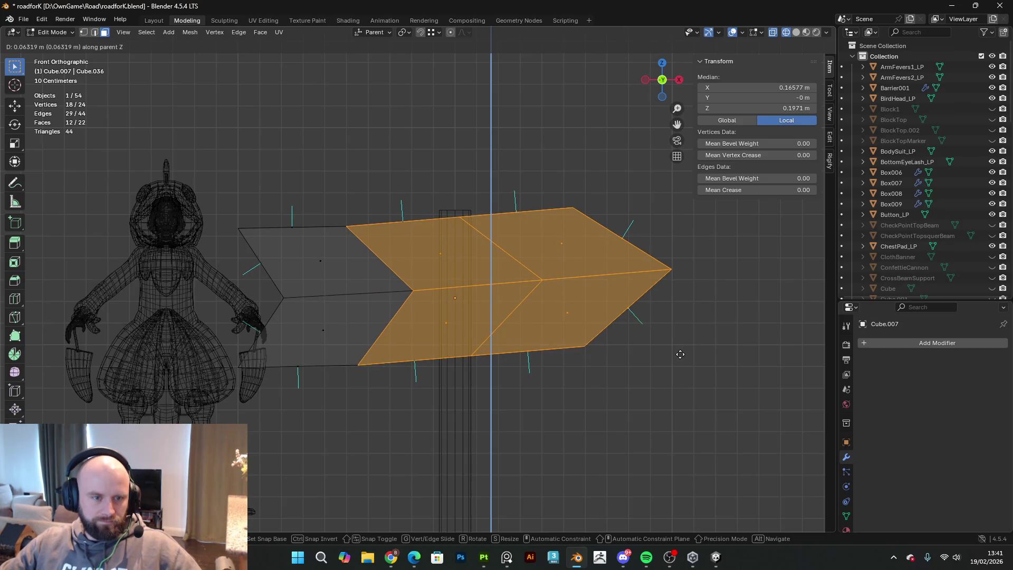
pyautogui.click(680, 354)
pyautogui.press('g')
pyautogui.press('z')
pyautogui.click(746, 397)
pyautogui.press('g')
pyautogui.press('z')
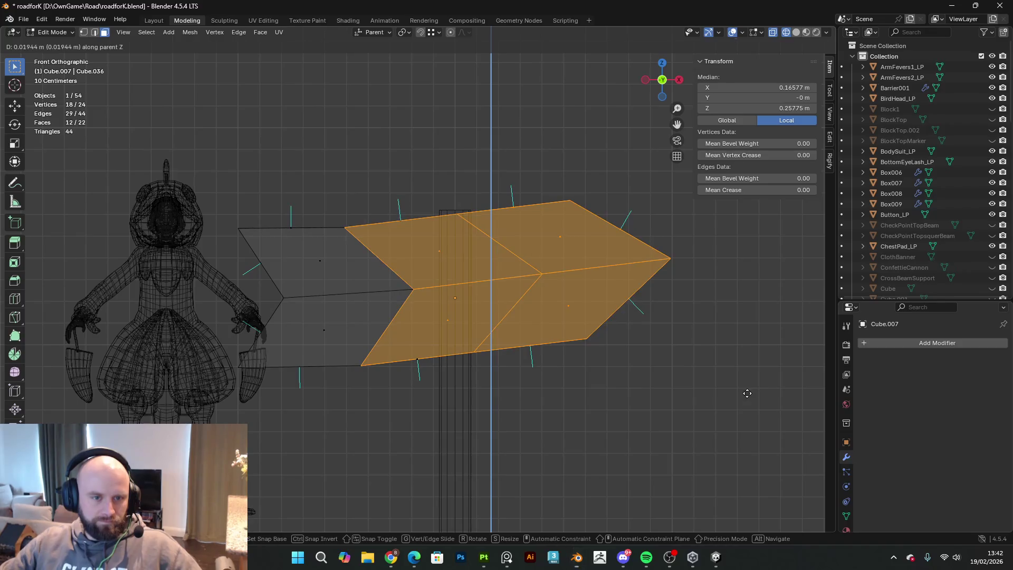
pyautogui.click(687, 373)
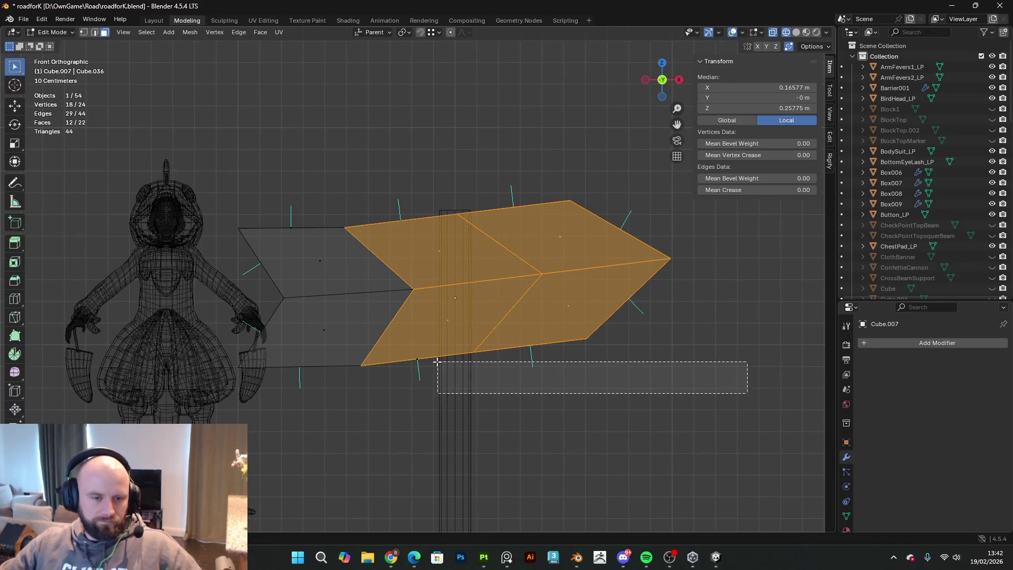
# - Tilt the two arrow-tip faces and lower the arrow head
pyautogui.click(462, 383)
pyautogui.moveTo(661, 365); pyautogui.dragTo(553, 168)
pyautogui.press('r')
pyautogui.press('z')
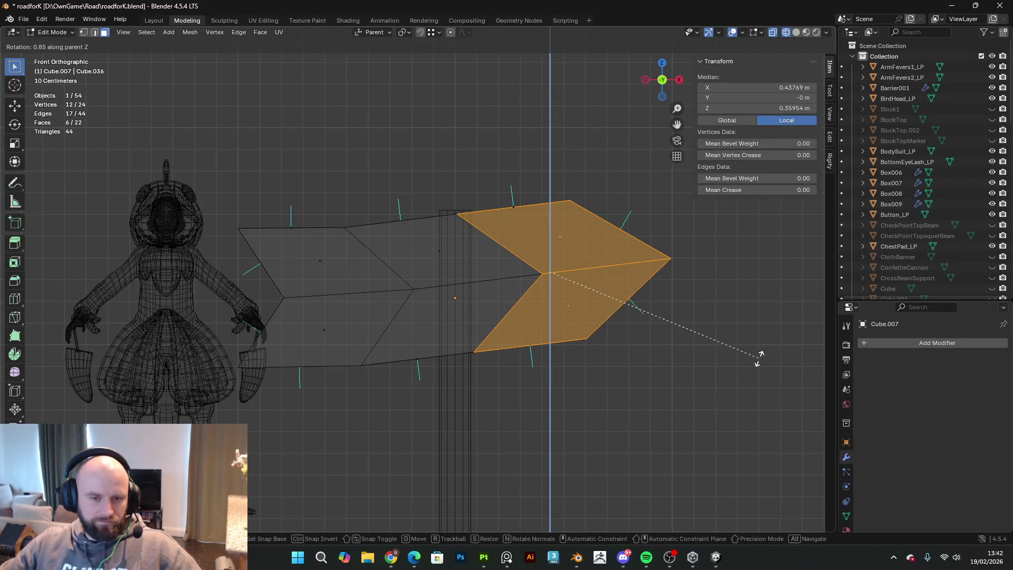
pyautogui.press('z')
pyautogui.press('z')
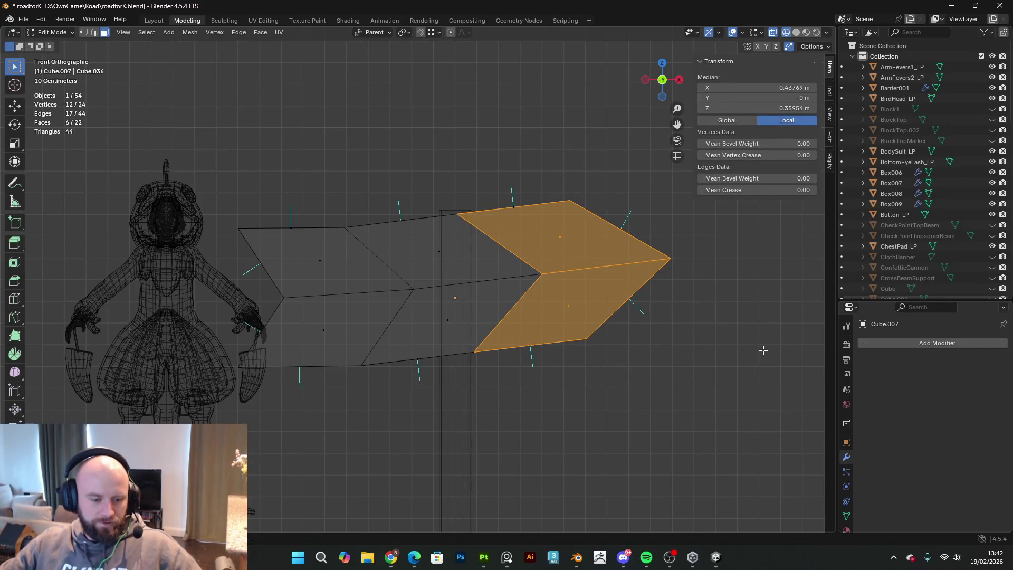
pyautogui.click(752, 393)
pyautogui.press('g')
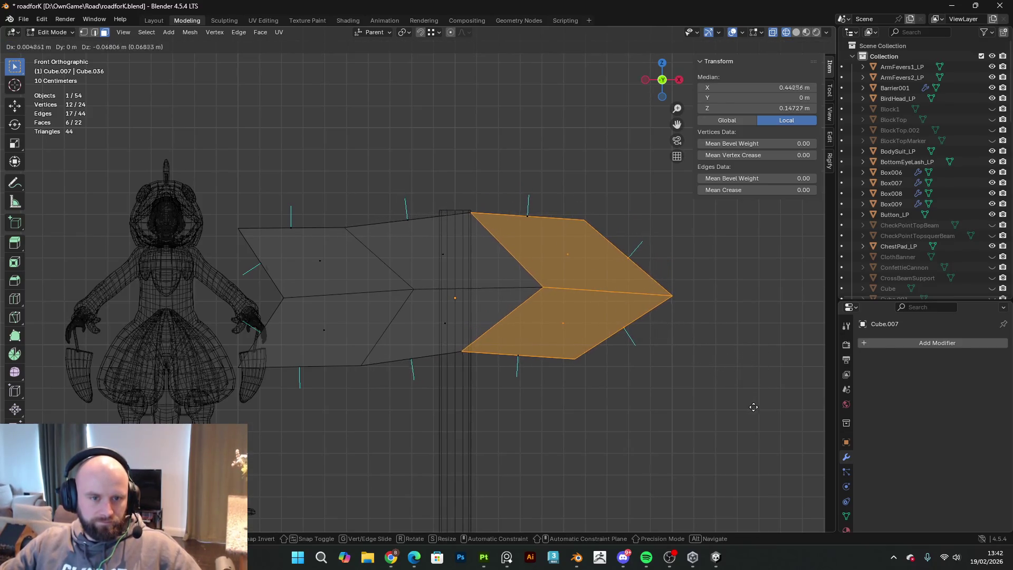
pyautogui.click(722, 396)
# - In front view, reposition the bottom vertex below the post and drop the arrow head's lower-right vertex
pyautogui.moveTo(723, 397)
pyautogui.mouseDown(button='middle')
pyautogui.moveTo(606, 398)
pyautogui.moveTo(579, 429)
pyautogui.moveTo(673, 472)
pyautogui.moveTo(724, 380)
pyautogui.moveTo(615, 378)
pyautogui.mouseUp(button='middle')
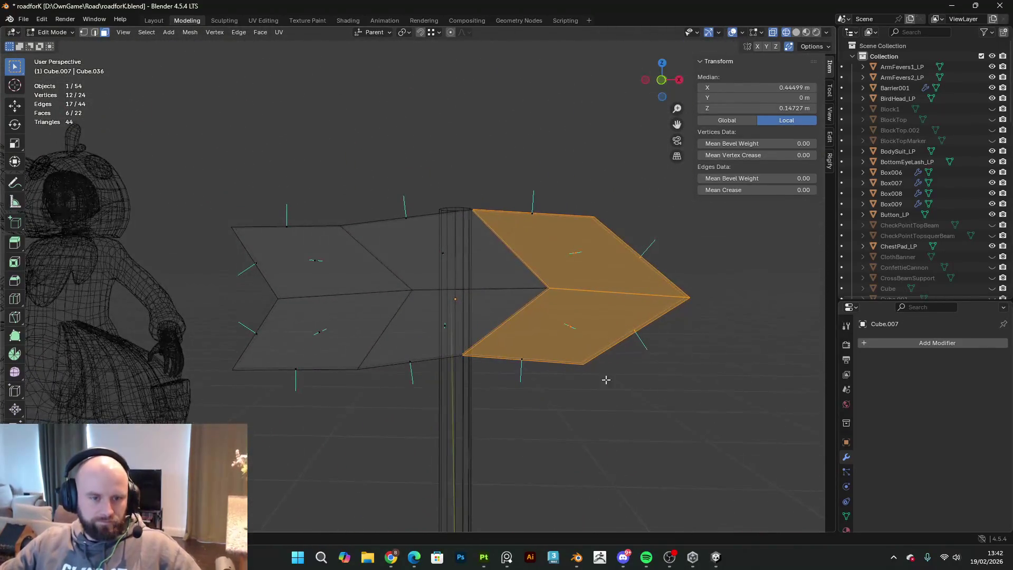
pyautogui.press('KP_1')
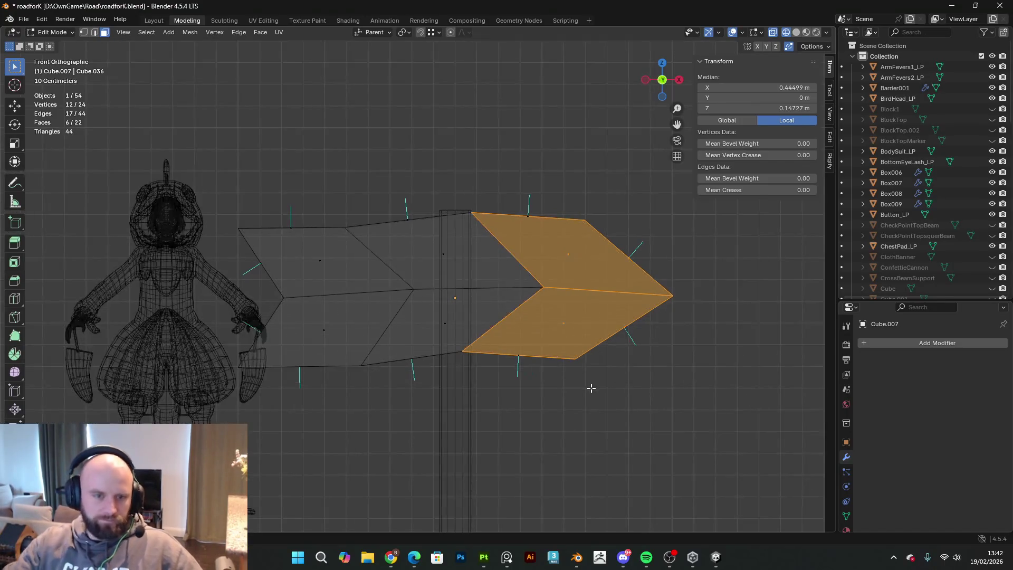
pyautogui.scroll(1, 541, 362)
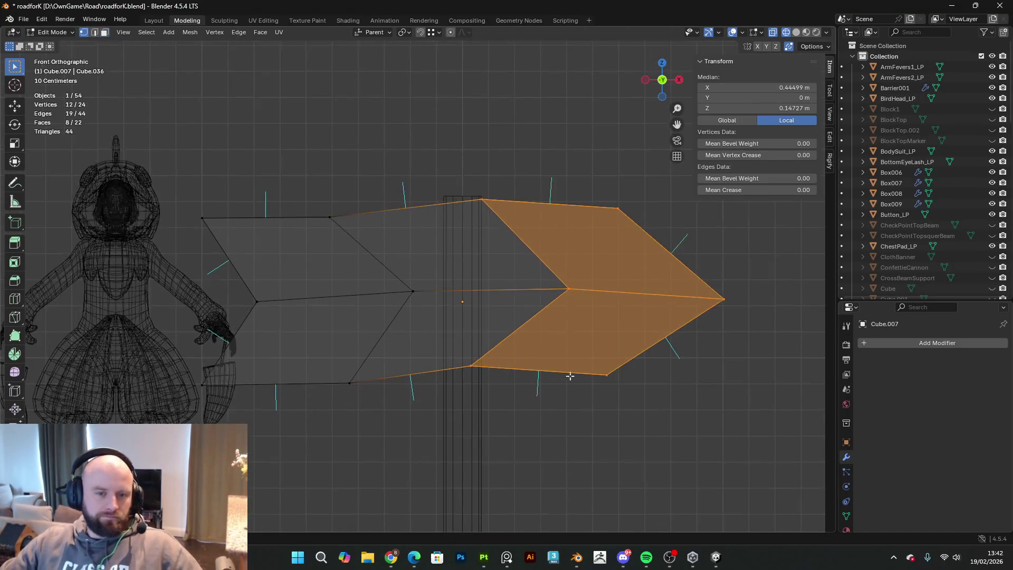
pyautogui.moveTo(537, 400); pyautogui.dragTo(457, 353)
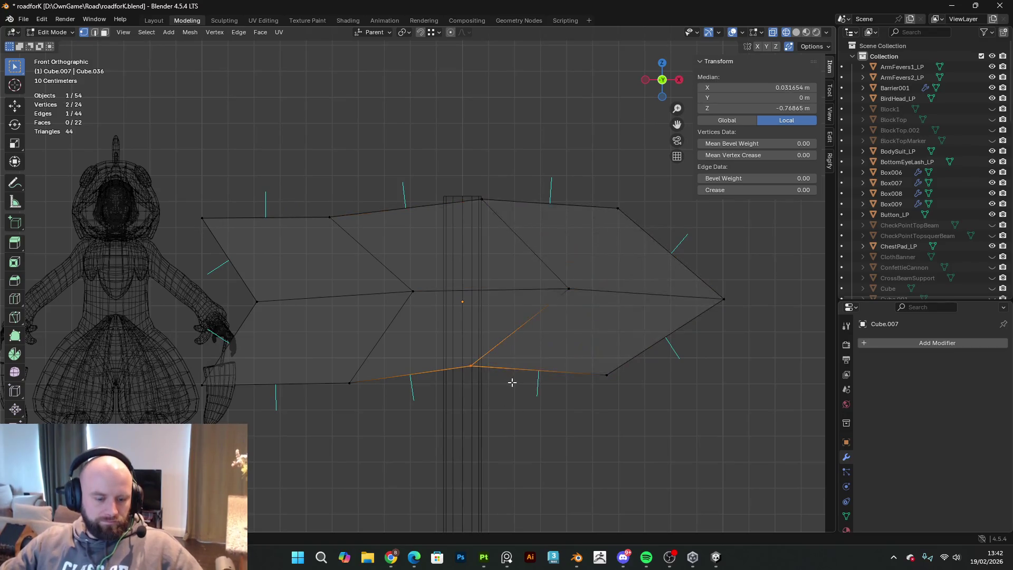
pyautogui.press('g')
pyautogui.click(523, 377)
pyautogui.moveTo(653, 425); pyautogui.dragTo(595, 355)
pyautogui.press('g')
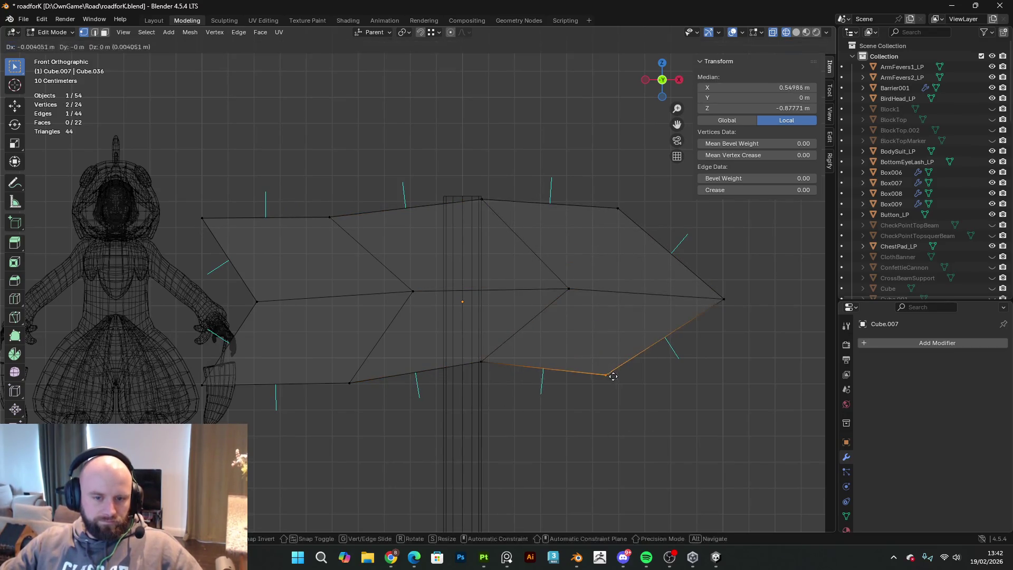
pyautogui.click(606, 396)
# - Raise the upper-right vertex, nudge the top vertex, and pull the top-left corner up and outward
pyautogui.moveTo(644, 222); pyautogui.dragTo(610, 189)
pyautogui.press('g')
pyautogui.click(586, 170)
pyautogui.moveTo(438, 185); pyautogui.dragTo(480, 218)
pyautogui.press('g')
pyautogui.click(444, 214)
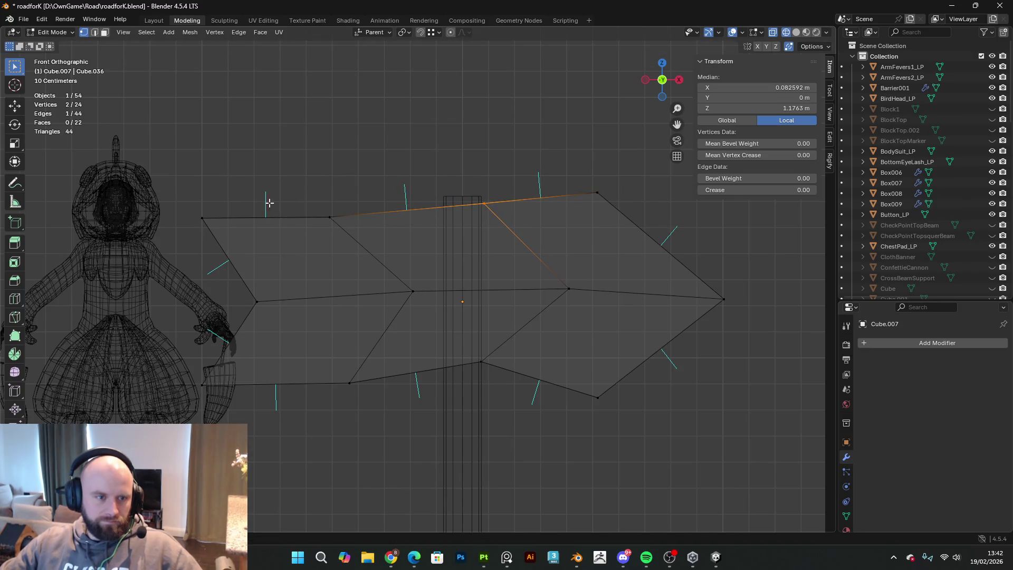
pyautogui.moveTo(208, 244); pyautogui.dragTo(209, 245)
pyautogui.press('g')
pyautogui.click(207, 202)
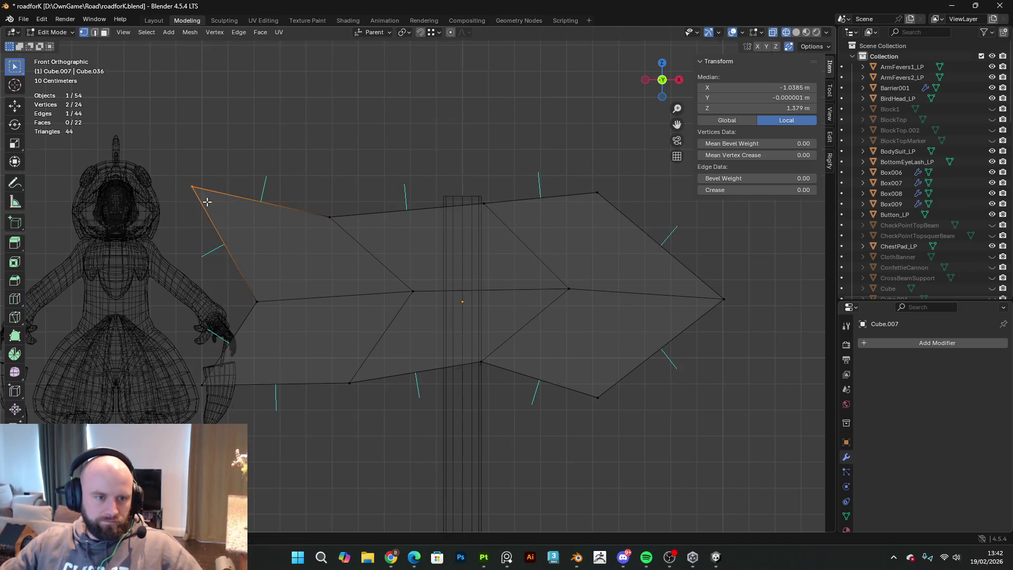
# - Pull the lower-left corner further left, deselect all, and return to Object Mode
pyautogui.moveTo(245, 421); pyautogui.dragTo(183, 374)
pyautogui.press('g')
pyautogui.click(207, 384)
pyautogui.hotkey('alt', 'a')
pyautogui.press('Tab')
pyautogui.moveTo(616, 441)
pyautogui.mouseDown(button='middle')
pyautogui.moveTo(424, 429)
pyautogui.moveTo(381, 470)
pyautogui.moveTo(549, 460)
pyautogui.moveTo(369, 134)
pyautogui.mouseUp(button='middle')
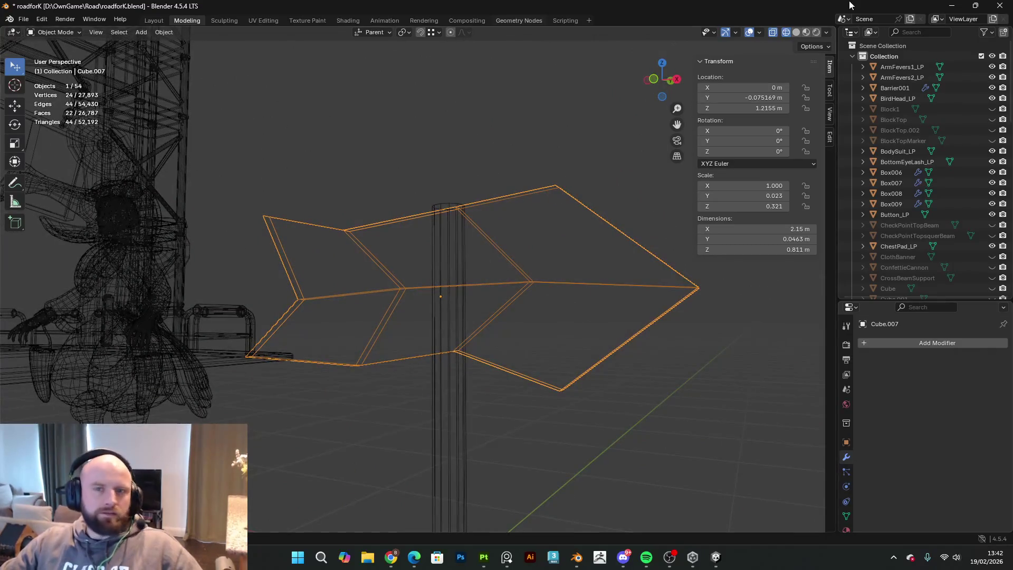
# - In Solid shading, rotate the sign about -6.27° around Y, then switch to the running Unity game
pyautogui.click(796, 32)
pyautogui.scroll(-3, 618, 227)
pyautogui.moveTo(618, 226)
pyautogui.mouseDown(button='middle')
pyautogui.moveTo(666, 236)
pyautogui.moveTo(593, 226)
pyautogui.moveTo(518, 266)
pyautogui.mouseUp(button='middle')
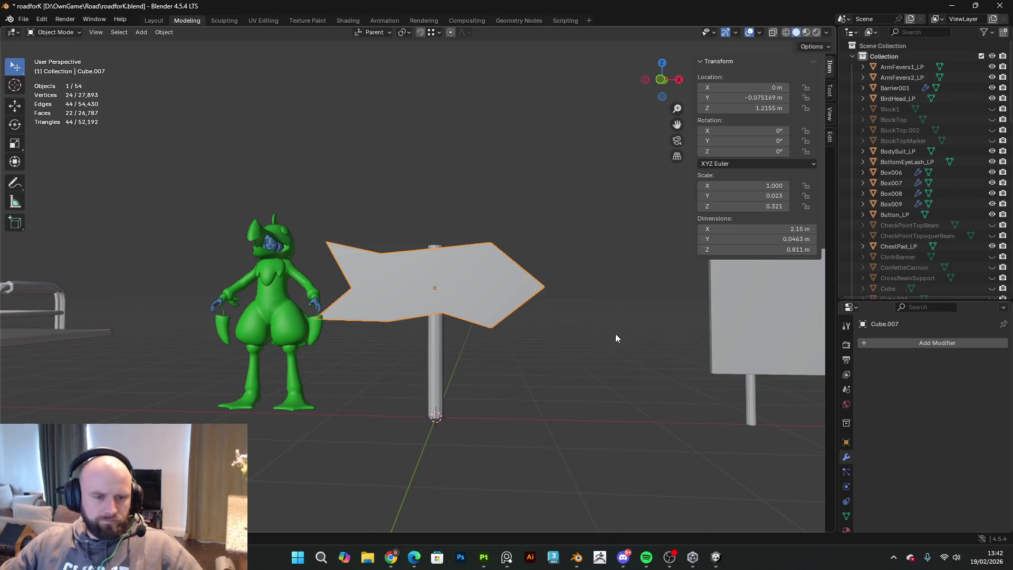
pyautogui.press('r')
pyautogui.press('y')
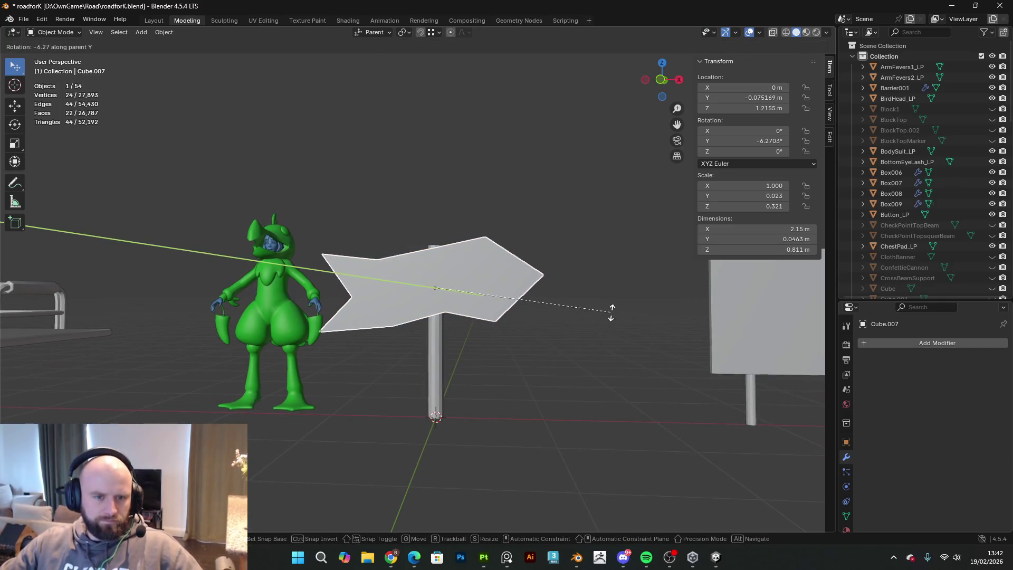
pyautogui.click(612, 320)
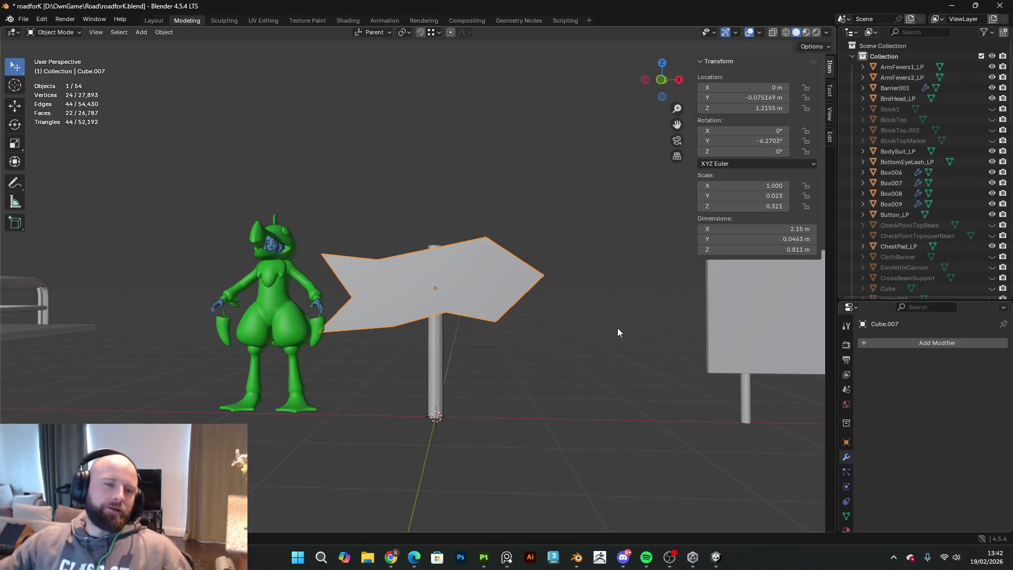
pyautogui.click(717, 559)
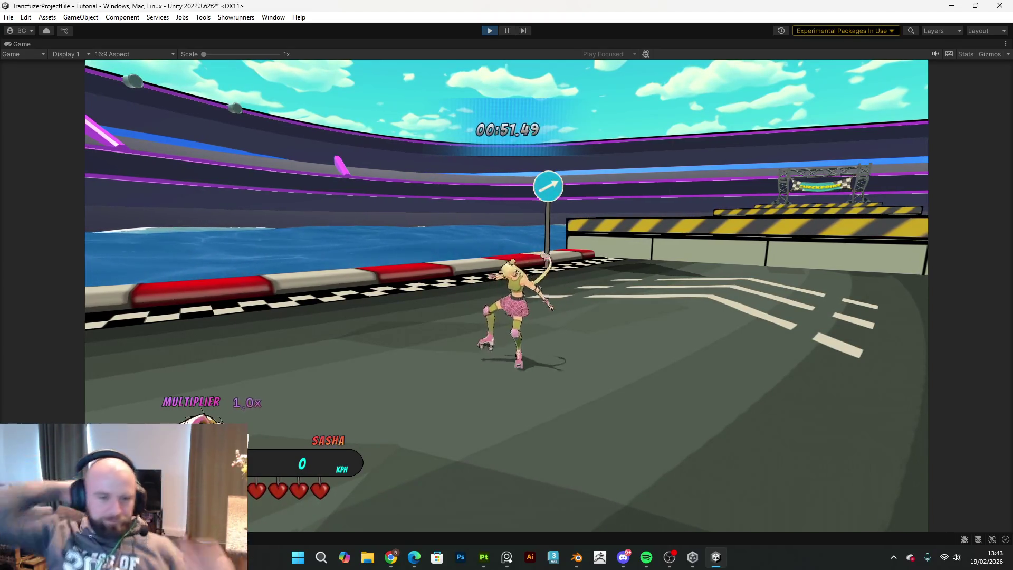
pyautogui.press('Escape')
pyautogui.click(486, 31)
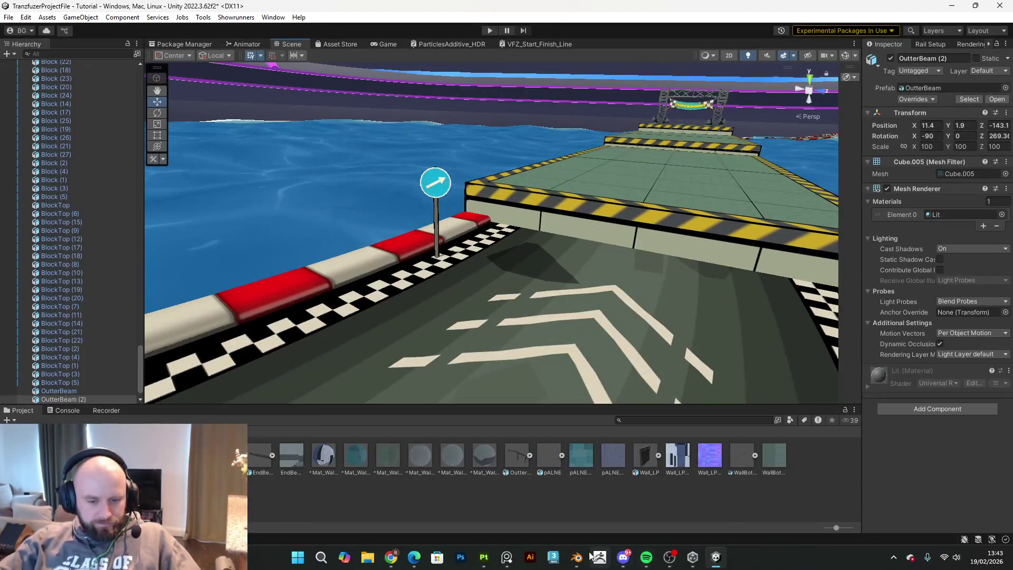
pyautogui.click(576, 565)
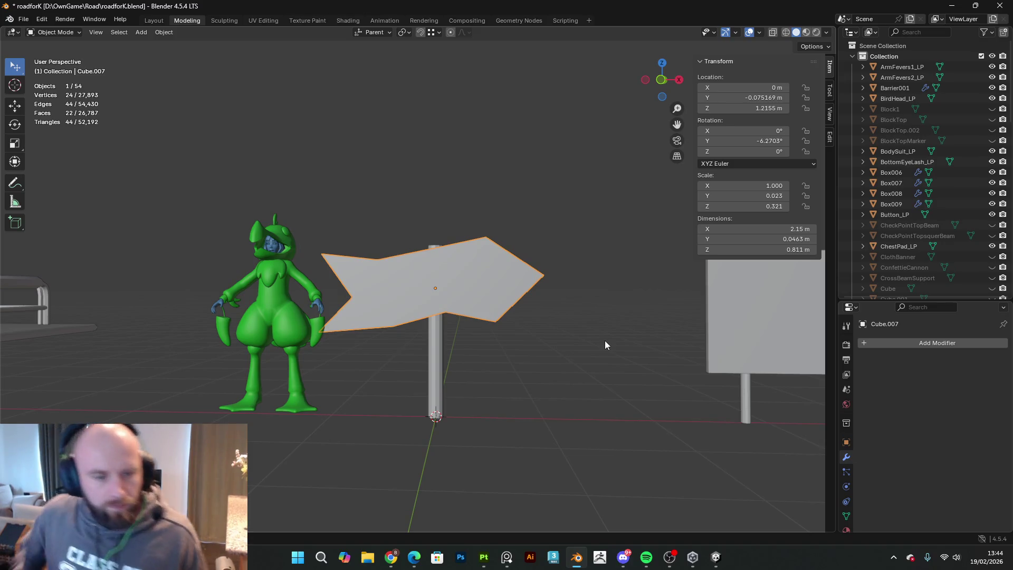
# - Select the pole and add two evenly spaced loop cuts along it in Edit Mode
pyautogui.click(438, 360)
pyautogui.press('Tab')
pyautogui.moveTo(465, 345)
pyautogui.mouseDown(button='middle')
pyautogui.moveTo(463, 365)
pyautogui.moveTo(447, 328)
pyautogui.moveTo(500, 463)
pyautogui.moveTo(472, 336)
pyautogui.mouseUp(button='middle')
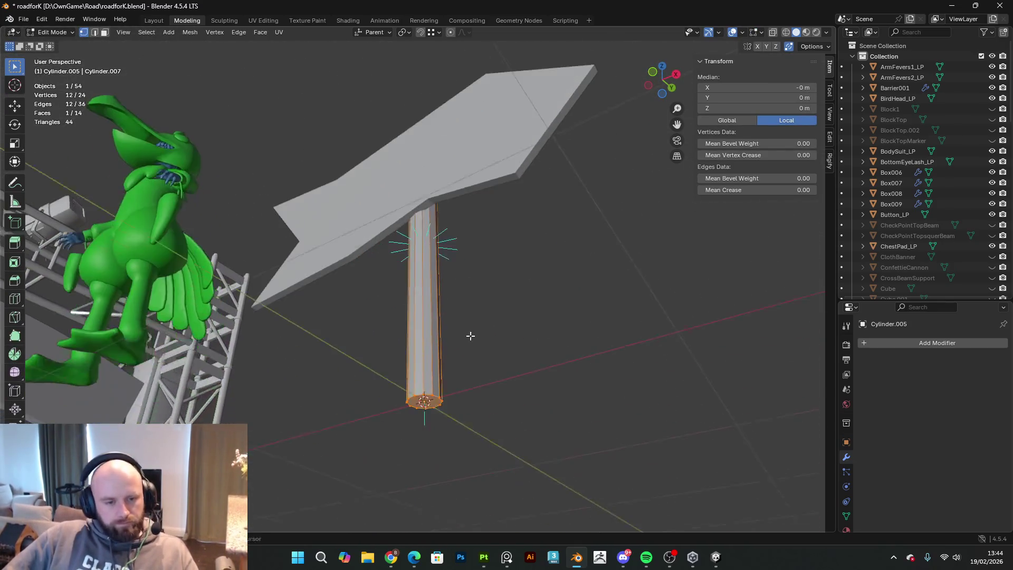
pyautogui.hotkey('ctrl', 'r')
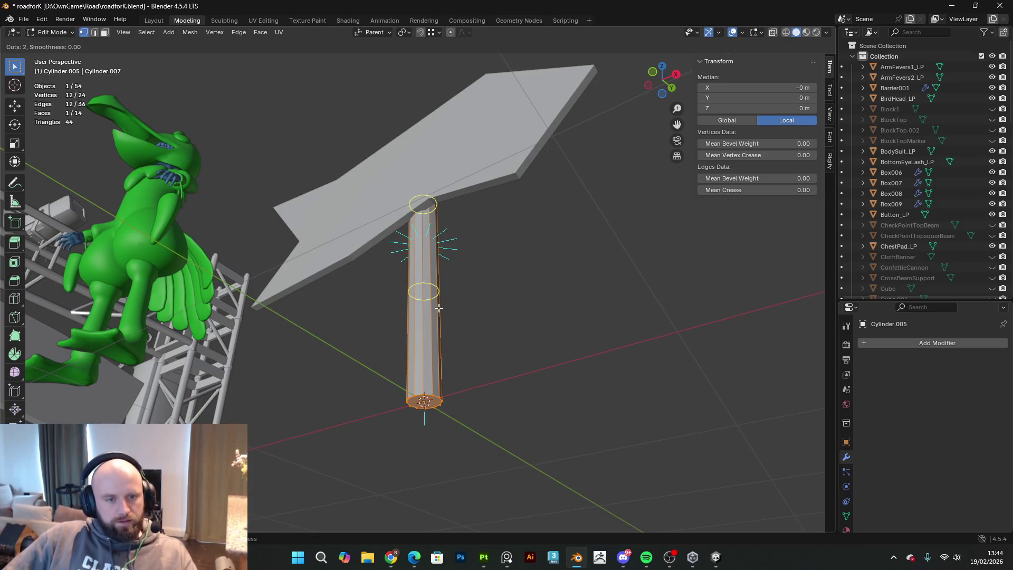
pyautogui.click(439, 307)
pyautogui.rightClick(482, 314)
# - In front wireframe view, shift the lower ring, tilt the middle ring, and move the upper ring up-right
pyautogui.moveTo(482, 314); pyautogui.dragTo(466, 319, button='middle')
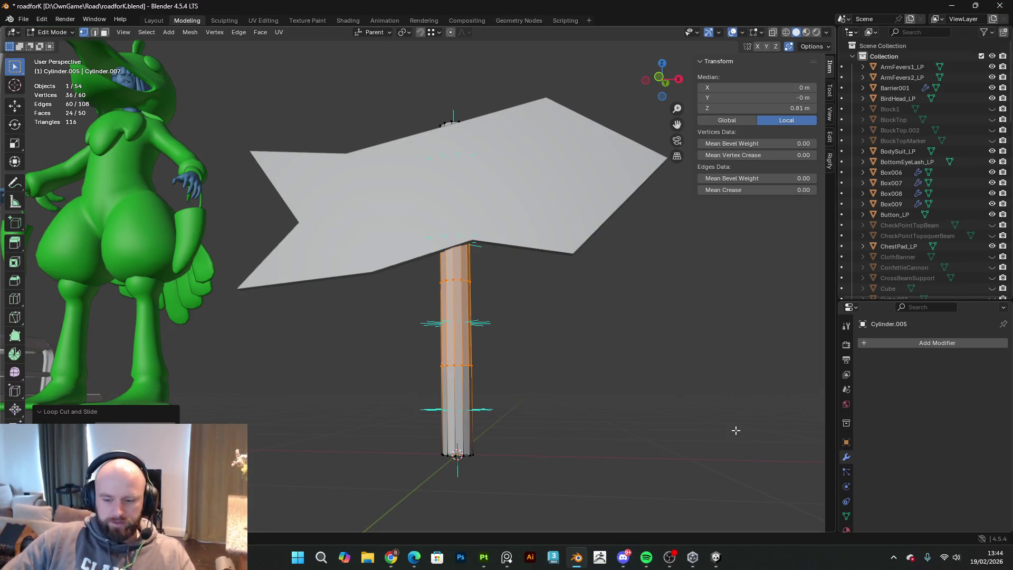
pyautogui.press('KP_1')
pyautogui.click(786, 32)
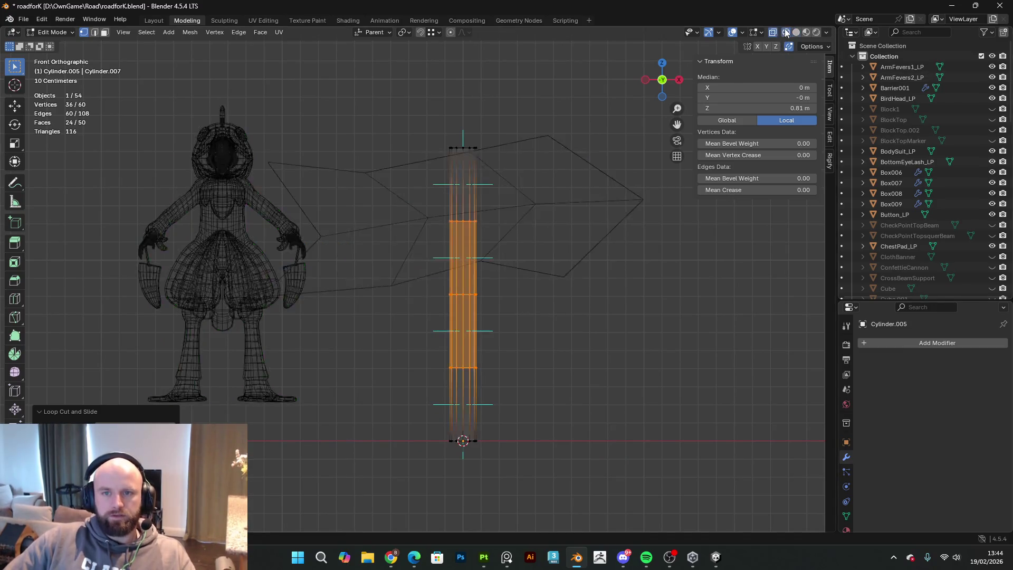
pyautogui.moveTo(466, 382); pyautogui.dragTo(410, 351)
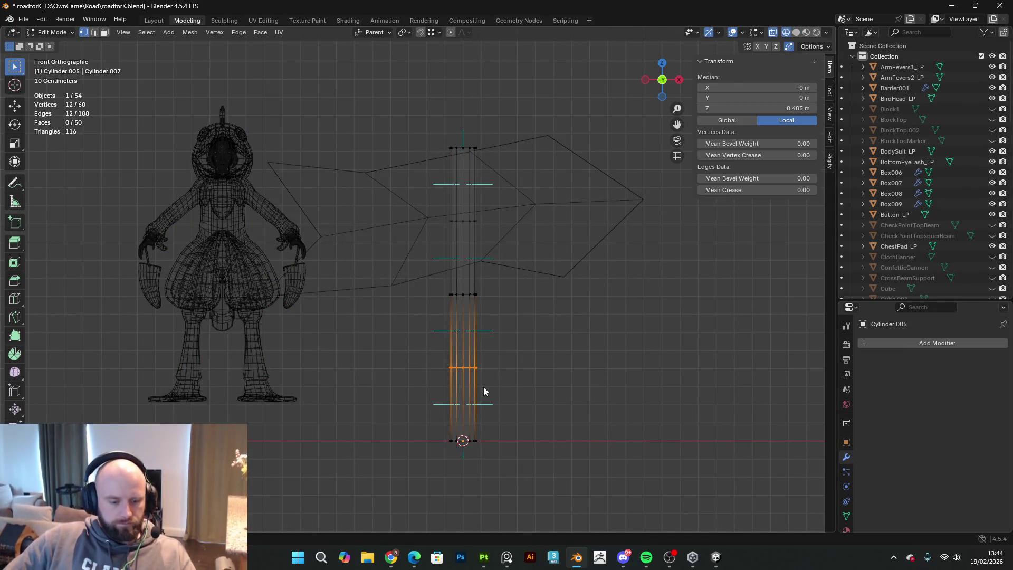
pyautogui.press('g')
pyautogui.click(488, 381)
pyautogui.press('r')
pyautogui.click(492, 313)
pyautogui.moveTo(435, 286); pyautogui.dragTo(436, 285)
pyautogui.press('g')
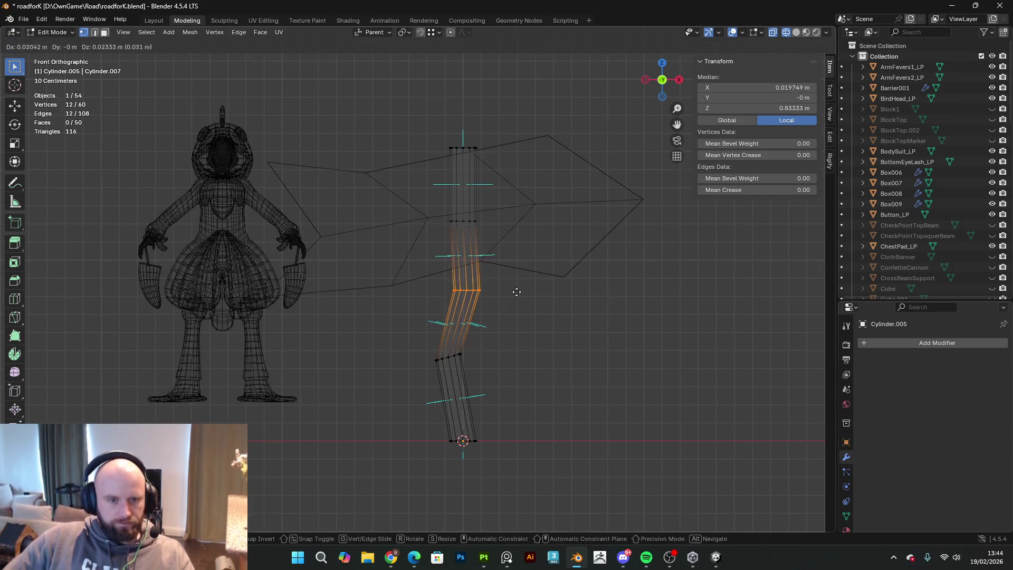
pyautogui.click(528, 288)
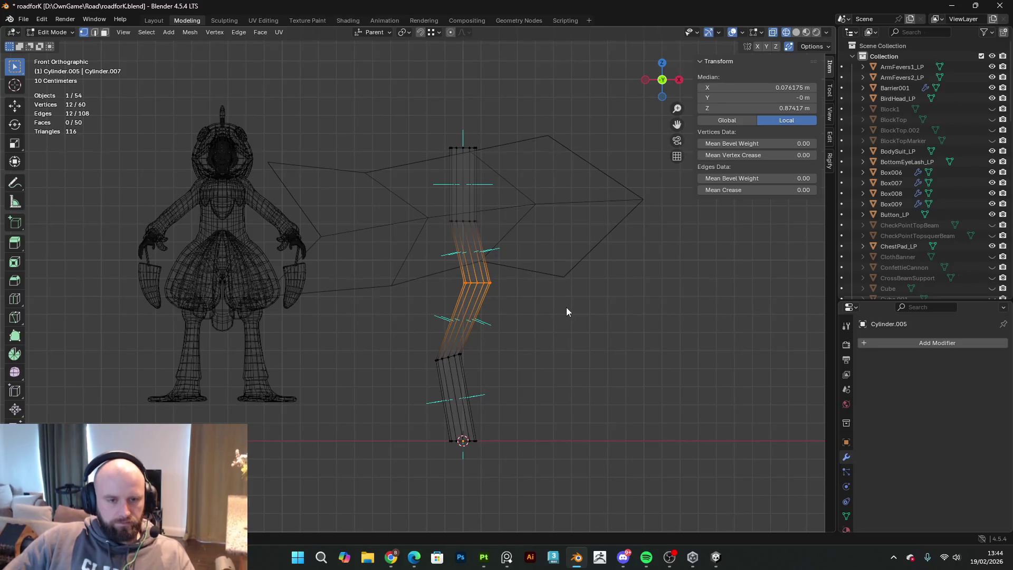
# - Move and rotate the rings at the pole's upper bend to continue the zigzag
pyautogui.moveTo(543, 296)
pyautogui.mouseDown(button='middle')
pyautogui.moveTo(396, 335)
pyautogui.moveTo(425, 357)
pyautogui.moveTo(362, 252)
pyautogui.mouseUp(button='middle')
pyautogui.moveTo(316, 235); pyautogui.dragTo(316, 235)
pyautogui.moveTo(316, 234)
pyautogui.mouseDown(button='middle')
pyautogui.moveTo(461, 266)
pyautogui.moveTo(431, 301)
pyautogui.mouseUp(button='middle')
pyautogui.press('g')
pyautogui.click(502, 284)
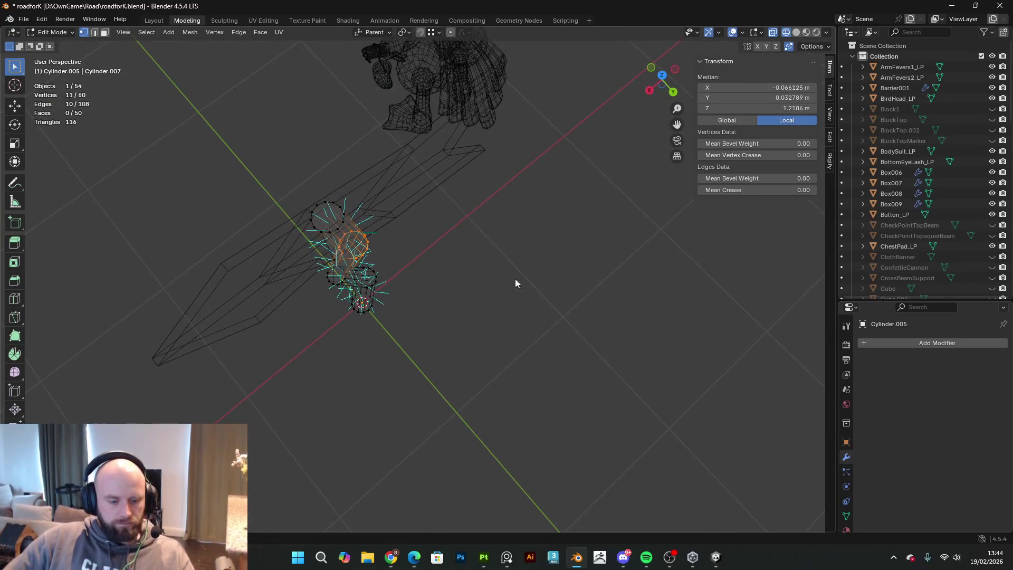
pyautogui.moveTo(502, 284); pyautogui.dragTo(470, 155, button='middle')
pyautogui.press('r')
pyautogui.click(486, 191)
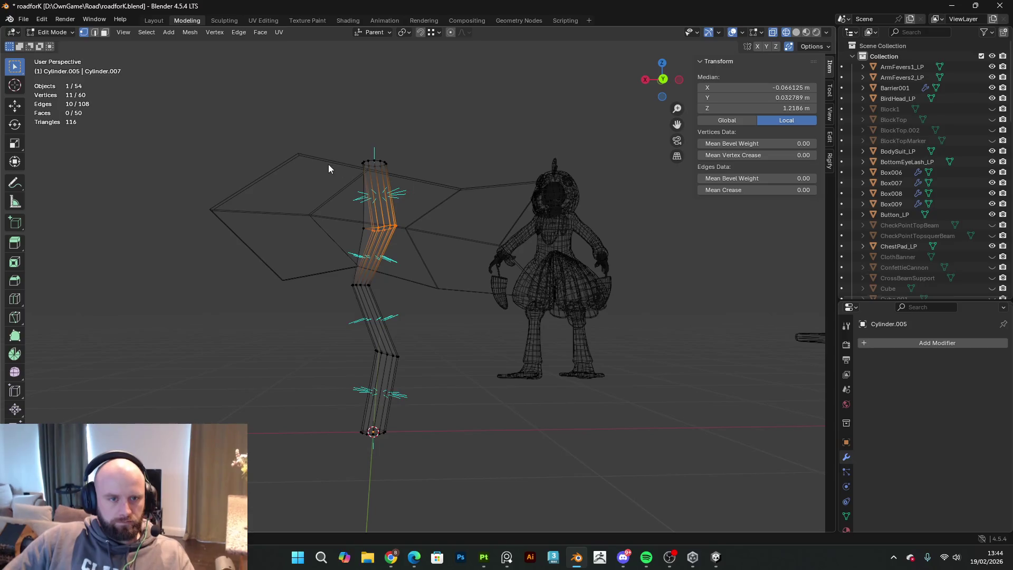
# - Scale down the pole's top ring to narrow its top
pyautogui.moveTo(340, 149); pyautogui.dragTo(394, 177)
pyautogui.press('s')
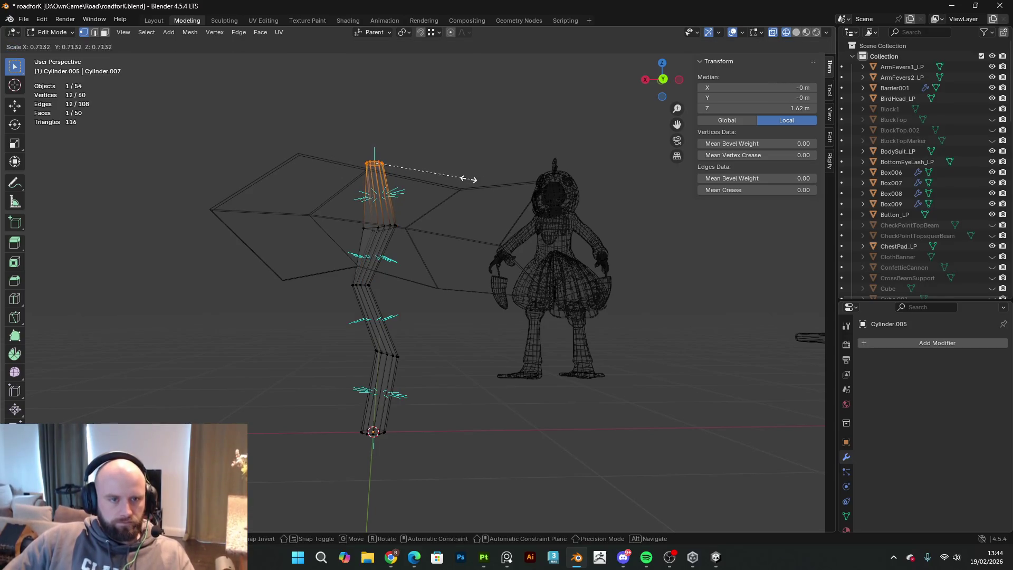
pyautogui.click(443, 171)
pyautogui.moveTo(441, 172); pyautogui.dragTo(389, 216, button='middle')
pyautogui.scroll(3, 422, 227)
pyautogui.keyDown('shift'); pyautogui.moveTo(466, 242); pyautogui.dragTo(483, 293, button='middle'); pyautogui.keyUp('shift')
pyautogui.scroll(2, 452, 255)
# - Nudge a vertex at the bend, exit Edit Mode, and view the bent post in Solid shading
pyautogui.click(466, 272)
pyautogui.press('g')
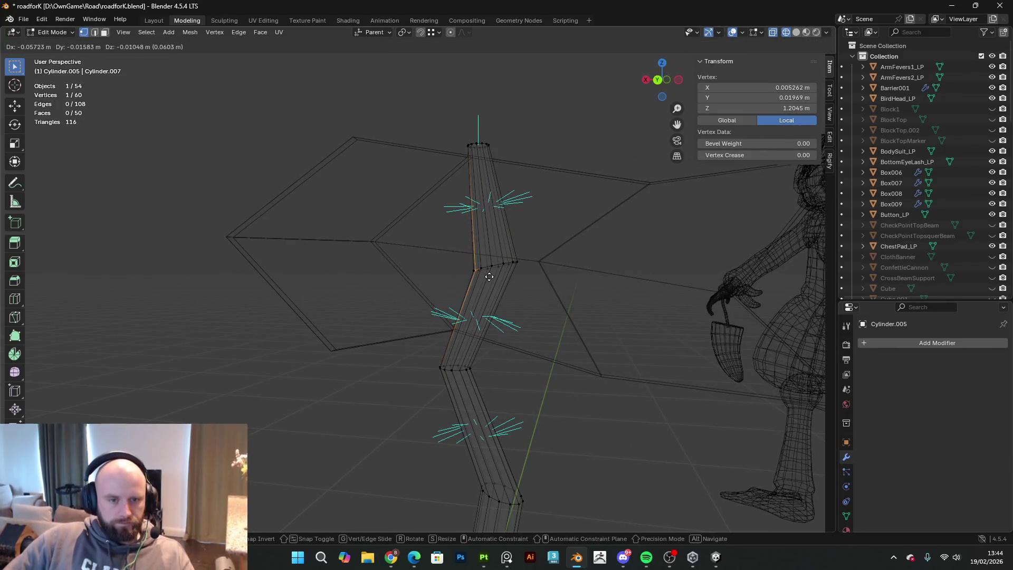
pyautogui.click(483, 275)
pyautogui.moveTo(483, 275)
pyautogui.mouseDown(button='middle')
pyautogui.moveTo(628, 247)
pyautogui.moveTo(584, 299)
pyautogui.moveTo(667, 344)
pyautogui.moveTo(689, 278)
pyautogui.mouseUp(button='middle')
pyautogui.press('Tab')
pyautogui.moveTo(335, 292)
pyautogui.mouseDown(button='middle')
pyautogui.moveTo(444, 369)
pyautogui.moveTo(500, 358)
pyautogui.moveTo(436, 335)
pyautogui.moveTo(453, 285)
pyautogui.moveTo(37, 5)
pyautogui.mouseUp(button='middle')
pyautogui.click(796, 32)
pyautogui.moveTo(688, 120)
pyautogui.mouseDown(button='middle')
pyautogui.moveTo(561, 219)
pyautogui.moveTo(349, 226)
pyautogui.moveTo(414, 201)
pyautogui.moveTo(639, 211)
pyautogui.moveTo(540, 205)
pyautogui.moveTo(420, 137)
pyautogui.moveTo(462, 267)
pyautogui.moveTo(459, 201)
pyautogui.moveTo(517, 264)
pyautogui.moveTo(599, 217)
pyautogui.moveTo(464, 249)
pyautogui.moveTo(572, 185)
pyautogui.moveTo(432, 269)
pyautogui.moveTo(470, 235)
pyautogui.moveTo(409, 294)
pyautogui.moveTo(515, 273)
pyautogui.moveTo(635, 278)
pyautogui.moveTo(455, 305)
pyautogui.mouseUp(button='middle')
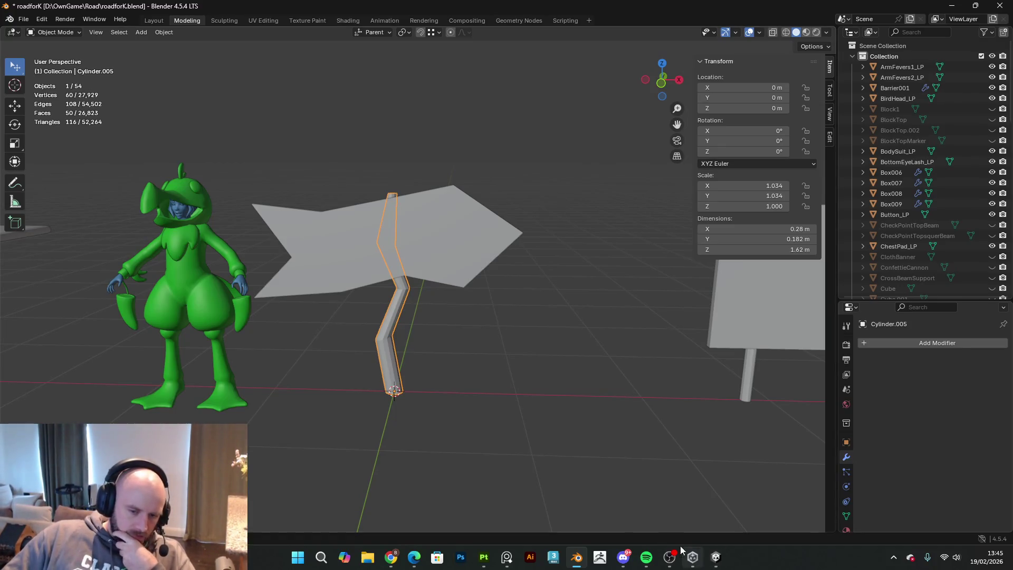
# - Leave Blender and bring the Unity editor to the front
pyautogui.moveTo(509, 558)
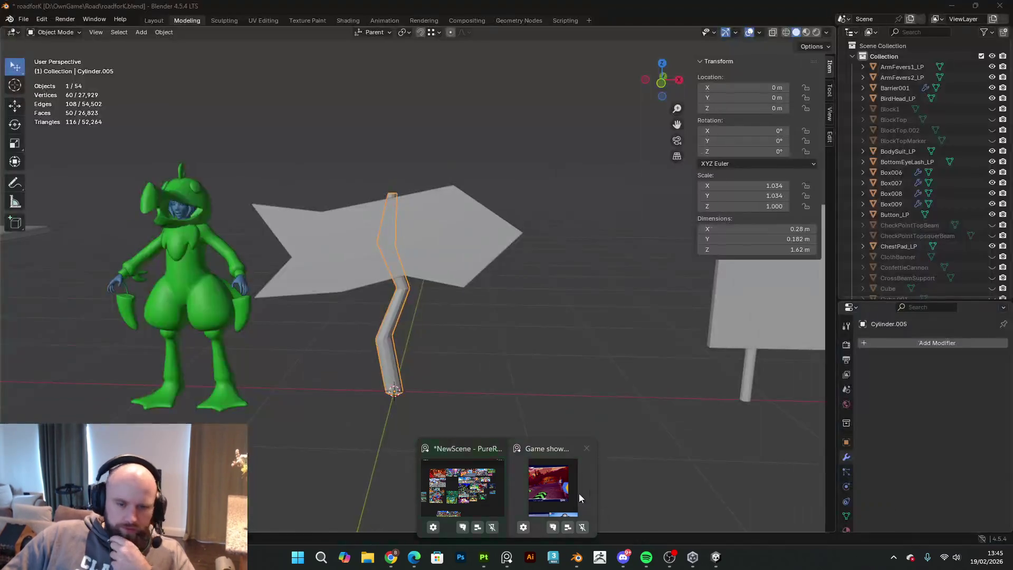
pyautogui.click(584, 494)
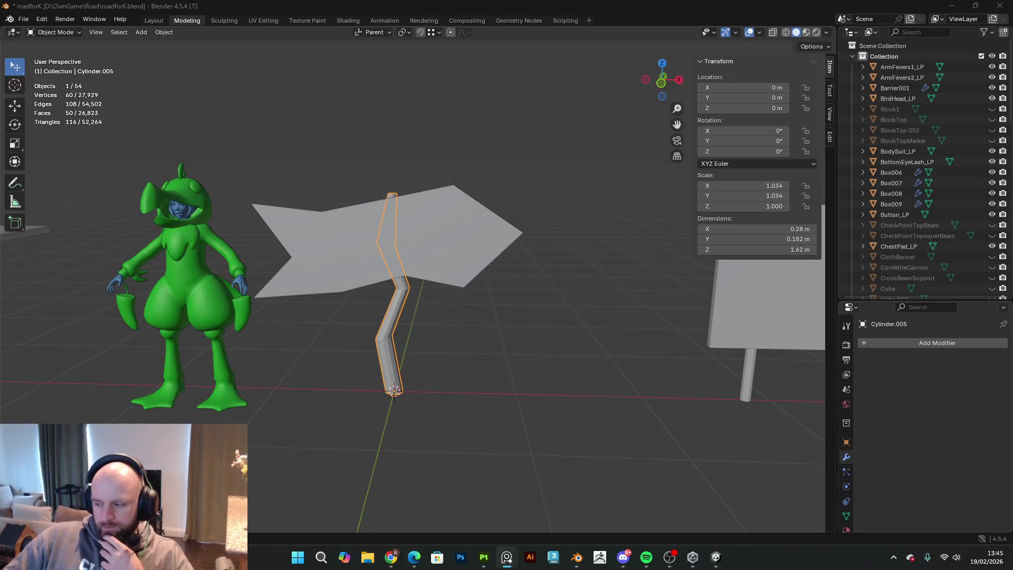
pyautogui.click(716, 556)
# - Look around the track in Unity's Scene view and move the PureRef board to screen centre
pyautogui.moveTo(599, 277)
pyautogui.mouseDown(button='right')
pyautogui.moveTo(355, 234)
pyautogui.moveTo(653, 247)
pyautogui.moveTo(446, 251)
pyautogui.moveTo(497, 248)
pyautogui.mouseUp(button='right')
pyautogui.moveTo(565, 235); pyautogui.dragTo(897, 327, button='right')
pyautogui.moveTo(990, 348)
pyautogui.mouseDown()
pyautogui.moveTo(421, 348)
pyautogui.moveTo(476, 354)
pyautogui.mouseUp()
# - Zoom around the PureRef board, slide it off screen, and bring Blender back to the front
pyautogui.scroll(5, 477, 353)
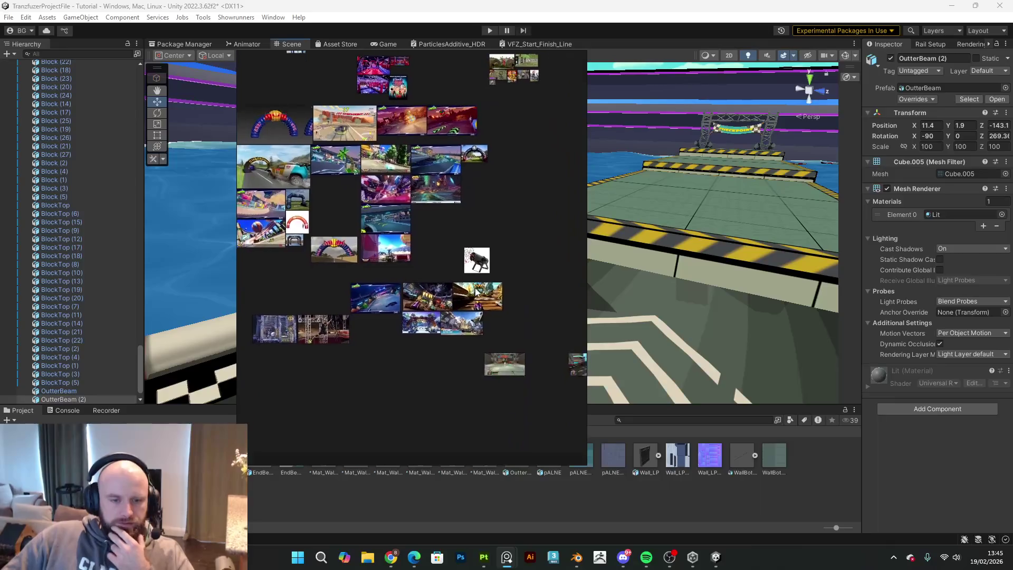
pyautogui.scroll(-6, 313, 276)
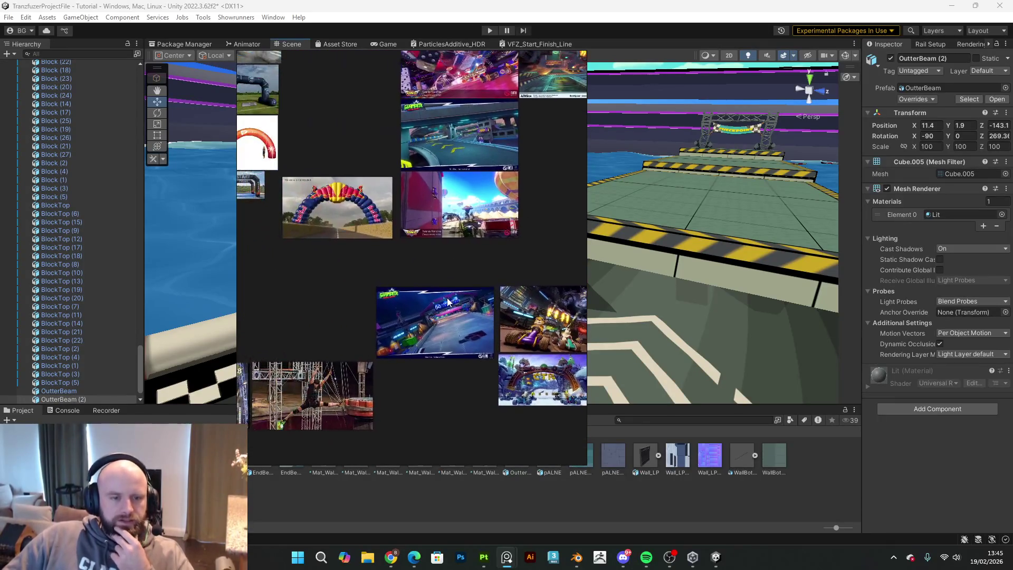
pyautogui.scroll(2, 458, 328)
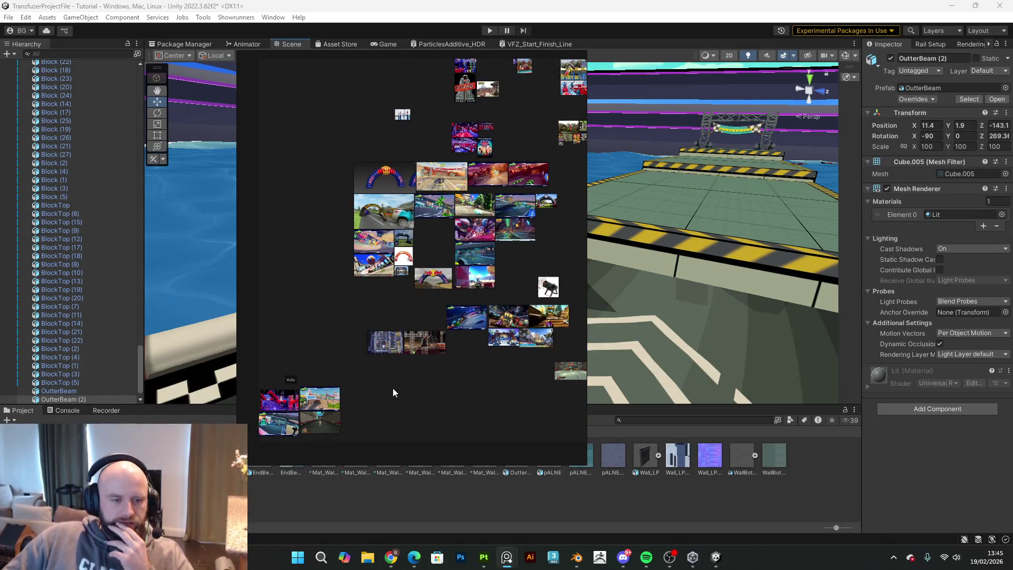
pyautogui.scroll(10, 479, 287)
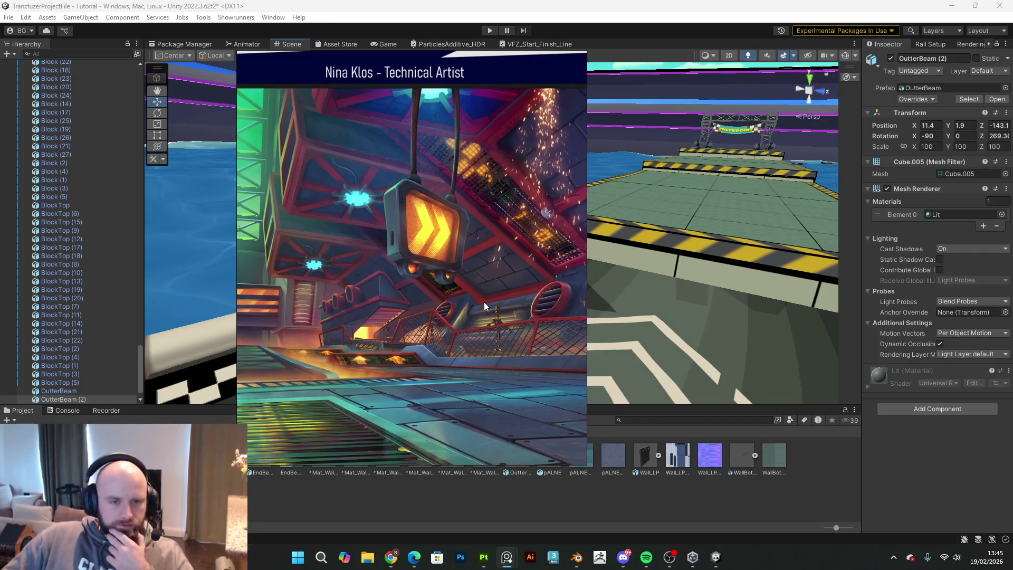
pyautogui.moveTo(489, 294); pyautogui.dragTo(1012, 308)
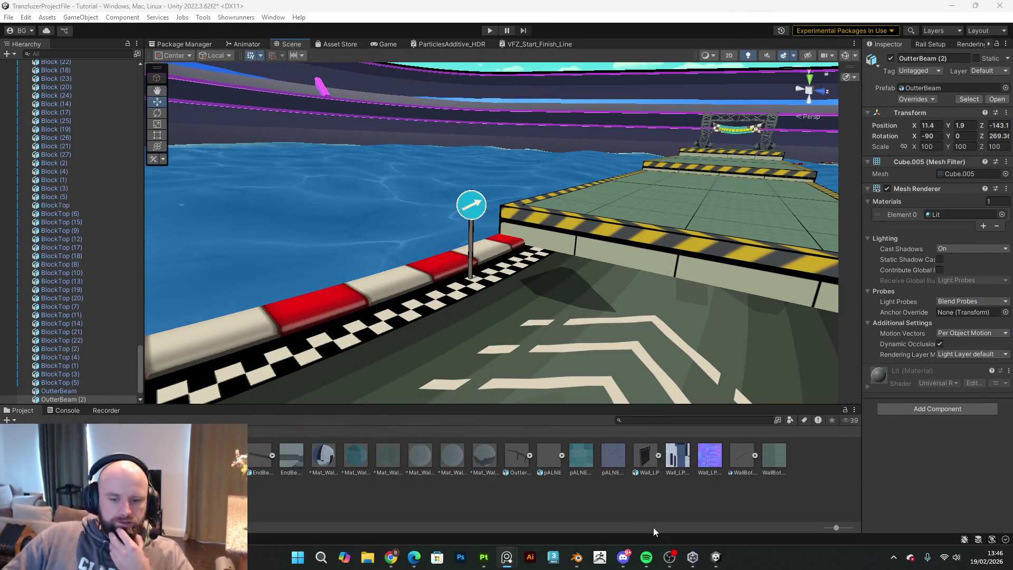
pyautogui.click(577, 557)
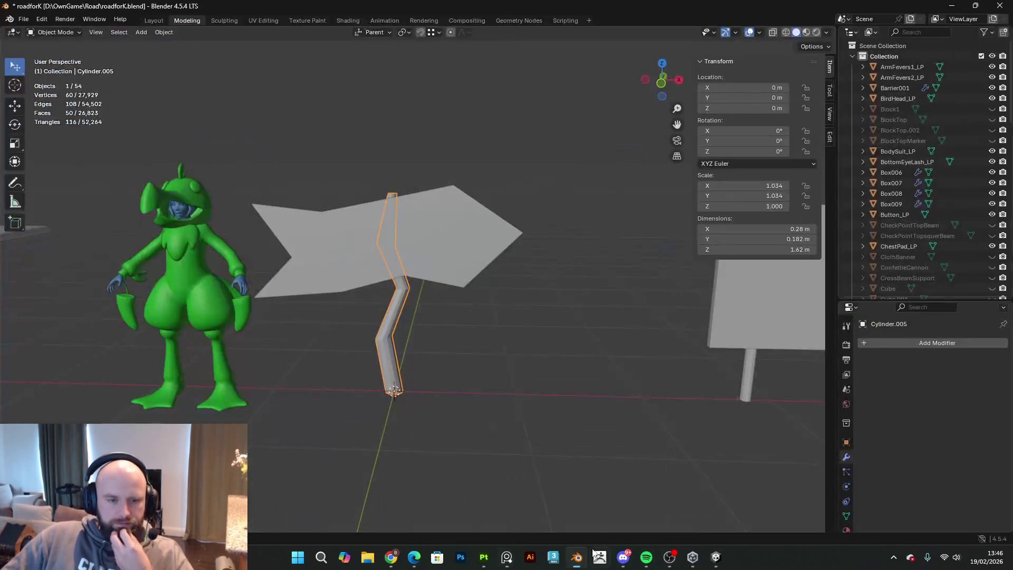
# - Delete the old arrow sign board and the bent pole
pyautogui.click(473, 260)
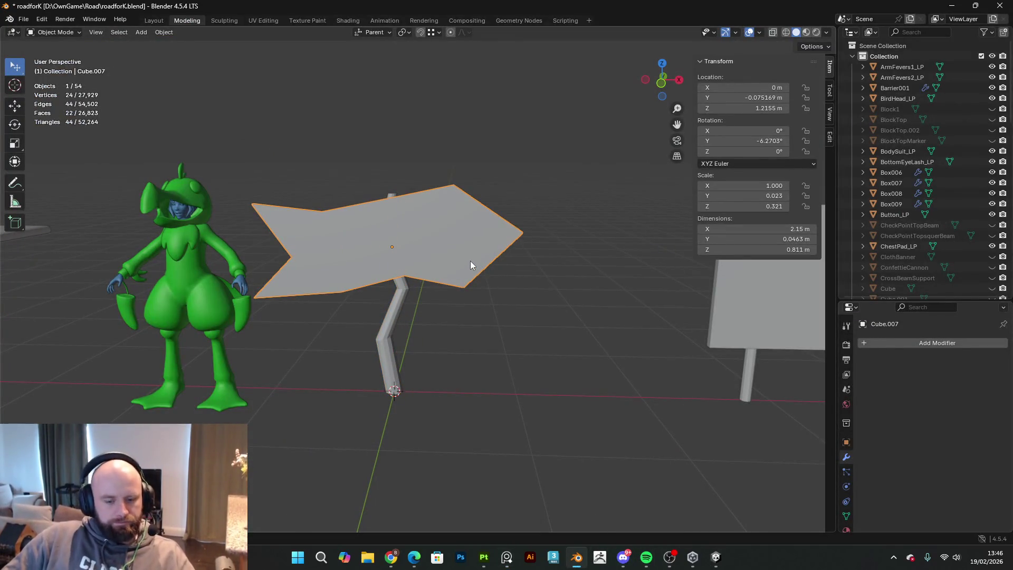
pyautogui.press('Delete')
pyautogui.click(406, 284)
pyautogui.press('Delete')
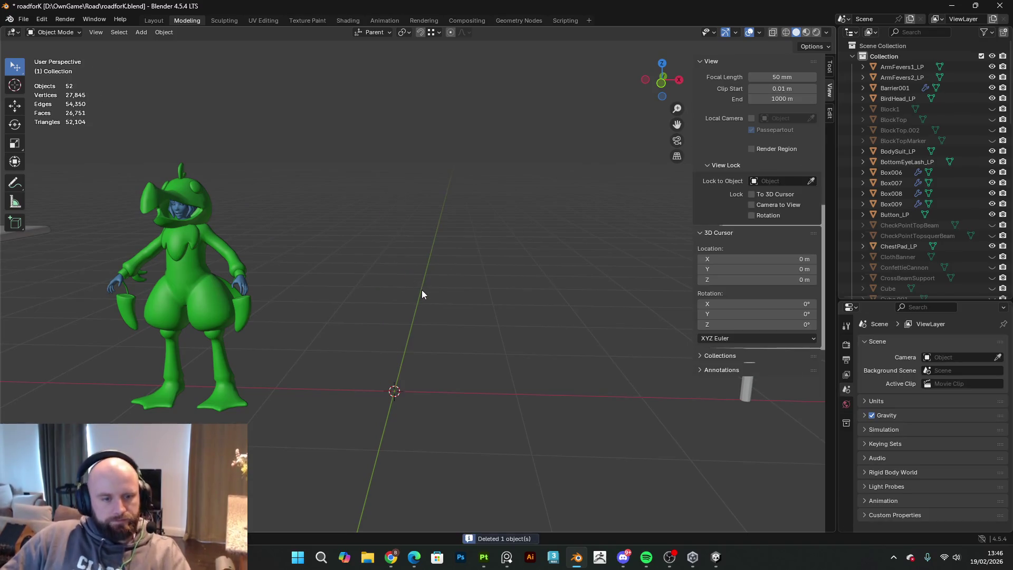
# - Add a cylinder and snap the 3D cursor to its bottom cap face
pyautogui.hotkey('shift', 'a')
pyautogui.moveTo(420, 289)
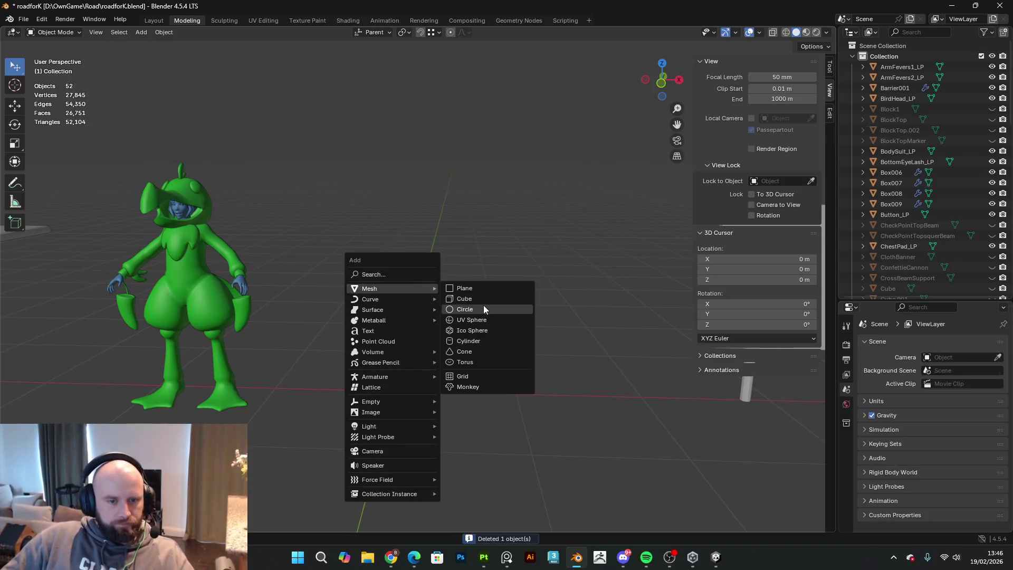
pyautogui.click(481, 340)
pyautogui.moveTo(501, 315); pyautogui.dragTo(506, 252, button='middle')
pyautogui.press('Tab')
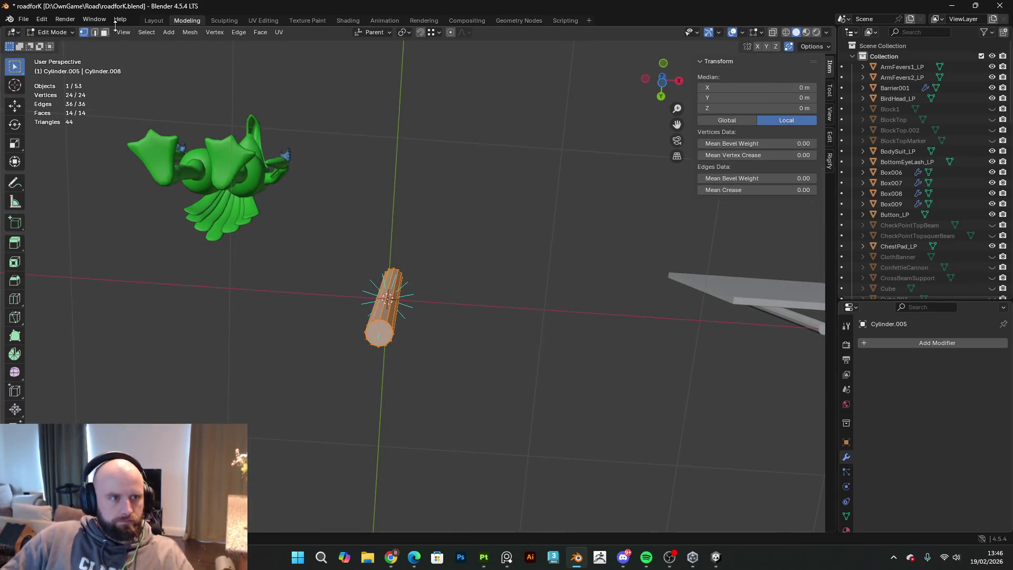
pyautogui.click(382, 339)
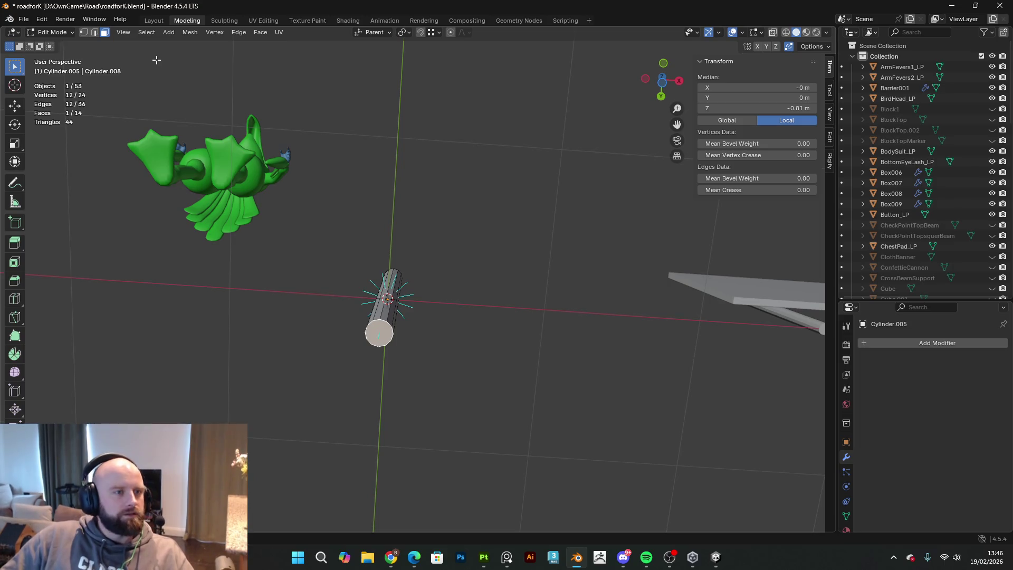
pyautogui.moveTo(261, 105); pyautogui.dragTo(292, 117, button='middle')
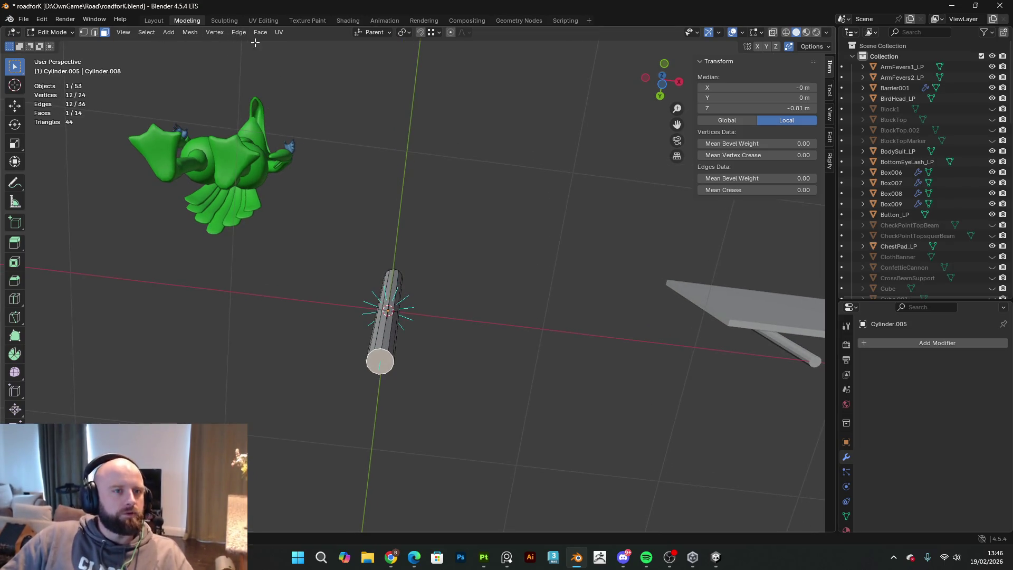
pyautogui.hotkey('shift', 's')
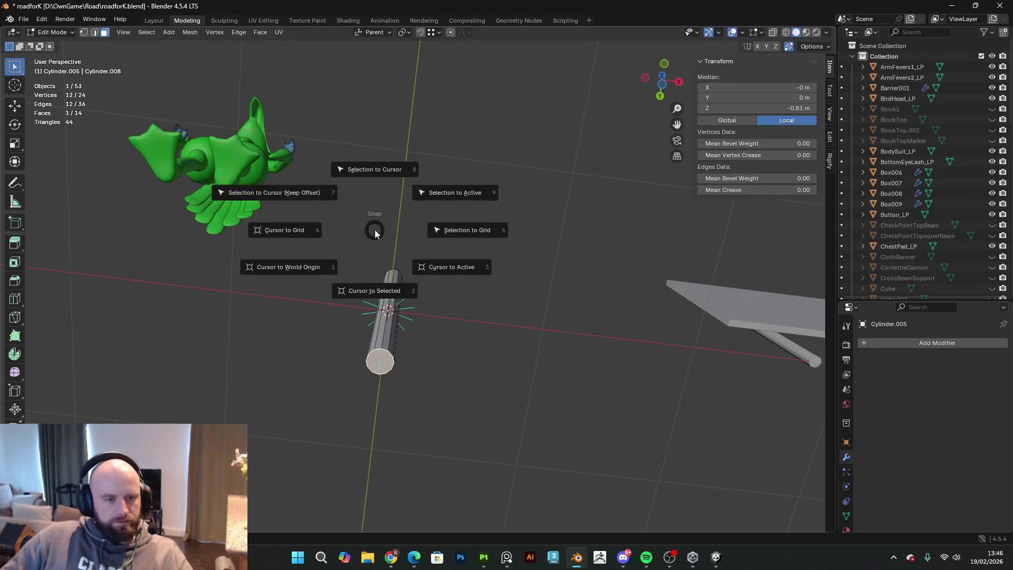
pyautogui.click(370, 291)
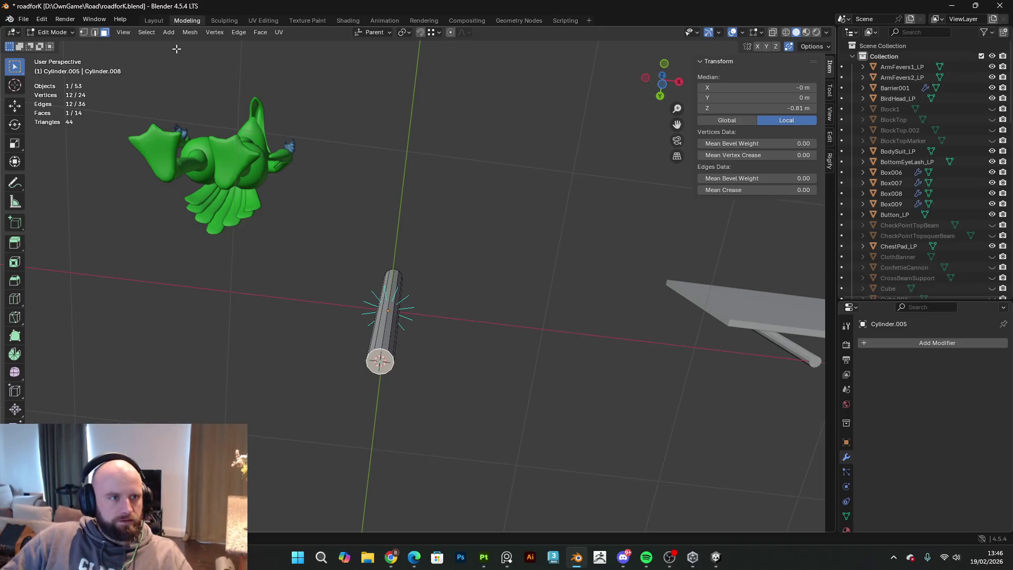
# - Set the cylinder's origin to the 3D cursor at its base
pyautogui.press('Tab')
pyautogui.click(164, 32)
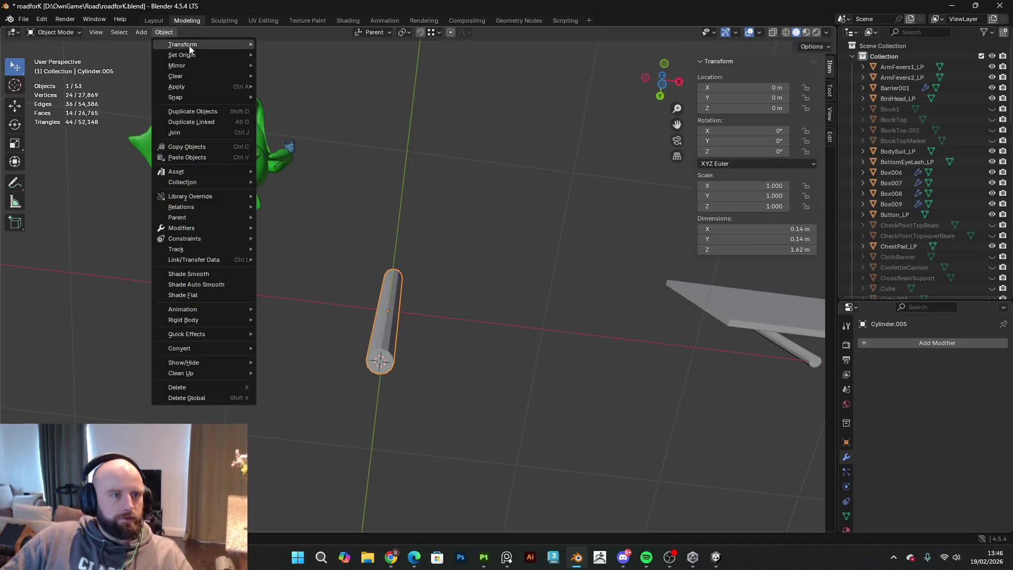
pyautogui.moveTo(204, 58)
pyautogui.click(285, 78)
pyautogui.press('Tab')
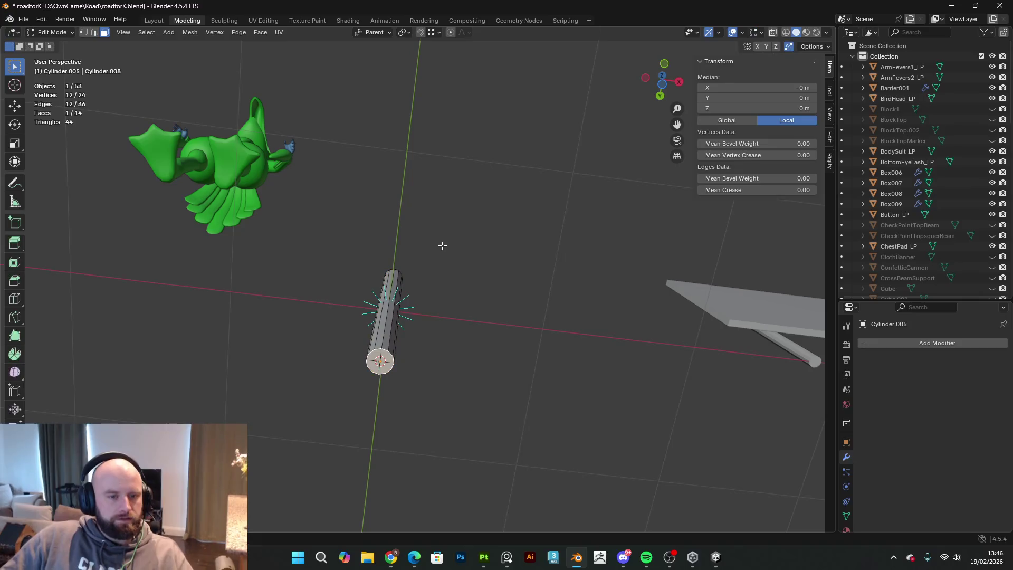
pyautogui.press('Tab')
# - Snap the cursor to the world origin and move the cylinder post there
pyautogui.hotkey('shift', 's')
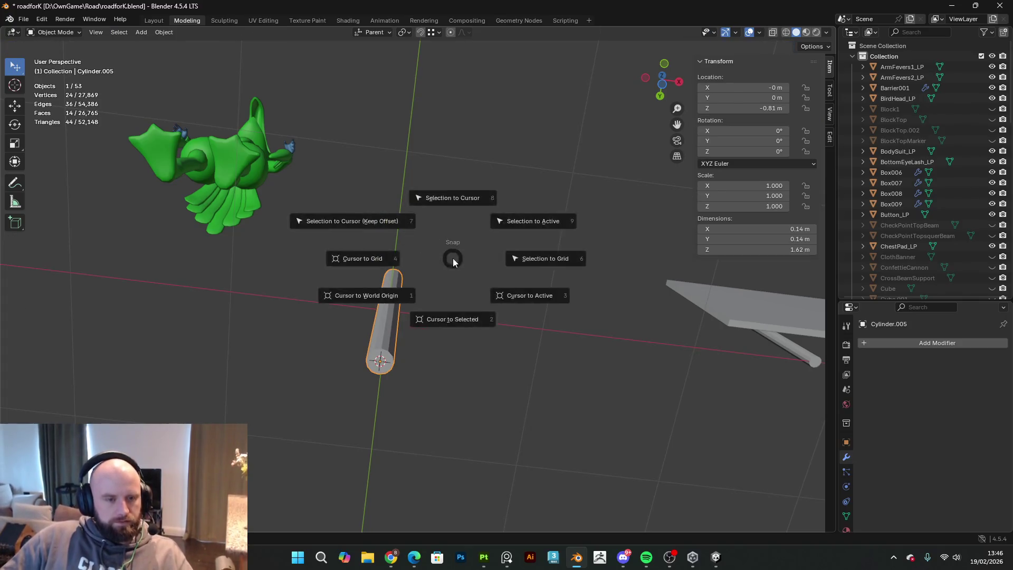
pyautogui.click(395, 285)
pyautogui.hotkey('shift', 's')
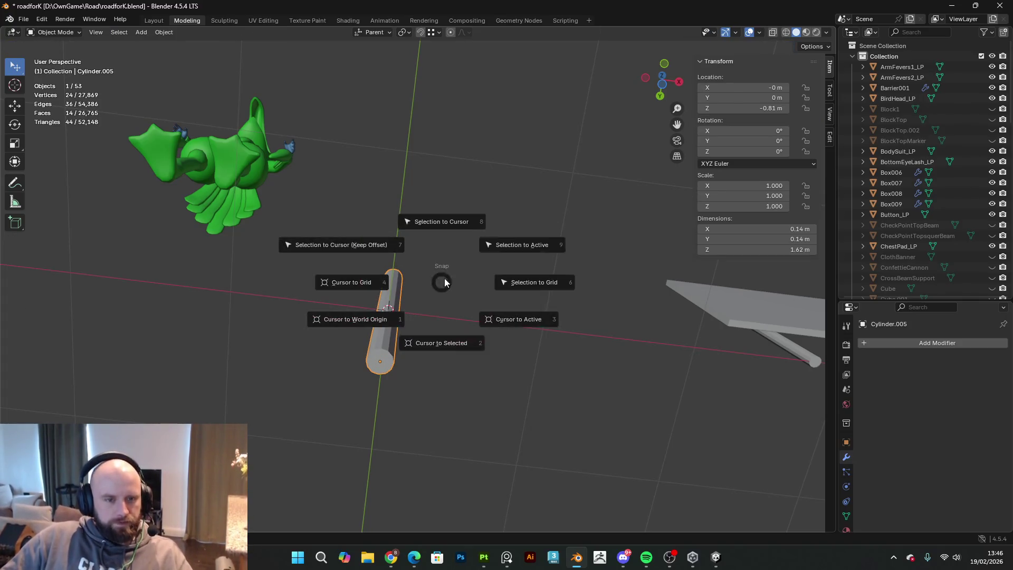
pyautogui.click(449, 226)
pyautogui.moveTo(449, 226)
pyautogui.mouseDown(button='middle')
pyautogui.moveTo(437, 366)
pyautogui.moveTo(464, 346)
pyautogui.moveTo(447, 309)
pyautogui.moveTo(352, 331)
pyautogui.moveTo(435, 309)
pyautogui.moveTo(387, 352)
pyautogui.moveTo(409, 317)
pyautogui.moveTo(708, 294)
pyautogui.moveTo(465, 323)
pyautogui.moveTo(491, 262)
pyautogui.mouseUp(button='middle')
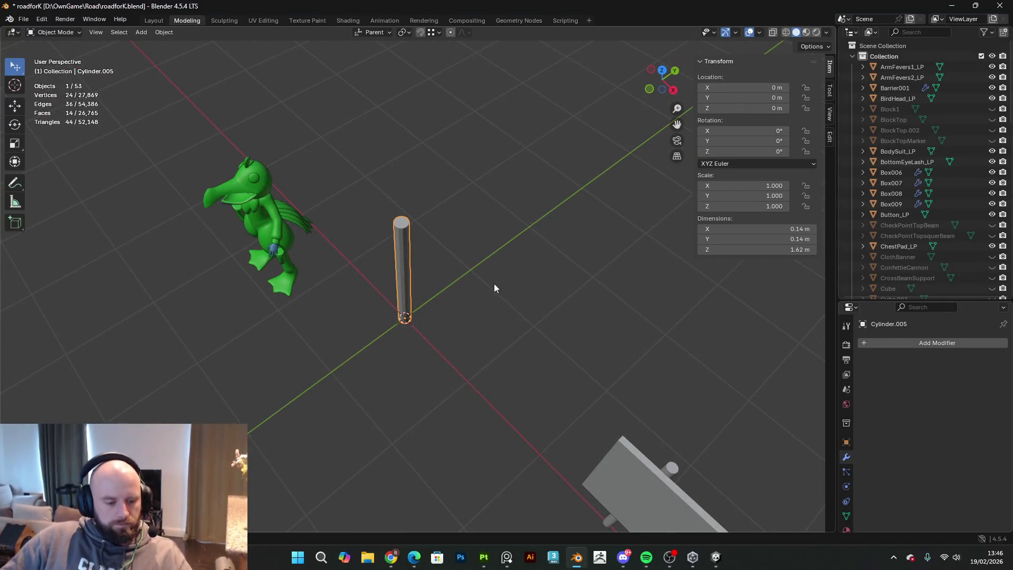
pyautogui.hotkey('shift', 'a')
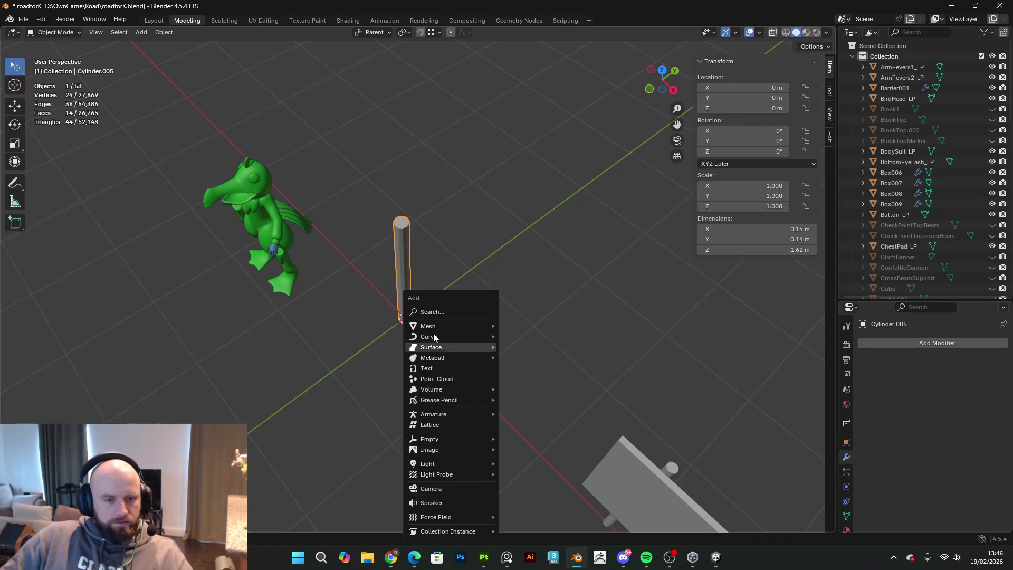
# - Add a new cube at the post, undoing an accidentally added circle
pyautogui.moveTo(428, 328)
pyautogui.click(523, 344)
pyautogui.hotkey('ctrl', 'z')
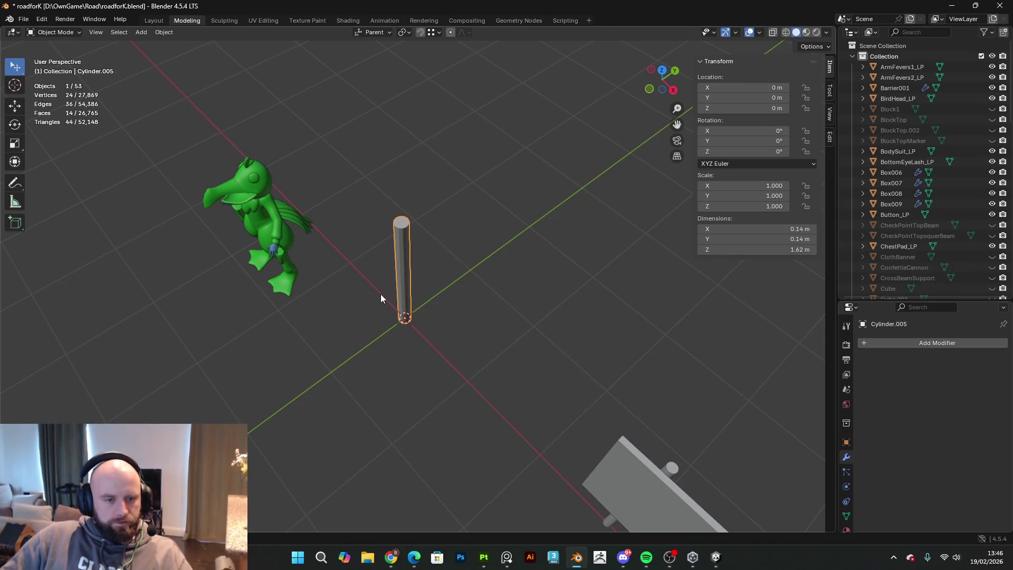
pyautogui.hotkey('shift', 'a')
pyautogui.moveTo(381, 297)
pyautogui.click(438, 305)
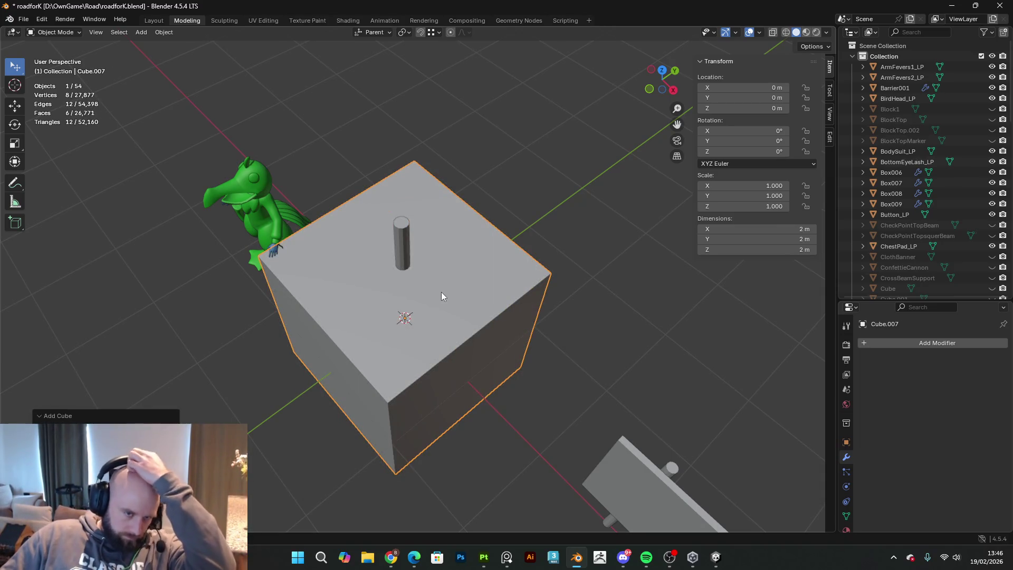
# - Flatten the cube along Y into a 0.198 m thick slab
pyautogui.press('s')
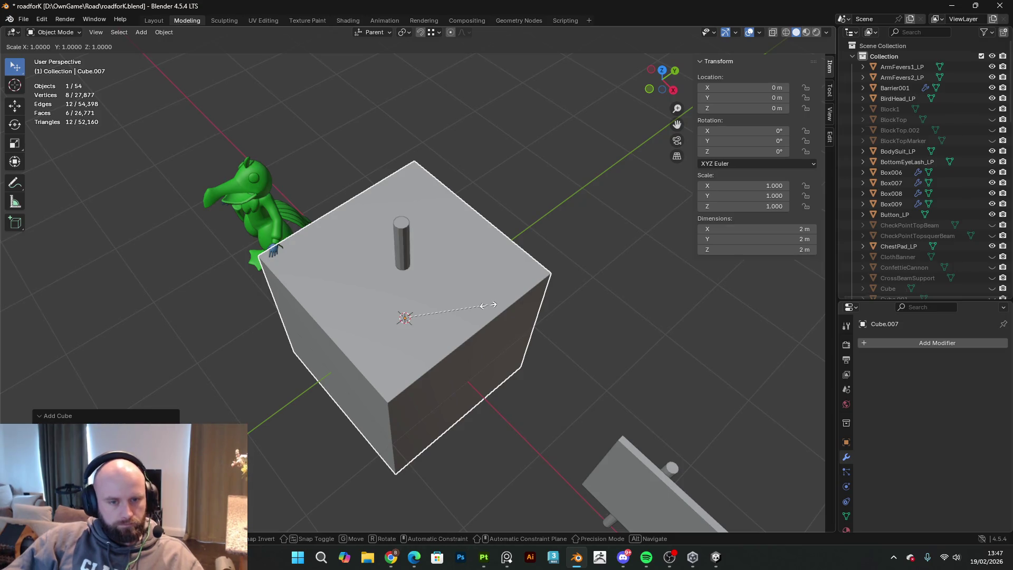
pyautogui.press('y')
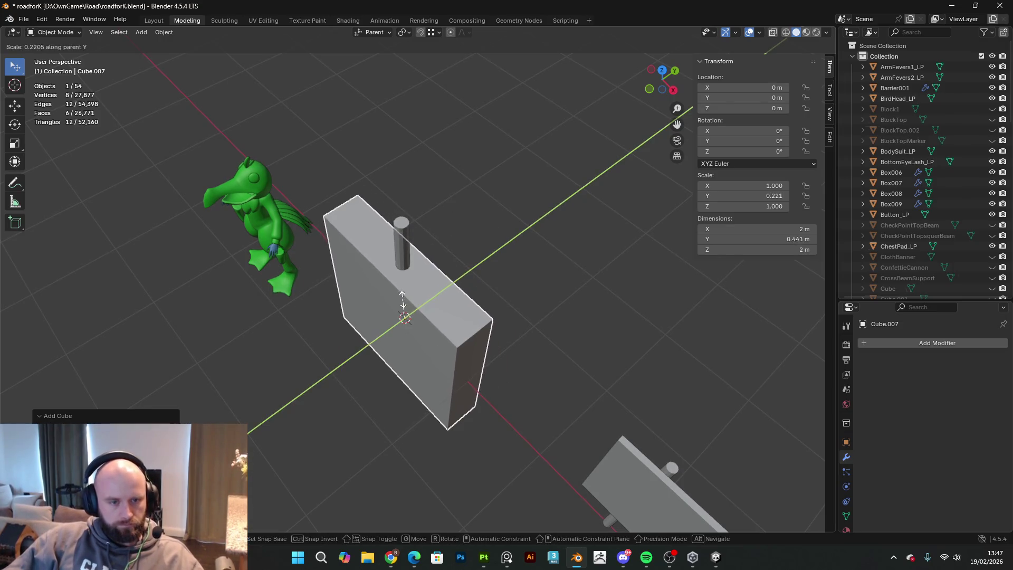
pyautogui.click(398, 310)
pyautogui.moveTo(397, 310)
pyautogui.mouseDown(button='middle')
pyautogui.moveTo(452, 285)
pyautogui.moveTo(407, 242)
pyautogui.mouseUp(button='middle')
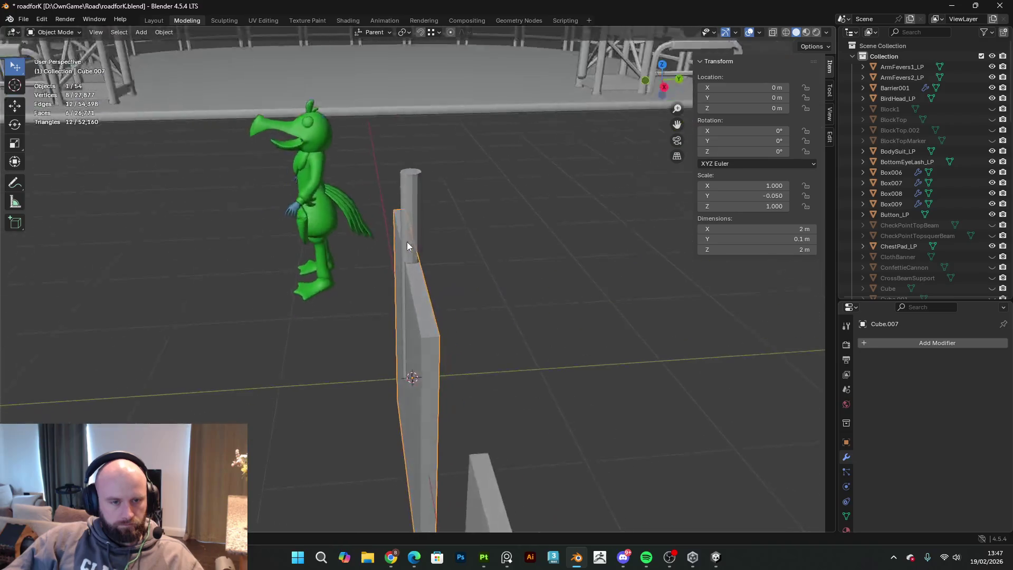
pyautogui.press('s')
pyautogui.press('y')
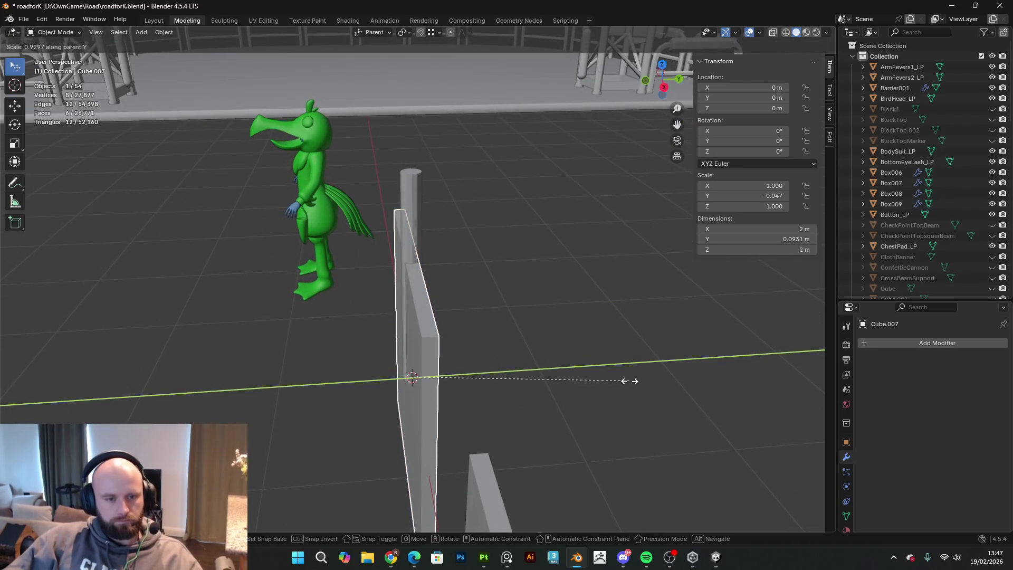
pyautogui.click(41, 392)
# - Slide the slab along Y beside the post and raise it off the ground
pyautogui.press('g')
pyautogui.press('y')
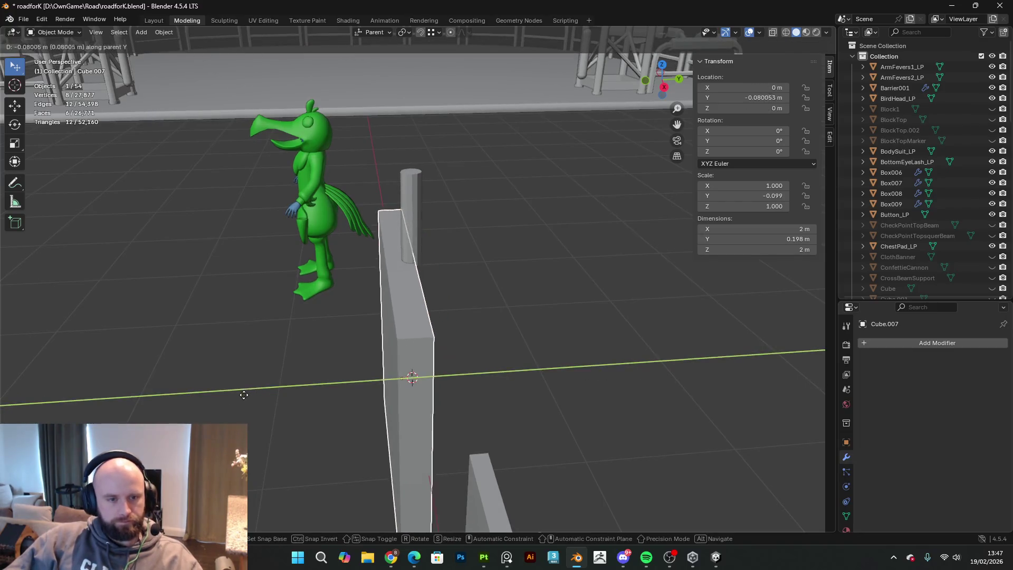
pyautogui.click(233, 394)
pyautogui.moveTo(232, 394)
pyautogui.mouseDown(button='middle')
pyautogui.moveTo(300, 359)
pyautogui.moveTo(432, 354)
pyautogui.mouseUp(button='middle')
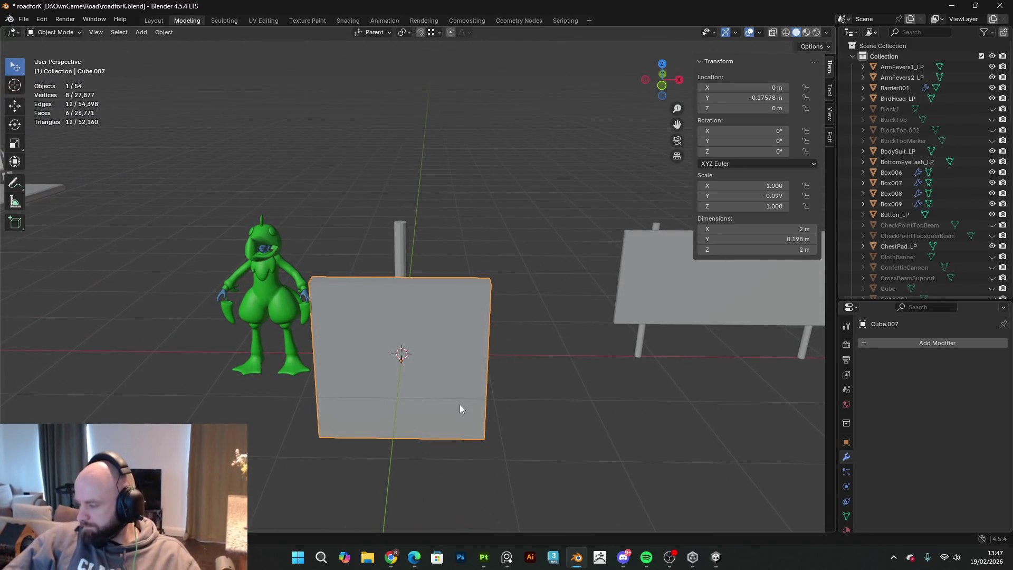
pyautogui.hotkey('alt', 'Tab')
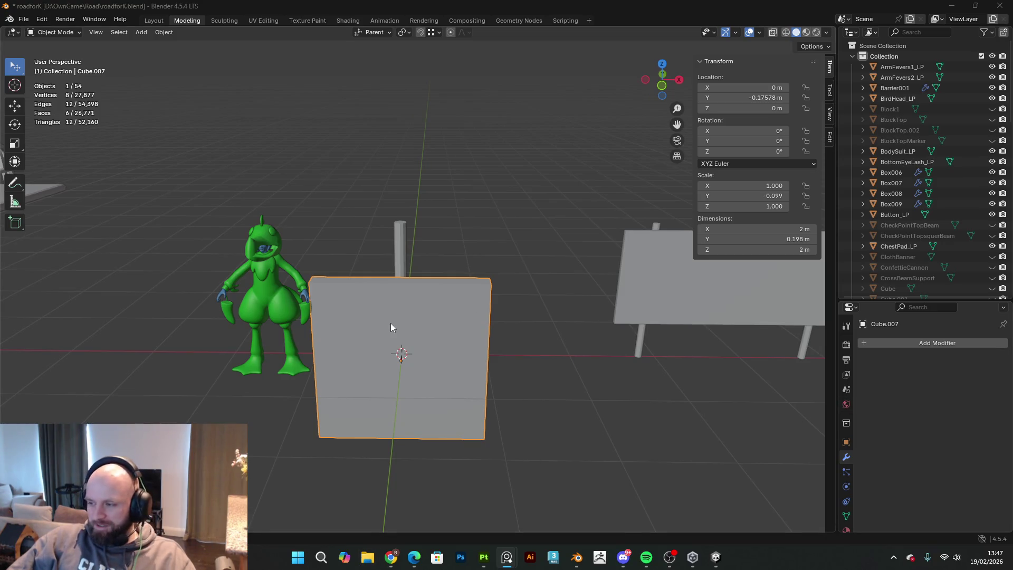
pyautogui.moveTo(383, 340)
pyautogui.mouseDown(button='middle')
pyautogui.moveTo(314, 323)
pyautogui.moveTo(398, 344)
pyautogui.mouseUp(button='middle')
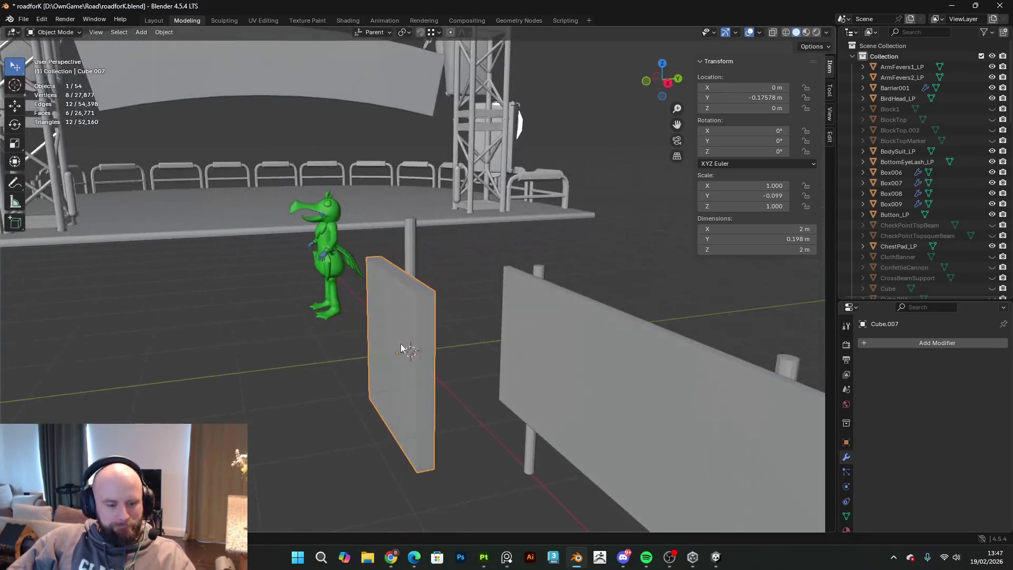
pyautogui.press('g')
pyautogui.press('z')
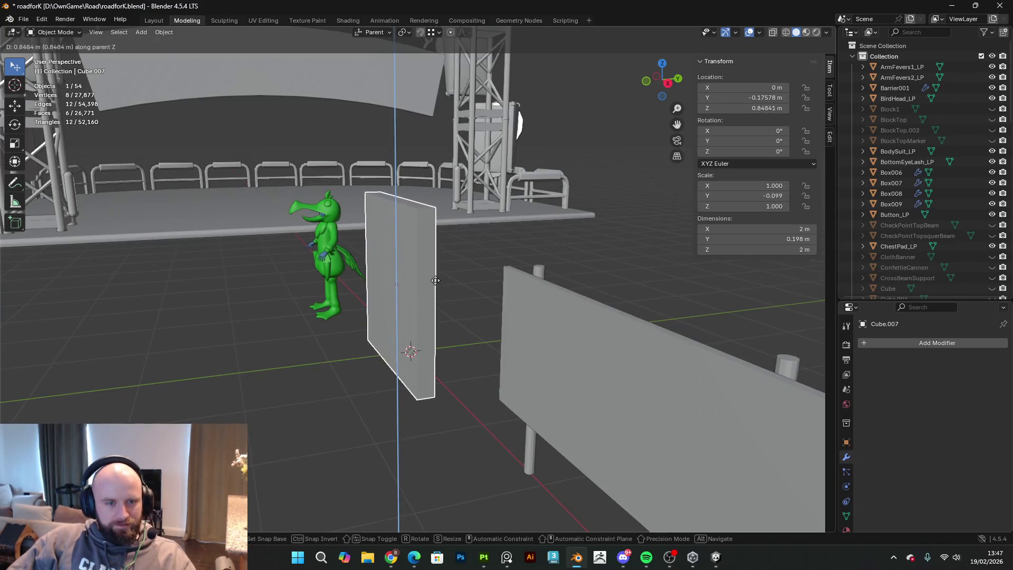
pyautogui.click(438, 264)
pyautogui.moveTo(438, 264)
pyautogui.mouseDown(button='middle')
pyautogui.moveTo(480, 215)
pyautogui.moveTo(562, 215)
pyautogui.mouseUp(button='middle')
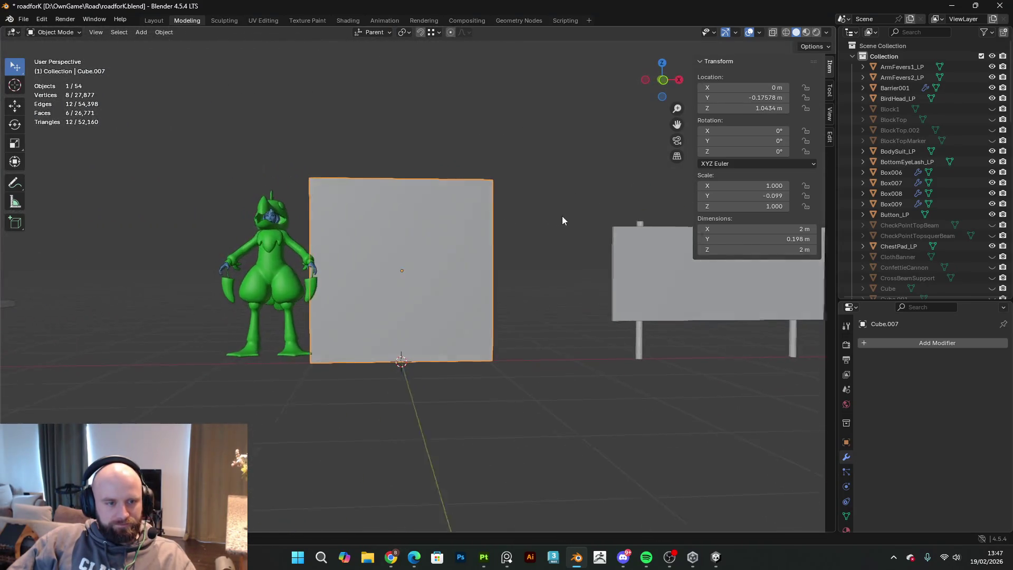
# - Scale the board to 0.63 on Z, making it 1.26 m tall, then view it from the front
pyautogui.press('s')
pyautogui.press('z')
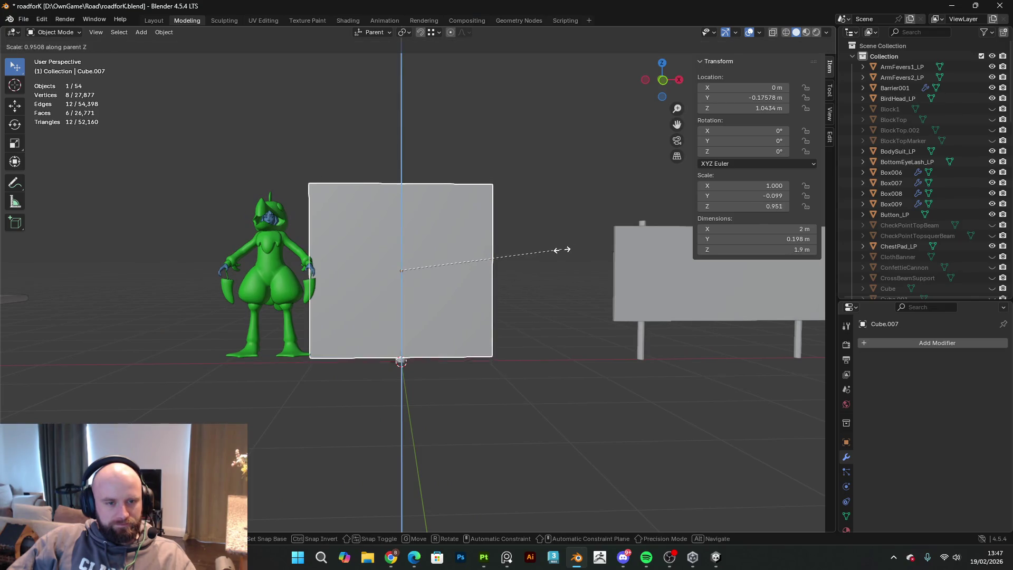
pyautogui.click(507, 251)
pyautogui.moveTo(507, 251)
pyautogui.mouseDown(button='middle')
pyautogui.moveTo(493, 243)
pyautogui.moveTo(426, 251)
pyautogui.moveTo(309, 282)
pyautogui.moveTo(437, 299)
pyautogui.moveTo(527, 256)
pyautogui.moveTo(411, 266)
pyautogui.mouseUp(button='middle')
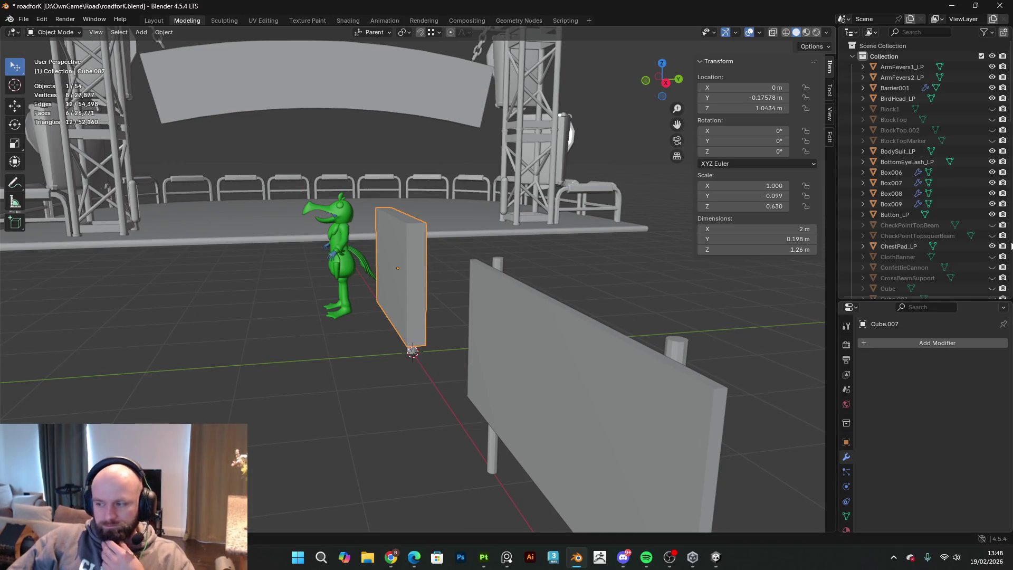
pyautogui.moveTo(434, 286)
pyautogui.mouseDown(button='middle')
pyautogui.moveTo(684, 242)
pyautogui.moveTo(764, 256)
pyautogui.moveTo(602, 304)
pyautogui.moveTo(595, 294)
pyautogui.mouseUp(button='middle')
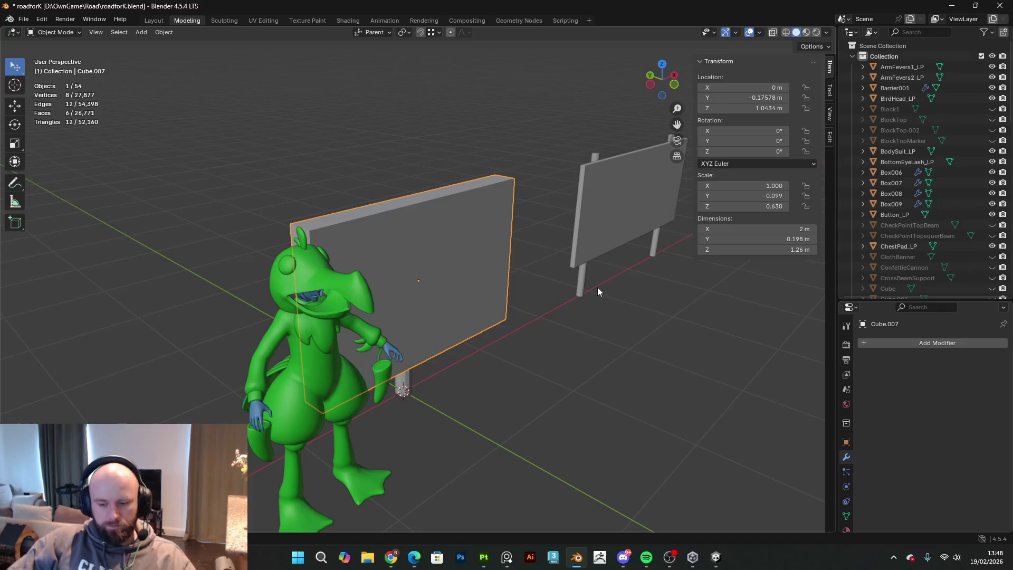
pyautogui.press('KP_1')
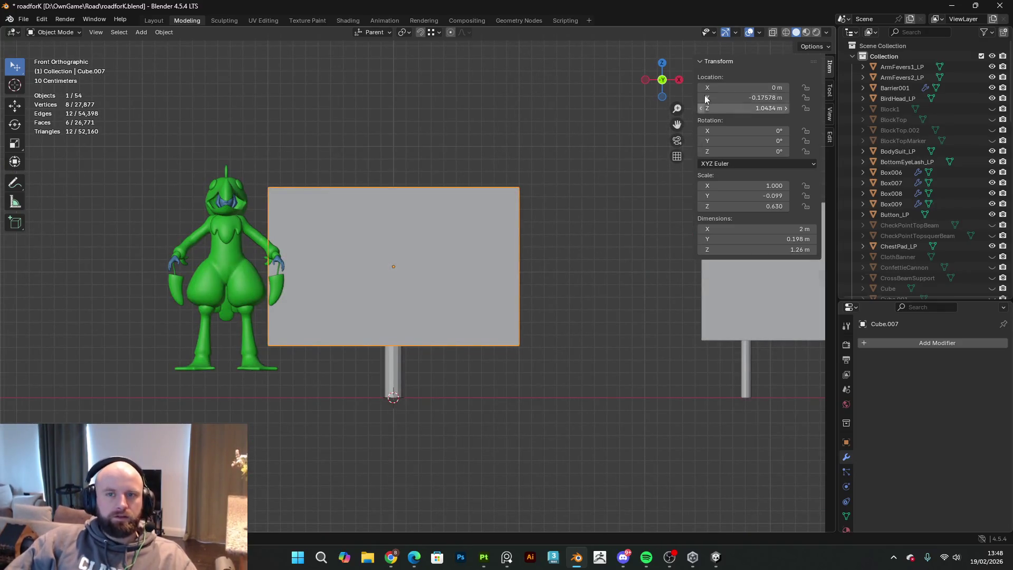
# - In wireframe Edit Mode, select the board's bottom face and scale it narrower
pyautogui.click(786, 33)
pyautogui.press('Tab')
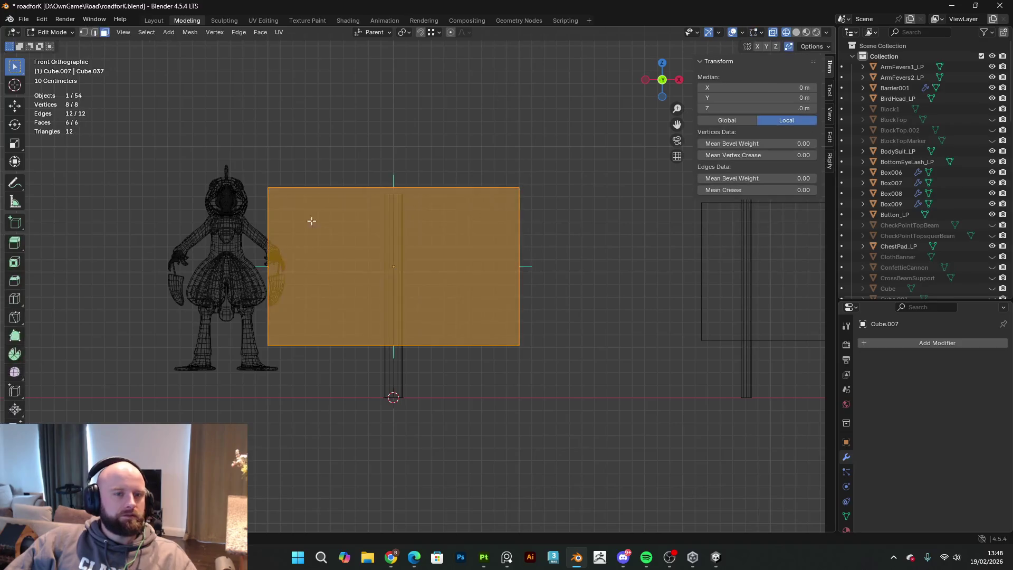
pyautogui.moveTo(563, 382); pyautogui.dragTo(23, 295)
pyautogui.press('s')
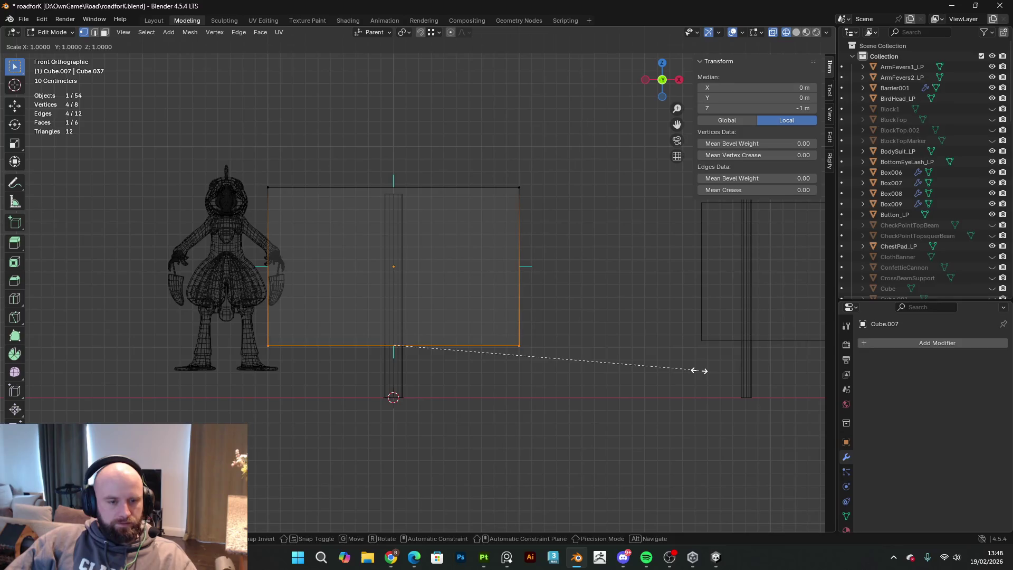
pyautogui.click(656, 365)
# - Lower the board's top-right corner vertically so the top edge slopes down
pyautogui.moveTo(563, 237); pyautogui.dragTo(505, 173)
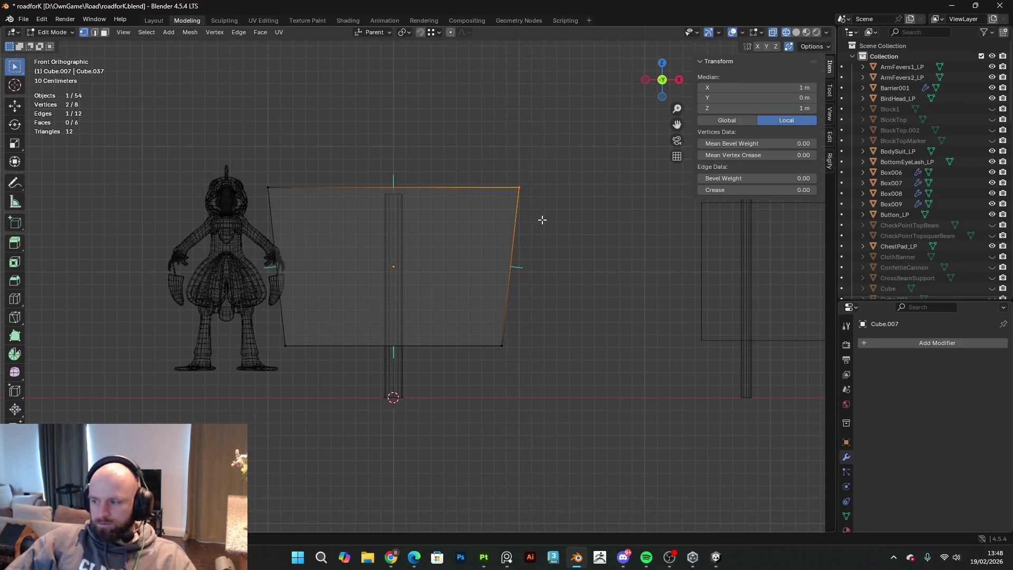
pyautogui.press('g')
pyautogui.press('g')
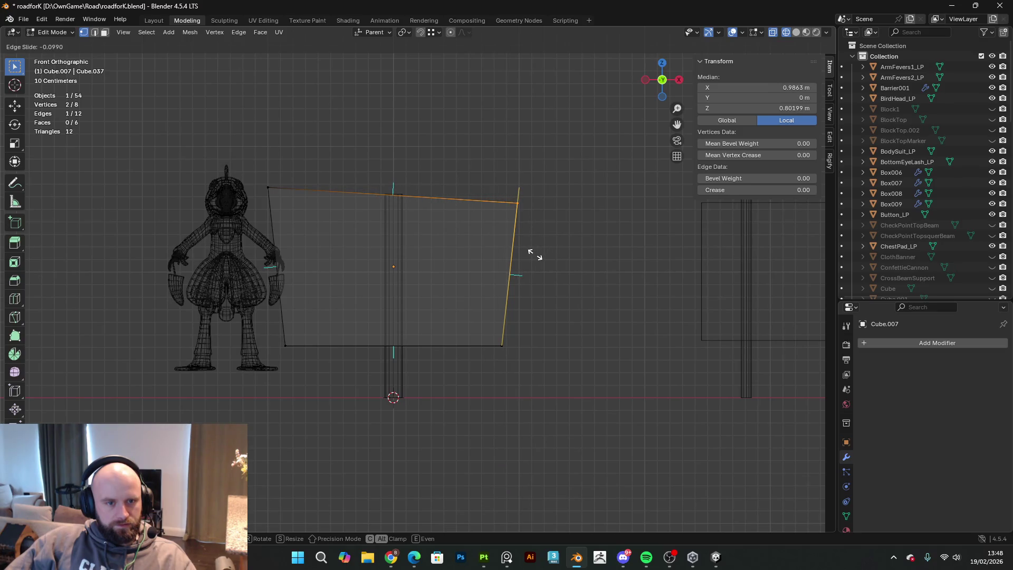
pyautogui.press('Escape')
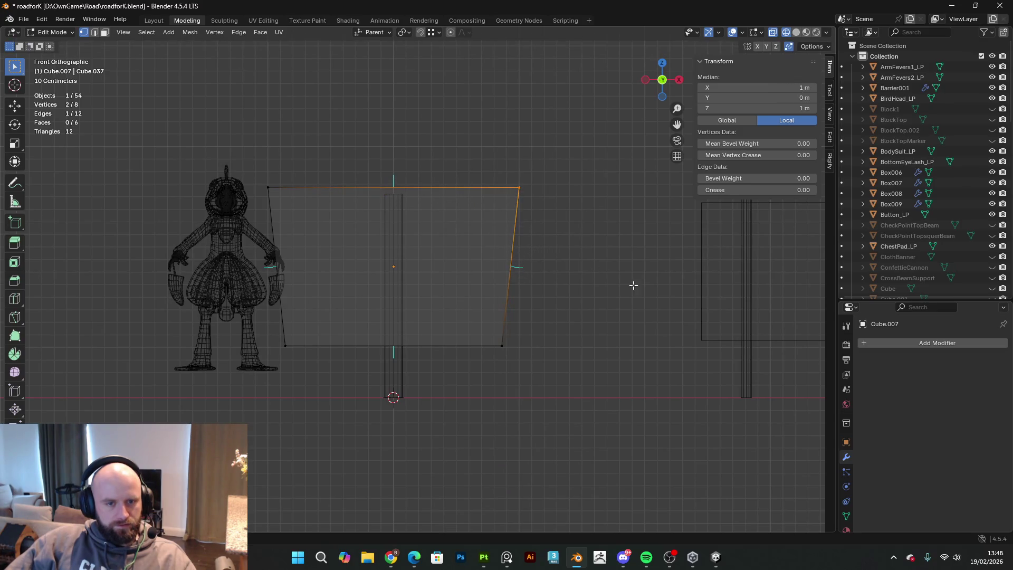
pyautogui.press('g')
pyautogui.press('z')
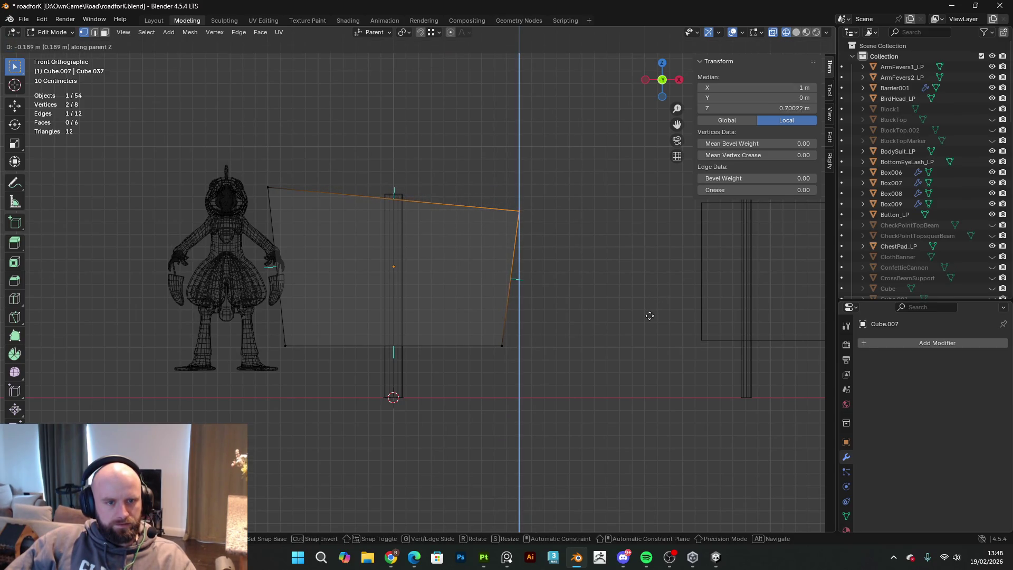
pyautogui.click(645, 318)
# - Pull the bottom-right corner inward along X, then check the tapered board in perspective
pyautogui.moveTo(562, 370); pyautogui.dragTo(499, 345)
pyautogui.press('g')
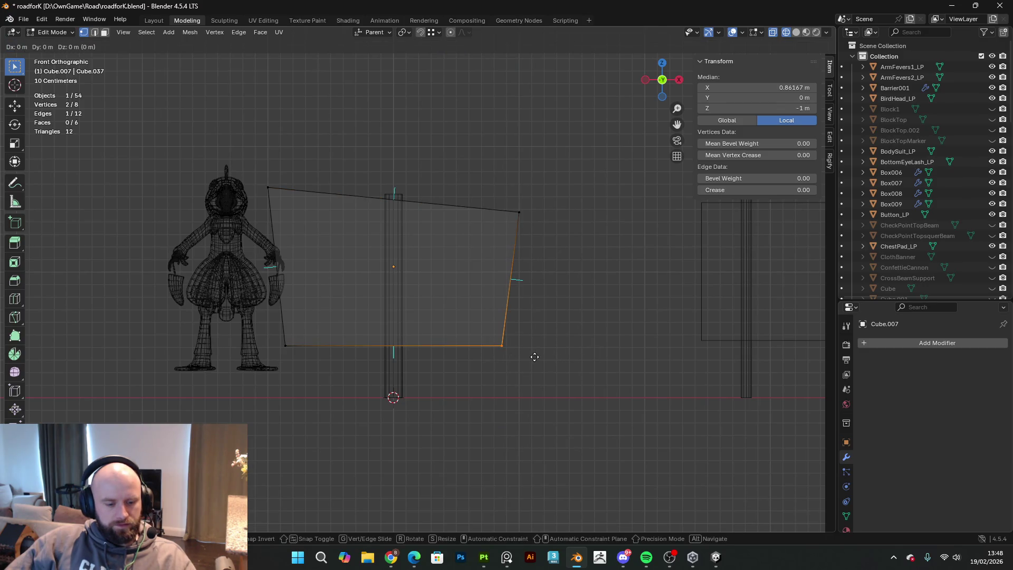
pyautogui.press('x')
pyautogui.click(517, 356)
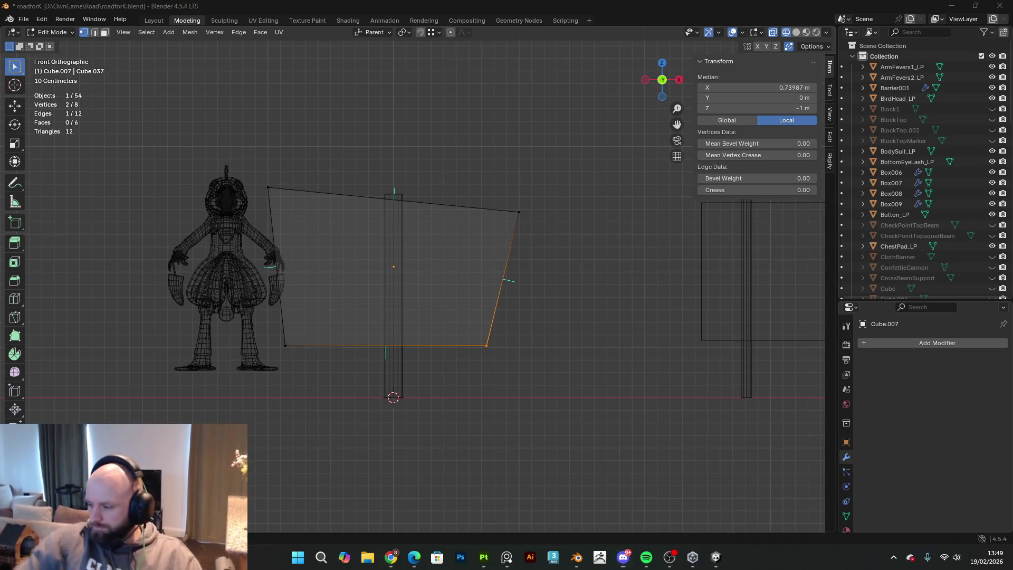
pyautogui.hotkey('alt', 'Tab')
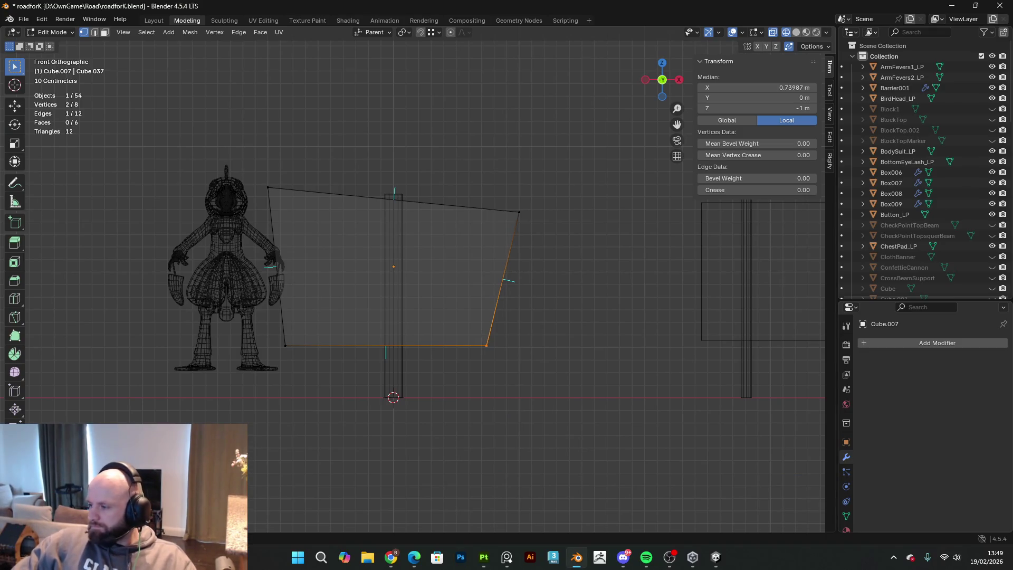
pyautogui.hotkey('alt', 'Tab')
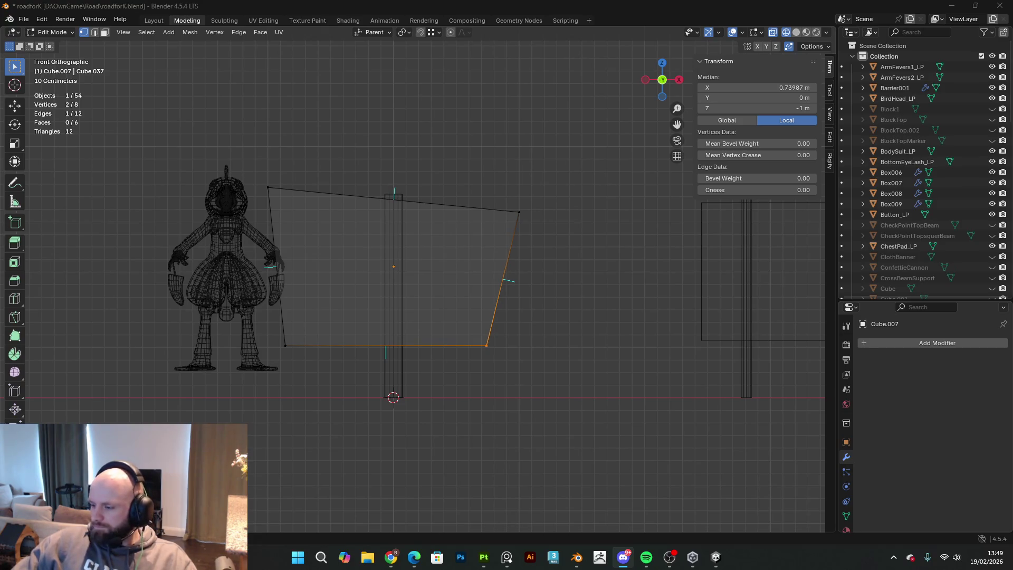
pyautogui.hotkey('alt', 'Tab')
pyautogui.moveTo(291, 369)
pyautogui.mouseDown(button='middle')
pyautogui.moveTo(421, 355)
pyautogui.moveTo(581, 299)
pyautogui.moveTo(470, 285)
pyautogui.moveTo(483, 286)
pyautogui.mouseUp(button='middle')
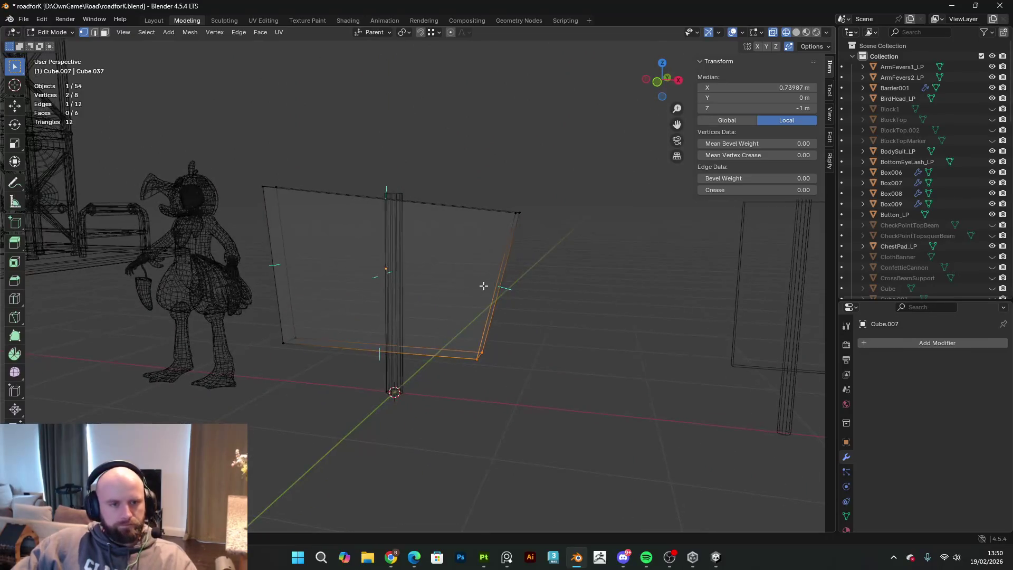
# - Apply the board's rotation and scale in Object Mode via Object > Apply
pyautogui.press('Tab')
pyautogui.click(165, 35)
pyautogui.moveTo(189, 55)
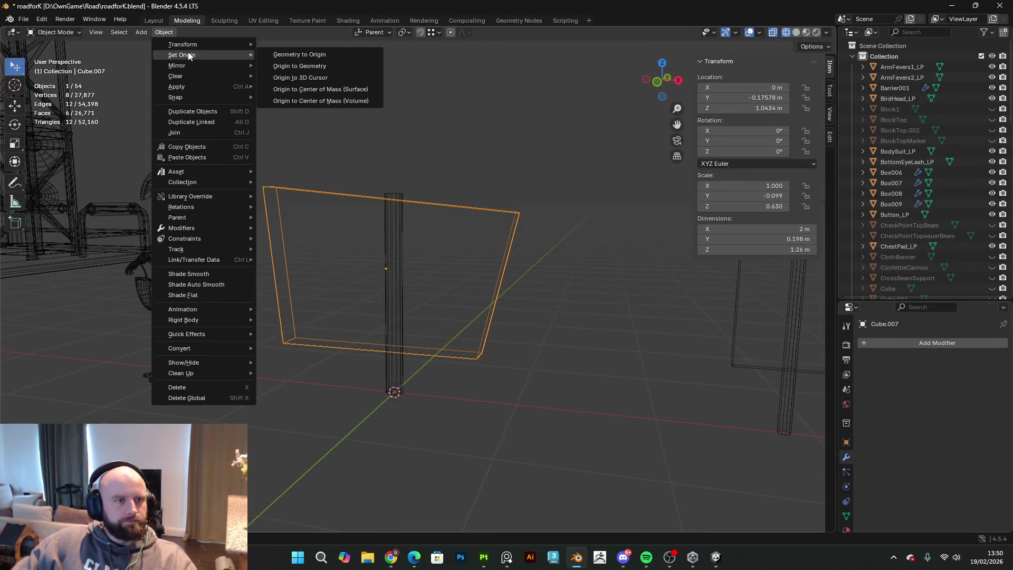
pyautogui.moveTo(188, 87)
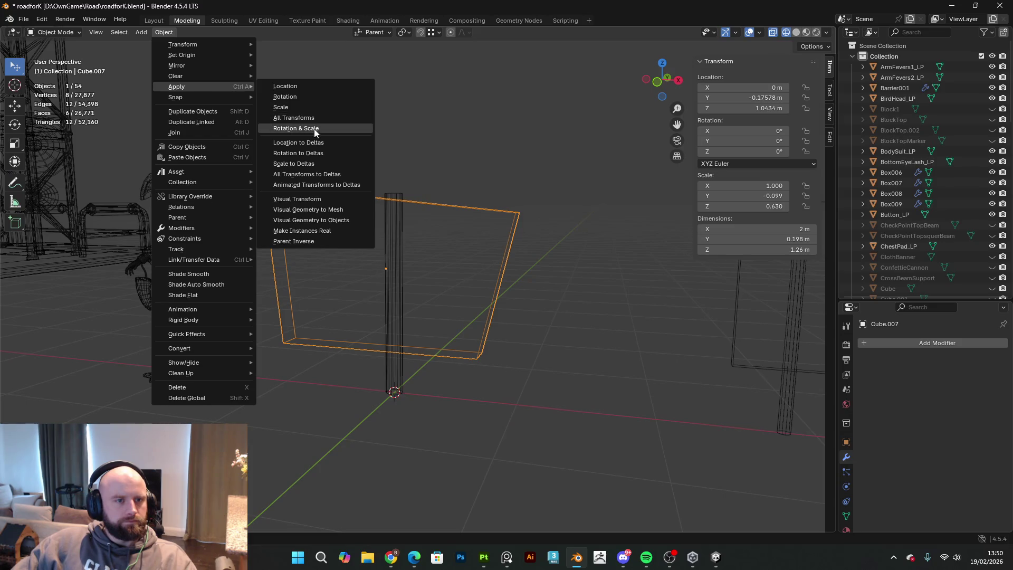
pyautogui.click(314, 129)
pyautogui.moveTo(528, 99); pyautogui.dragTo(535, 101, button='middle')
pyautogui.moveTo(557, 203)
pyautogui.mouseDown(button='middle')
pyautogui.moveTo(397, 208)
pyautogui.moveTo(409, 233)
pyautogui.moveTo(516, 213)
pyautogui.mouseUp(button='middle')
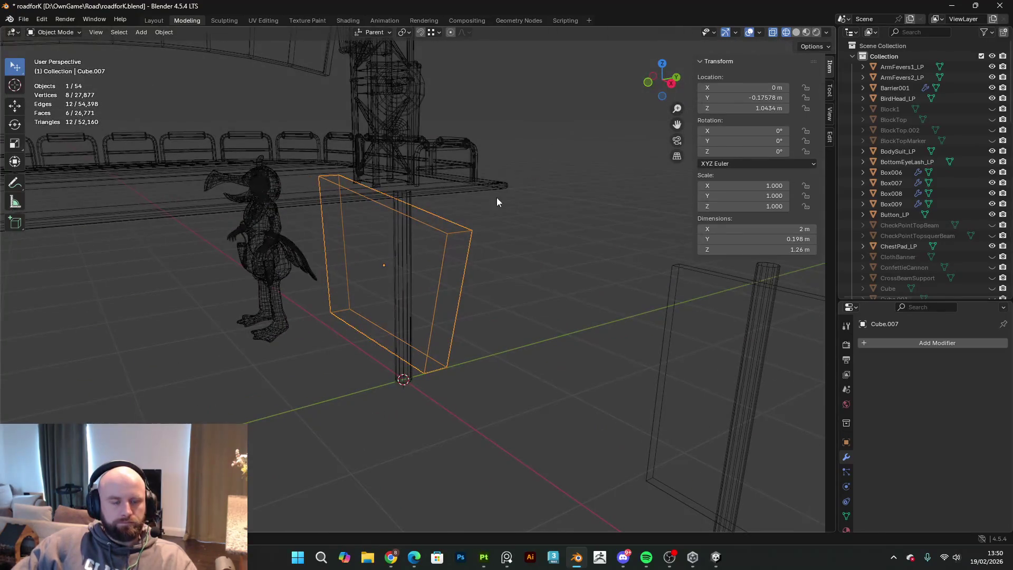
# - In solid-shaded Edit Mode, select the board's four corner edges and start a Ctrl+B bevel
pyautogui.click(796, 33)
pyautogui.moveTo(528, 210)
pyautogui.mouseDown(button='middle')
pyautogui.moveTo(549, 176)
pyautogui.moveTo(546, 159)
pyautogui.moveTo(505, 319)
pyautogui.moveTo(541, 242)
pyautogui.mouseUp(button='middle')
pyautogui.press('Tab')
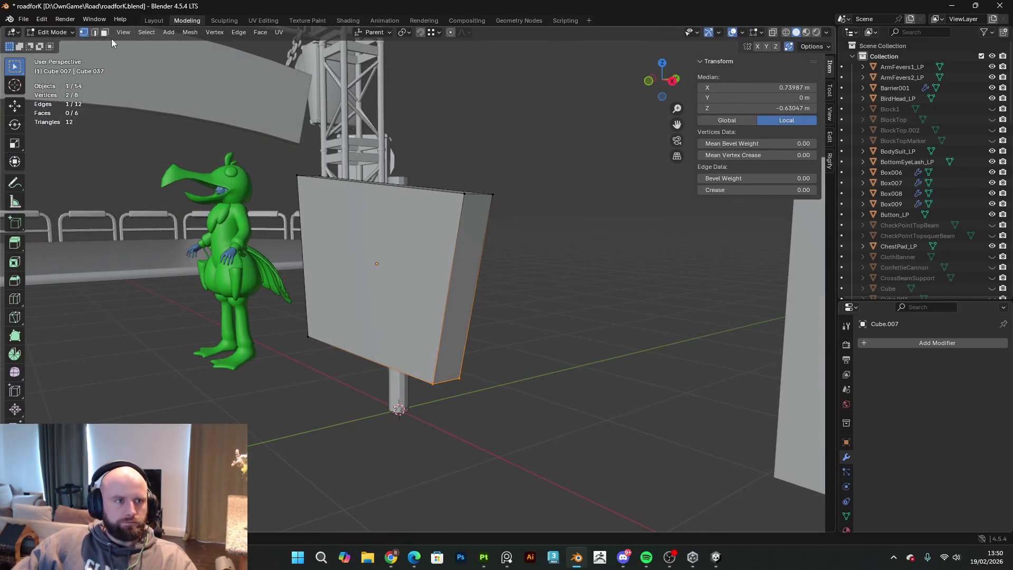
pyautogui.click(95, 34)
pyautogui.click(478, 195)
pyautogui.moveTo(501, 330)
pyautogui.mouseDown(button='middle')
pyautogui.moveTo(471, 304)
pyautogui.moveTo(490, 298)
pyautogui.mouseUp(button='middle')
pyautogui.keyDown('shift'); pyautogui.click(462, 302); pyautogui.keyUp('shift')
pyautogui.keyDown('shift'); pyautogui.click(343, 248); pyautogui.keyUp('shift')
pyautogui.moveTo(342, 248)
pyautogui.mouseDown(button='middle')
pyautogui.moveTo(385, 283)
pyautogui.moveTo(458, 207)
pyautogui.moveTo(587, 235)
pyautogui.moveTo(652, 283)
pyautogui.mouseUp(button='middle')
pyautogui.keyDown('shift'); pyautogui.click(451, 220); pyautogui.keyUp('shift')
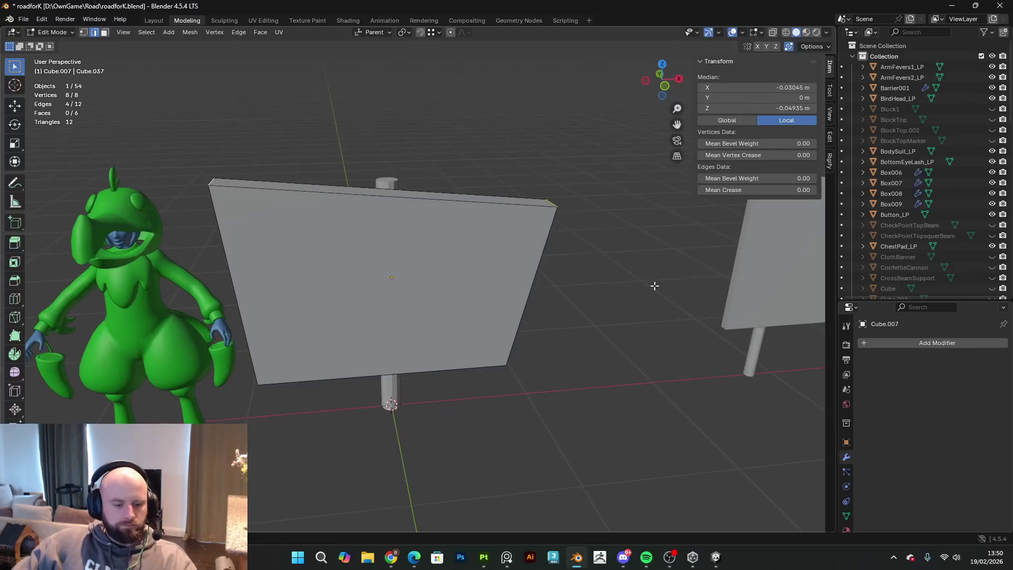
pyautogui.hotkey('ctrl', 'b')
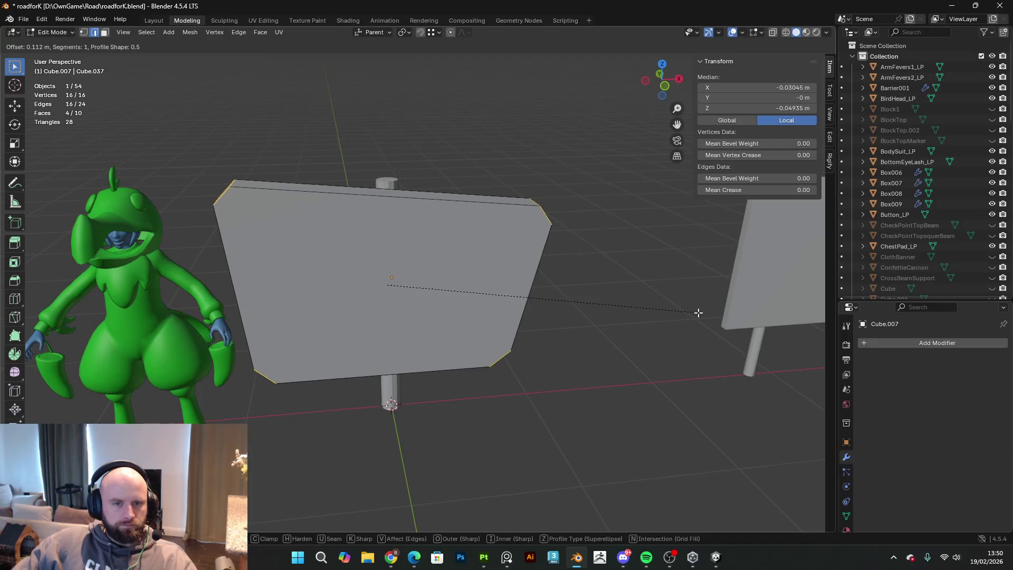
# - Confirm the one-segment corner chamfer of about 0.112 m, then shrink the large face without changing depth
pyautogui.click(707, 312)
pyautogui.moveTo(707, 313)
pyautogui.mouseDown(button='middle')
pyautogui.moveTo(463, 245)
pyautogui.moveTo(403, 262)
pyautogui.moveTo(189, 73)
pyautogui.mouseUp(button='middle')
pyautogui.click(104, 32)
pyautogui.click(333, 224)
pyautogui.moveTo(333, 225); pyautogui.dragTo(655, 361, button='middle')
pyautogui.press('s')
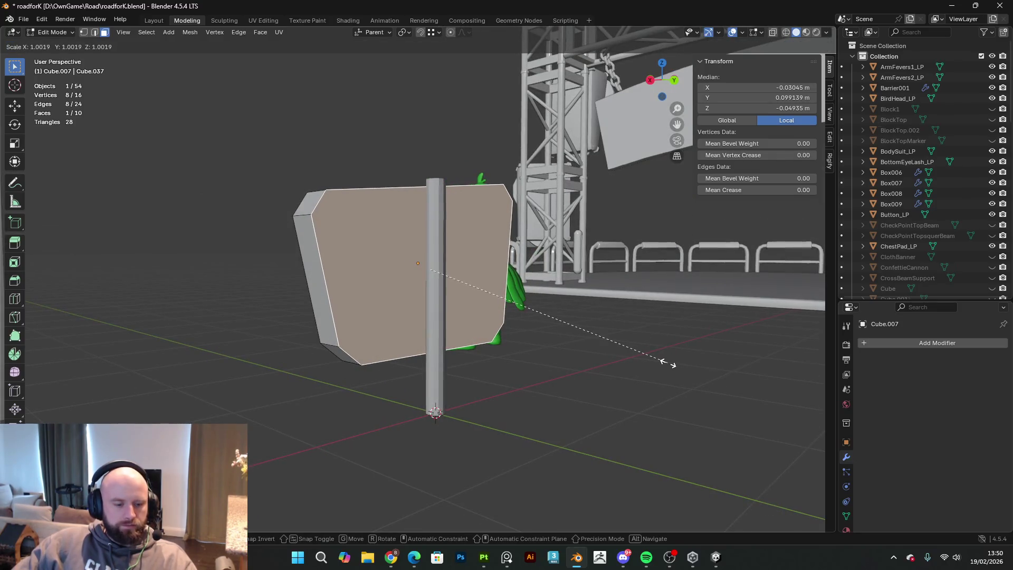
pyautogui.hotkey('shift', 'y')
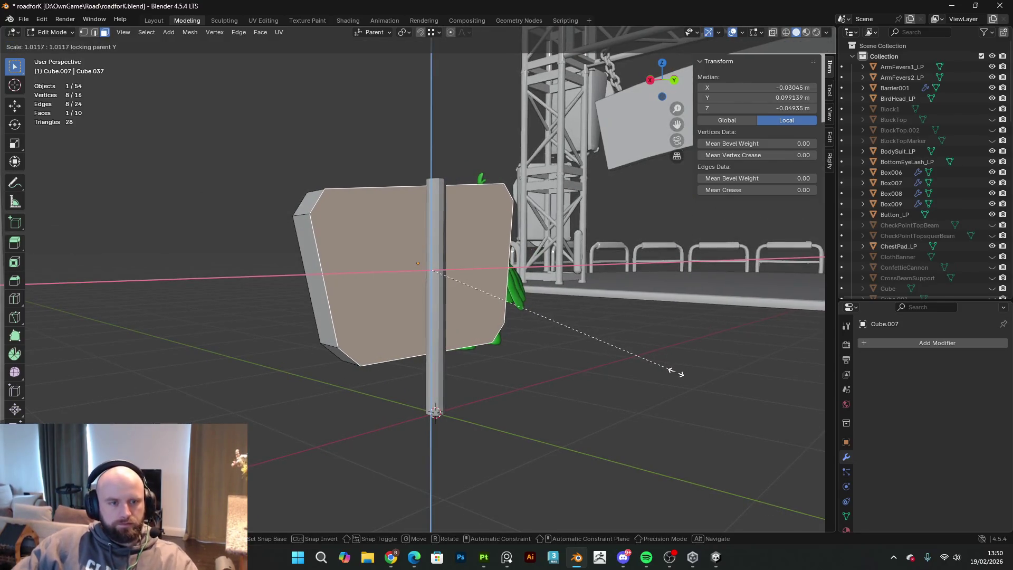
pyautogui.click(660, 370)
pyautogui.moveTo(660, 369)
pyautogui.mouseDown(button='middle')
pyautogui.moveTo(678, 369)
pyautogui.moveTo(677, 360)
pyautogui.mouseUp(button='middle')
# - Shift the face vertically so the board measures 1.95 × 0.198 × 1.25 m, then select the front face
pyautogui.press('g')
pyautogui.press('z')
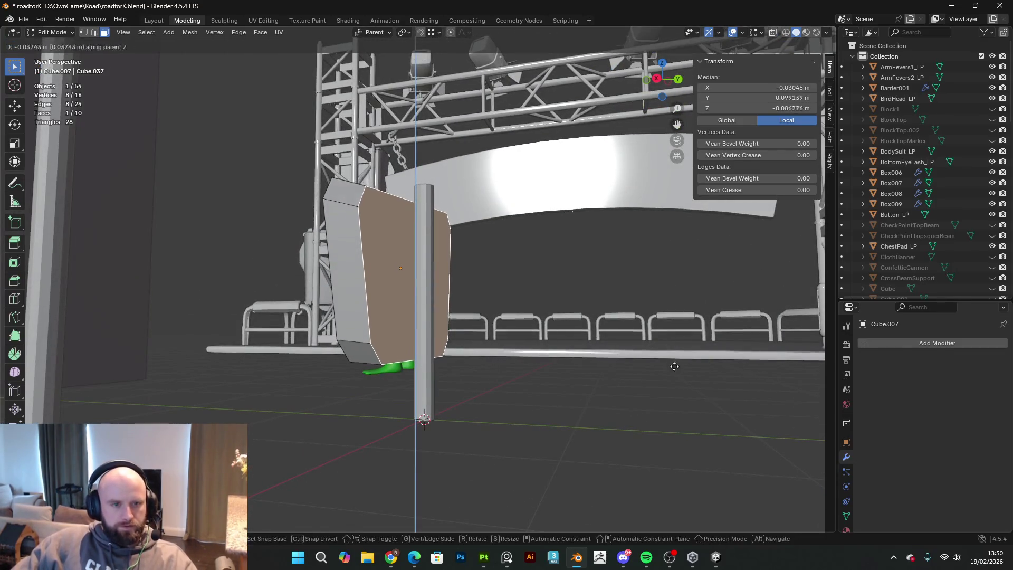
pyautogui.click(676, 363)
pyautogui.press('s')
pyautogui.rightClick(675, 362)
pyautogui.moveTo(675, 362); pyautogui.dragTo(779, 359, button='middle')
pyautogui.moveTo(554, 348)
pyautogui.mouseDown(button='middle')
pyautogui.moveTo(461, 368)
pyautogui.moveTo(654, 333)
pyautogui.moveTo(102, 378)
pyautogui.moveTo(305, 285)
pyautogui.mouseUp(button='middle')
pyautogui.click(305, 285)
pyautogui.moveTo(495, 298); pyautogui.dragTo(507, 211, button='middle')
pyautogui.press('Tab')
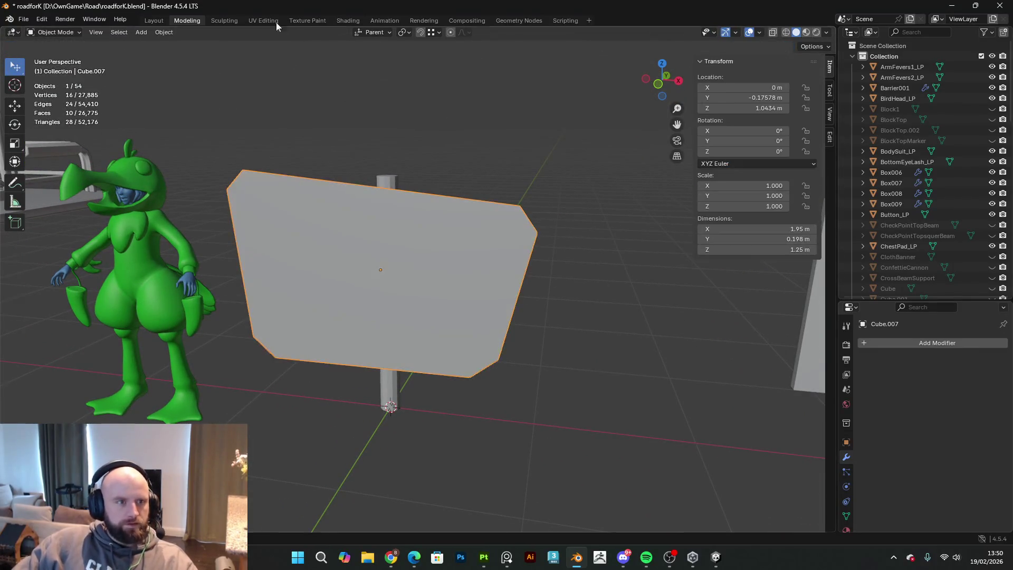
# - Apply rotation and scale, then inset the front face to leave a narrow chamfered border
pyautogui.click(168, 31)
pyautogui.moveTo(207, 85)
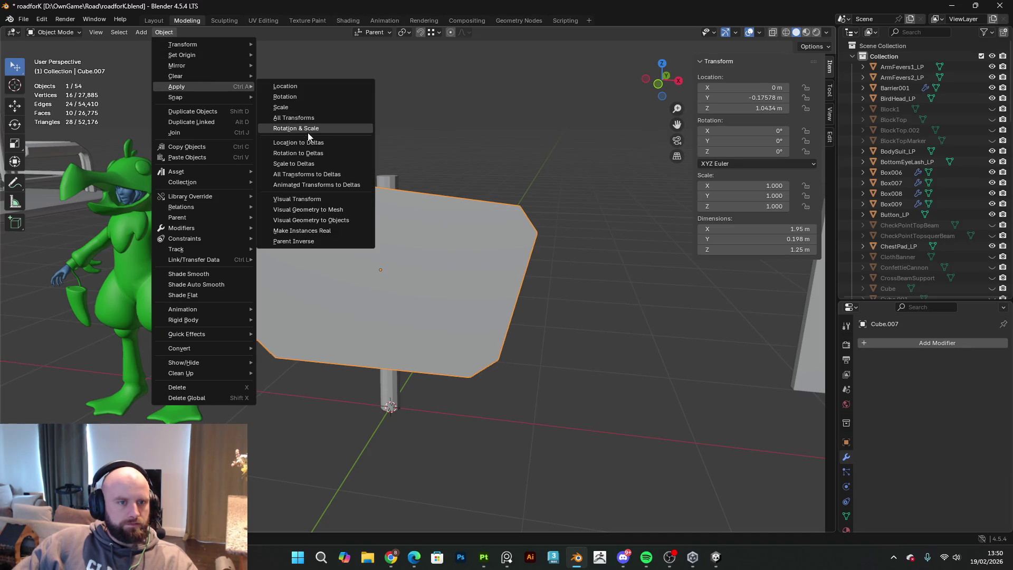
pyautogui.click(289, 128)
pyautogui.press('Tab')
pyautogui.press('i')
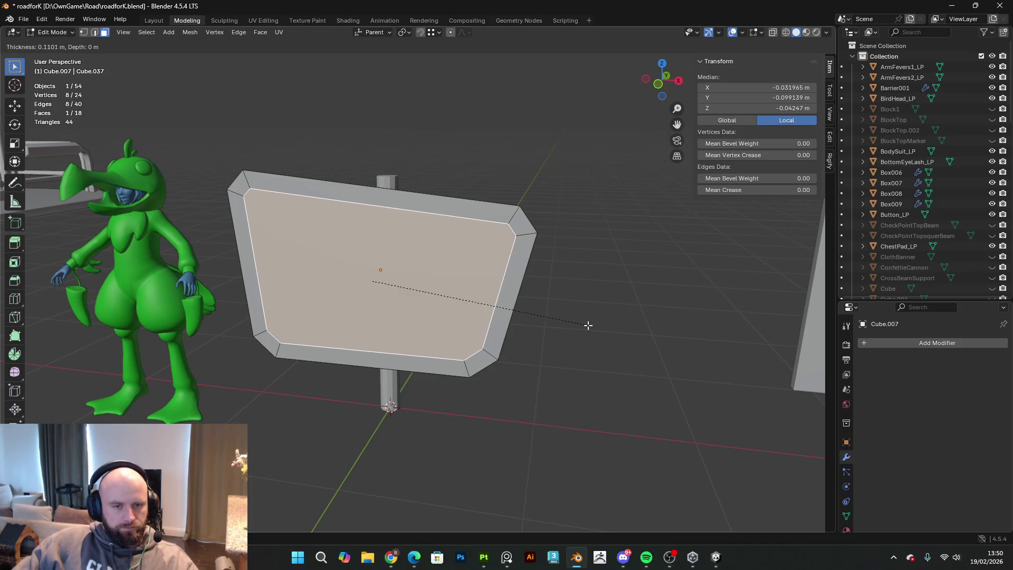
pyautogui.click(589, 325)
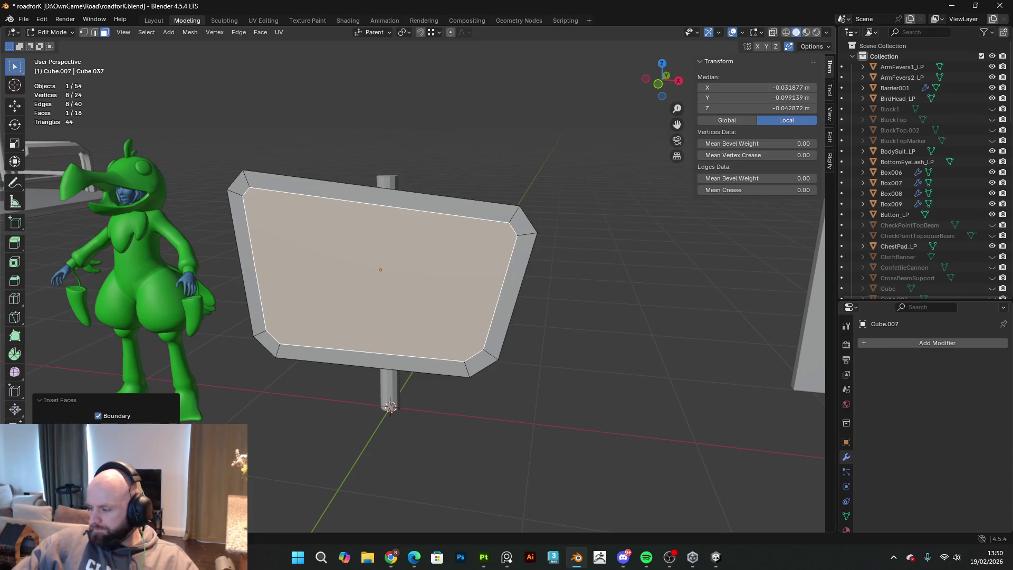
pyautogui.hotkey('alt', 'Tab')
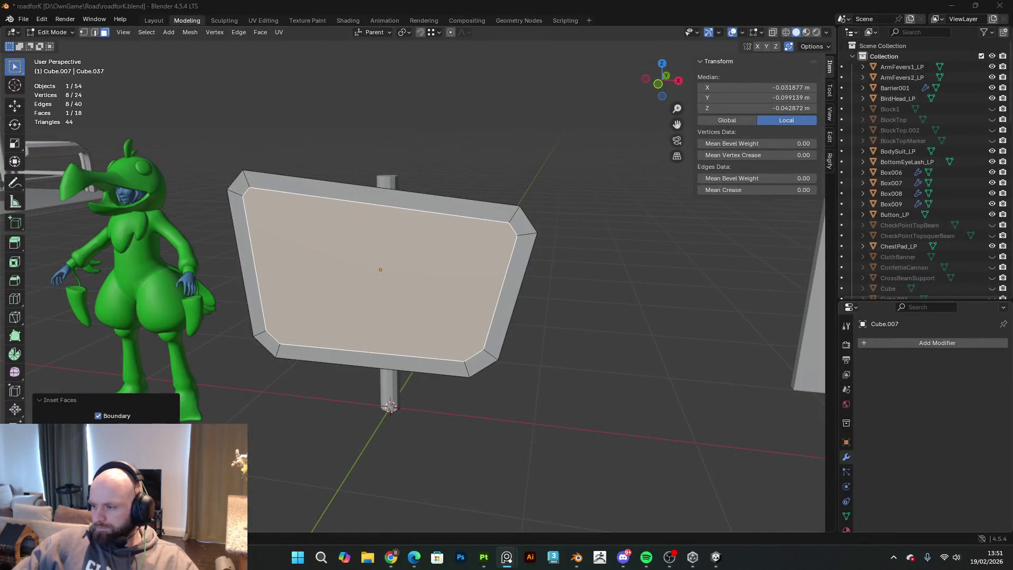
pyautogui.hotkey('alt', 'Tab')
pyautogui.press('KP_1')
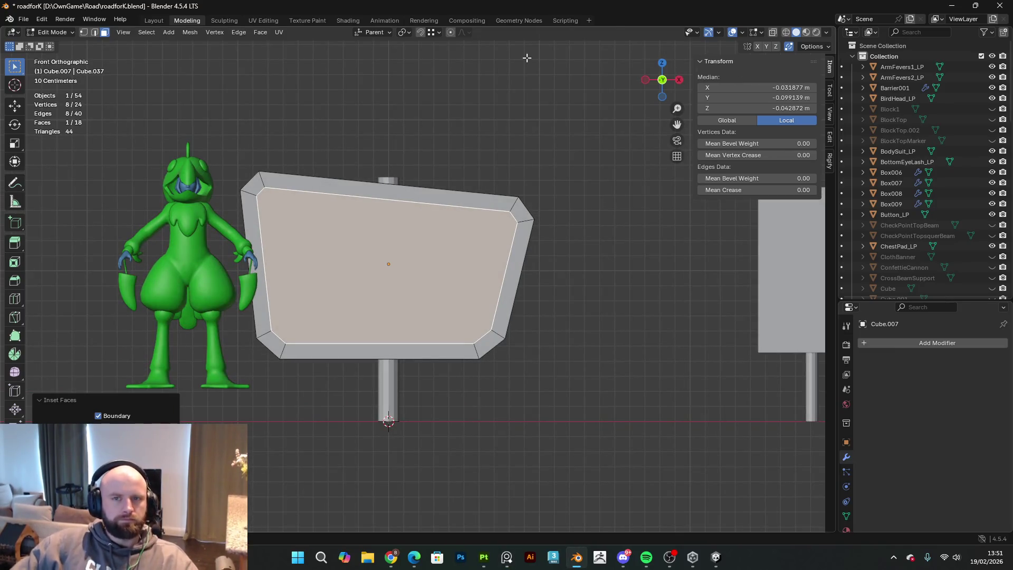
# - Move the inset's top-right edge and bottom-right vertex down-left to follow the taper
pyautogui.click(83, 32)
pyautogui.scroll(1, 526, 228)
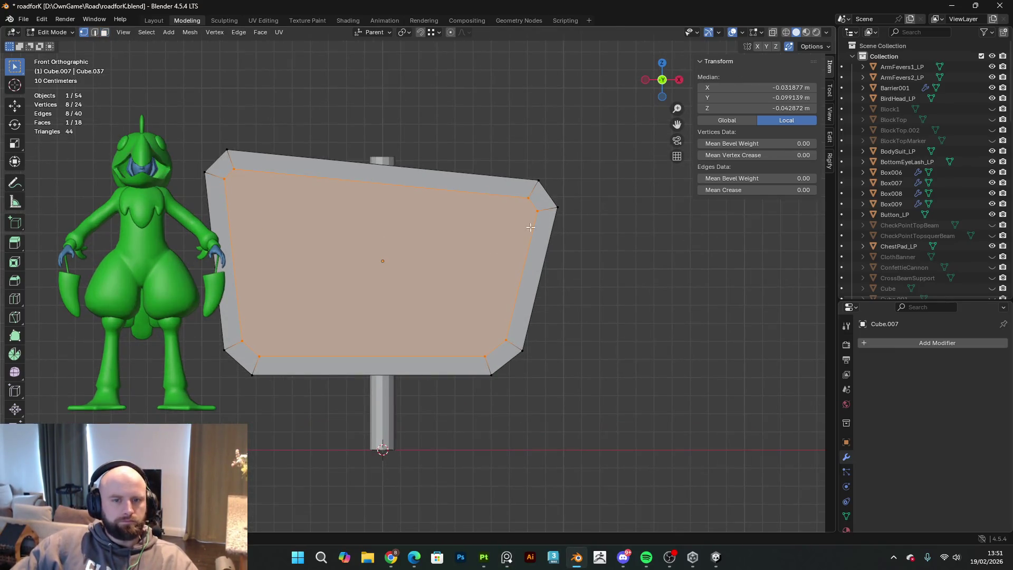
pyautogui.moveTo(527, 197); pyautogui.dragTo(527, 196)
pyautogui.press('g')
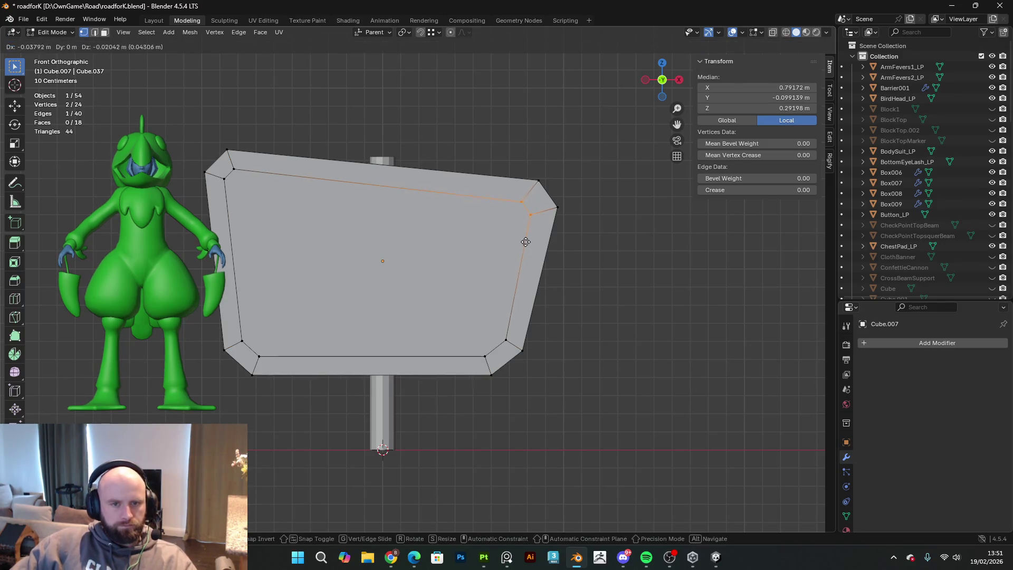
pyautogui.click(522, 244)
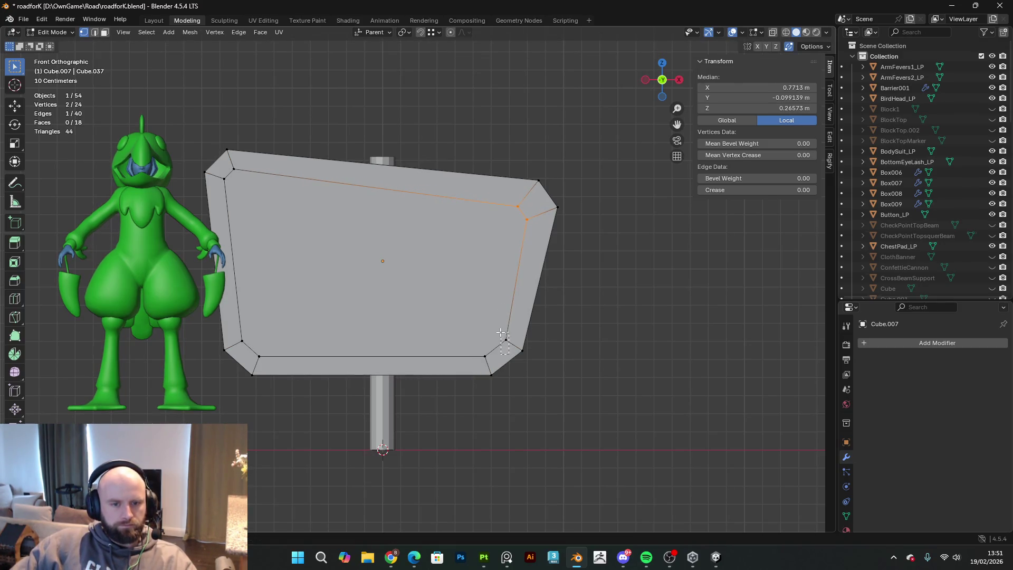
pyautogui.moveTo(502, 333); pyautogui.dragTo(502, 332)
pyautogui.press('g')
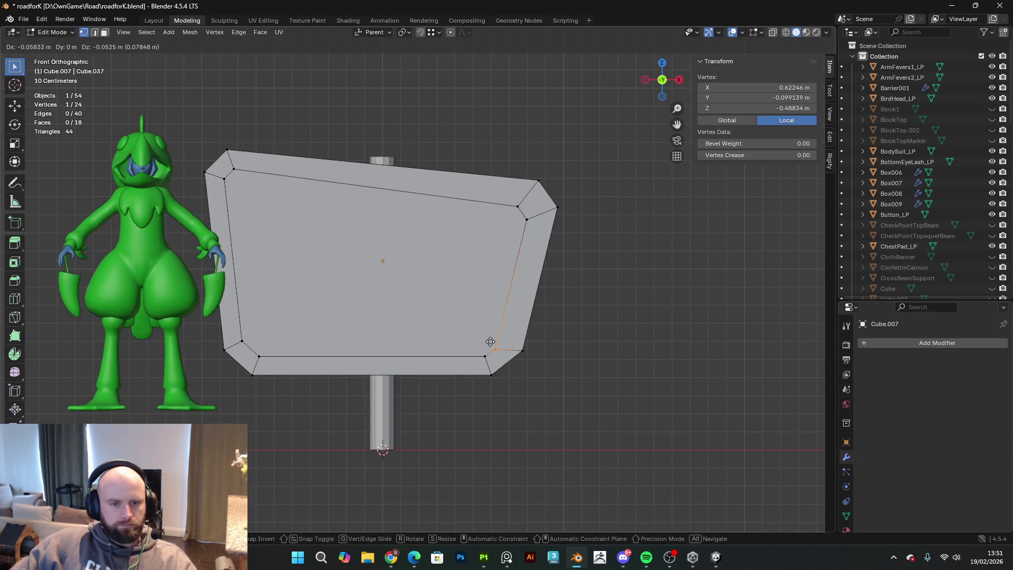
pyautogui.click(490, 342)
# - Shift the inset's bottom-left vertex up-left and raise its two top-left vertices slightly
pyautogui.moveTo(263, 356); pyautogui.dragTo(264, 356)
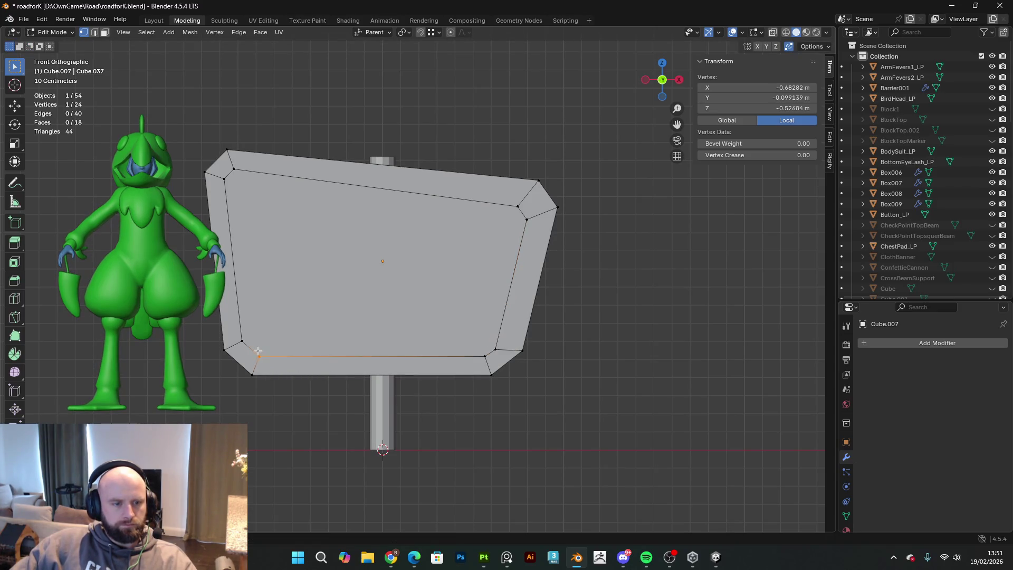
pyautogui.press('g')
pyautogui.click(252, 348)
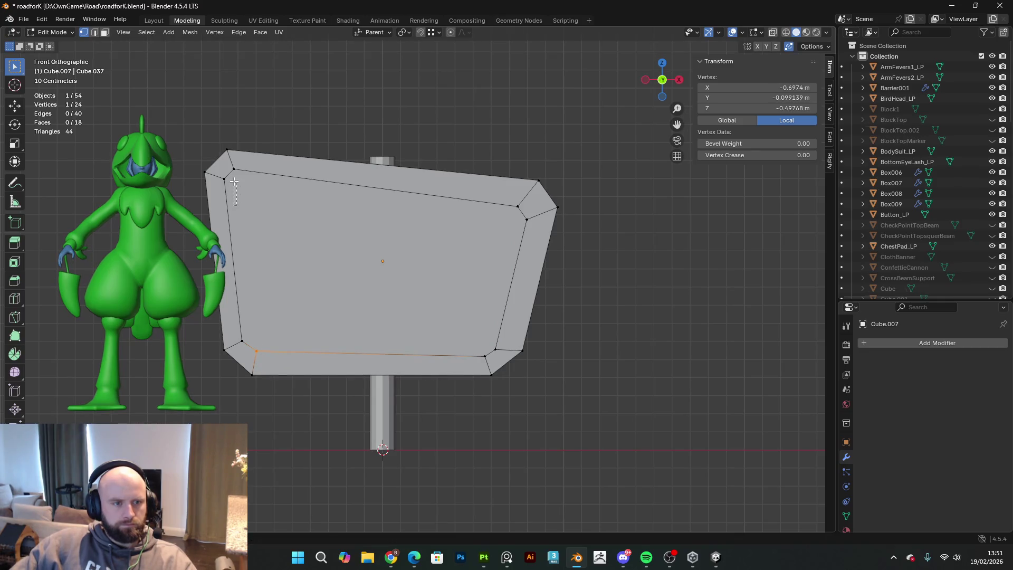
pyautogui.moveTo(222, 165); pyautogui.dragTo(222, 165)
pyautogui.press('g')
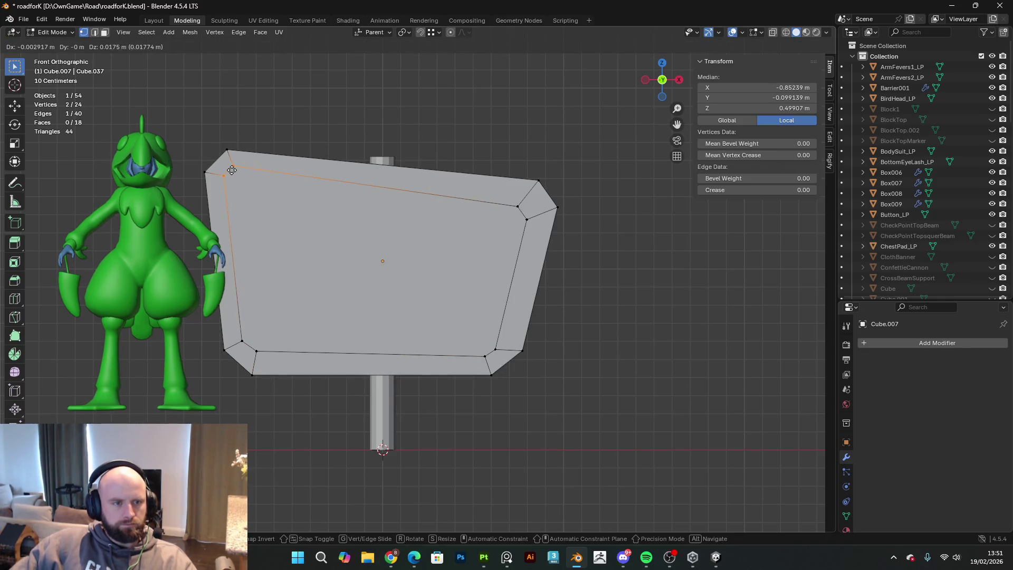
pyautogui.click(222, 161)
# - Select the inner panel face and extrude it, then undo the unwanted extruded ring
pyautogui.click(104, 32)
pyautogui.click(383, 261)
pyautogui.press('e')
pyautogui.moveTo(383, 261)
pyautogui.keyDown('alt'); pyautogui.mouseDown(button='middle')
pyautogui.moveTo(475, 317)
pyautogui.moveTo(547, 378)
pyautogui.moveTo(468, 292)
pyautogui.moveTo(369, 280)
pyautogui.moveTo(449, 289)
pyautogui.moveTo(517, 253)
pyautogui.moveTo(610, 357)
pyautogui.moveTo(587, 377)
pyautogui.moveTo(592, 400)
pyautogui.mouseUp(button='middle'); pyautogui.keyUp('alt')
pyautogui.click(534, 371)
pyautogui.scroll(2, 454, 285)
pyautogui.scroll(-3, 551, 303)
pyautogui.hotkey('ctrl', 'z')
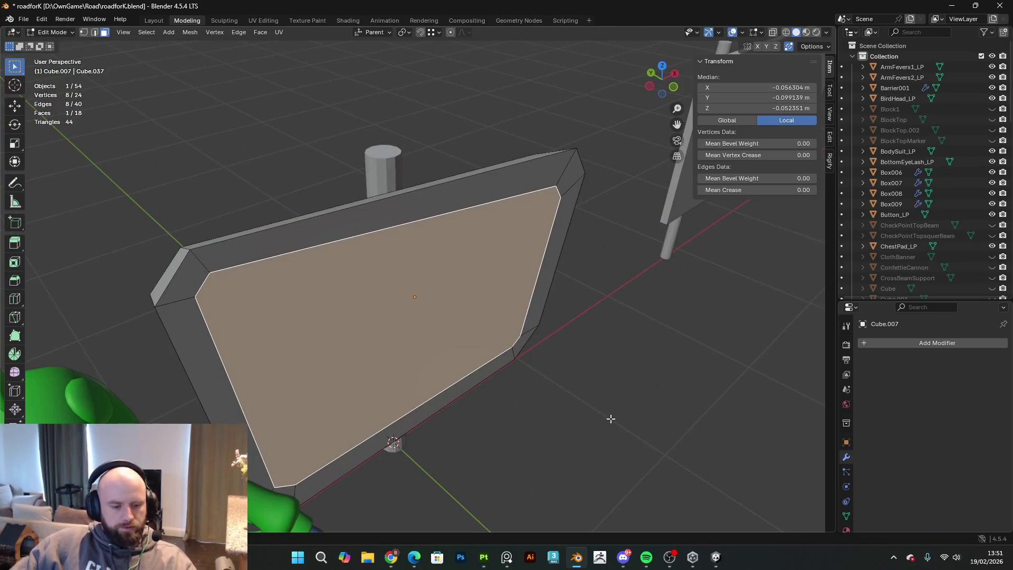
# - Extrude the inner panel face inward to recess it into the board, then return to Object Mode
pyautogui.press('e')
pyautogui.click(598, 413)
pyautogui.scroll(-3, 598, 413)
pyautogui.moveTo(599, 413); pyautogui.dragTo(591, 369, button='middle')
pyautogui.press('Tab')
pyautogui.moveTo(625, 401)
pyautogui.mouseDown(button='middle')
pyautogui.moveTo(596, 365)
pyautogui.moveTo(621, 400)
pyautogui.moveTo(673, 380)
pyautogui.moveTo(557, 307)
pyautogui.moveTo(544, 344)
pyautogui.moveTo(570, 360)
pyautogui.moveTo(601, 332)
pyautogui.moveTo(488, 253)
pyautogui.mouseUp(button='middle')
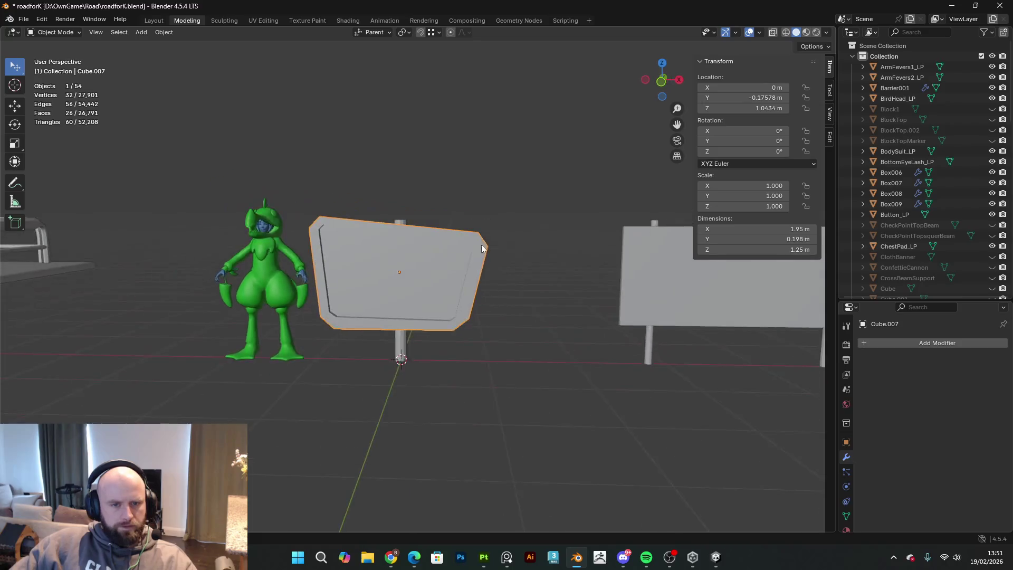
# - Edit the sign mesh from the front view, with wireframe shading and vertex selection
pyautogui.press('Tab')
pyautogui.scroll(2, 496, 254)
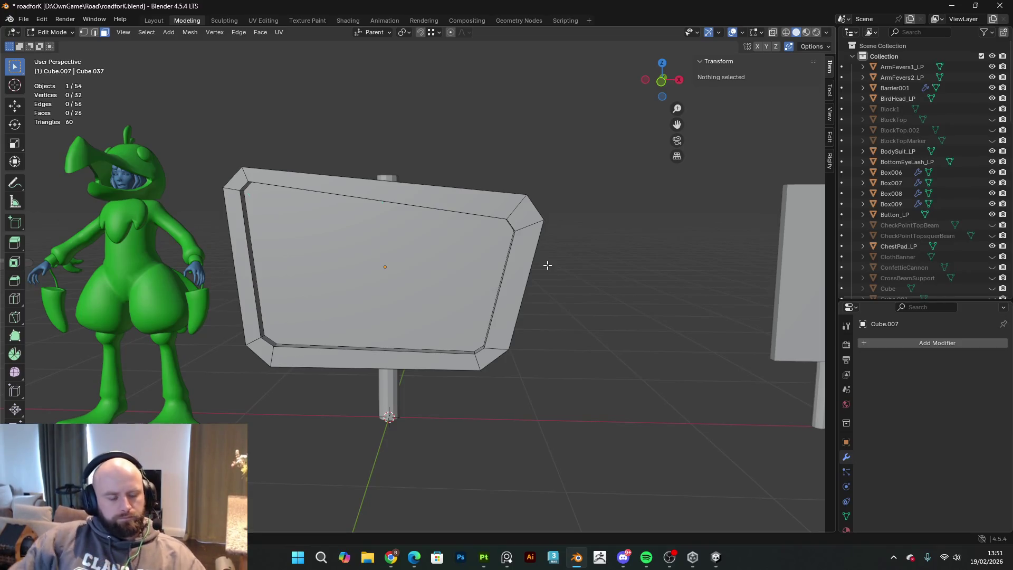
pyautogui.rightClick(547, 265)
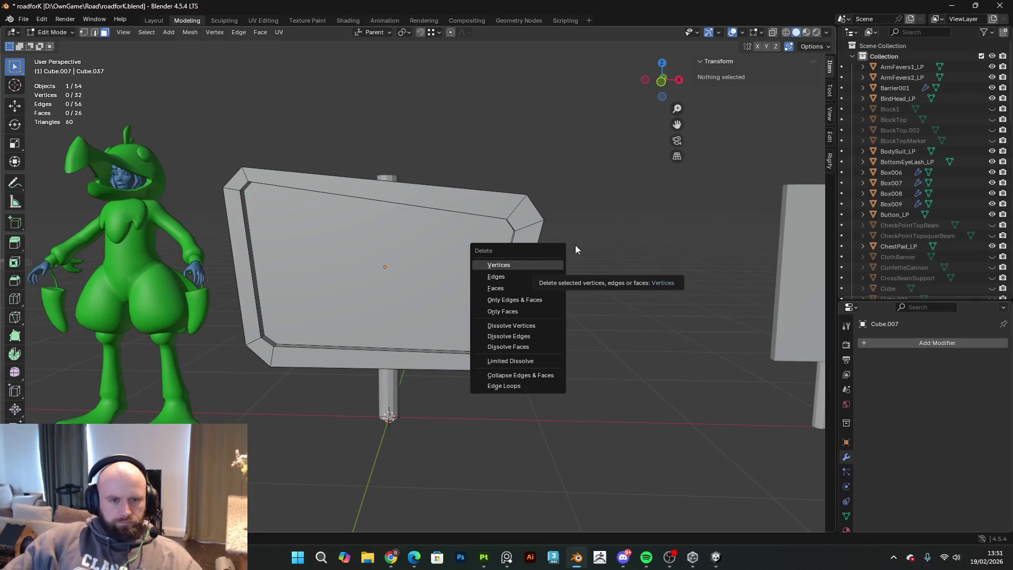
pyautogui.press('KP_1')
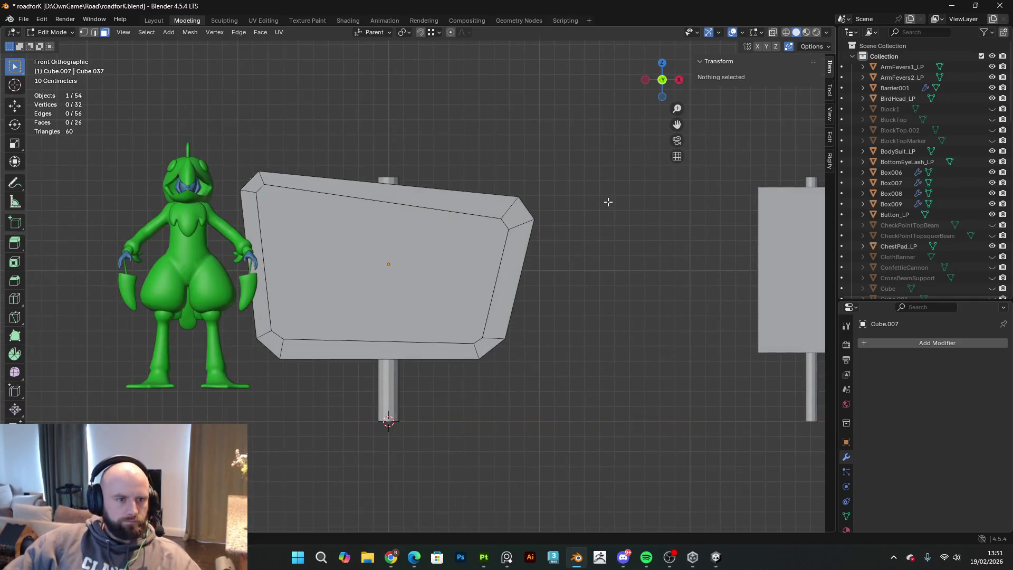
pyautogui.press('Tab')
pyautogui.press('Tab')
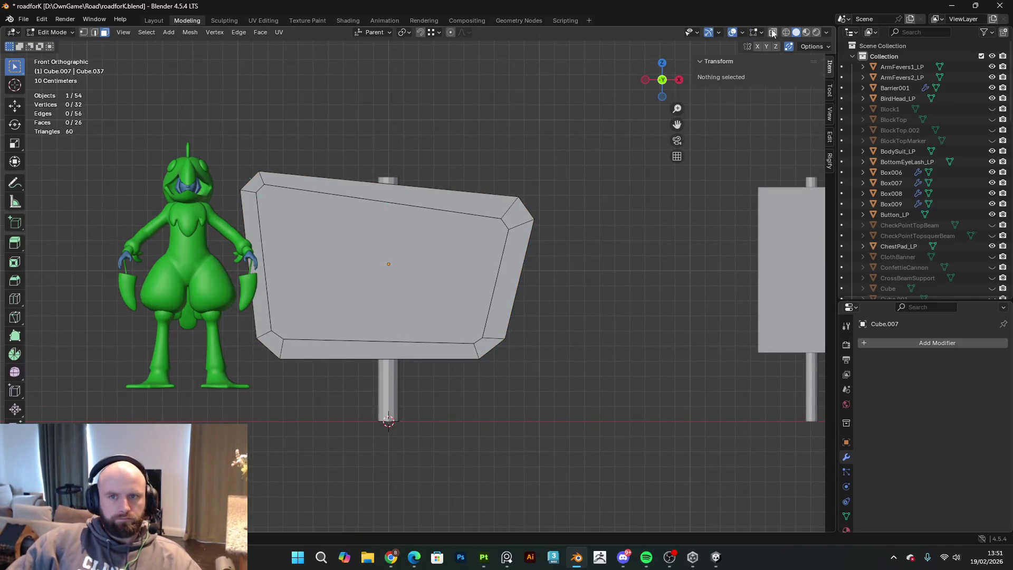
pyautogui.click(787, 32)
pyautogui.click(84, 33)
pyautogui.scroll(5, 274, 203)
pyautogui.scroll(4, 251, 178)
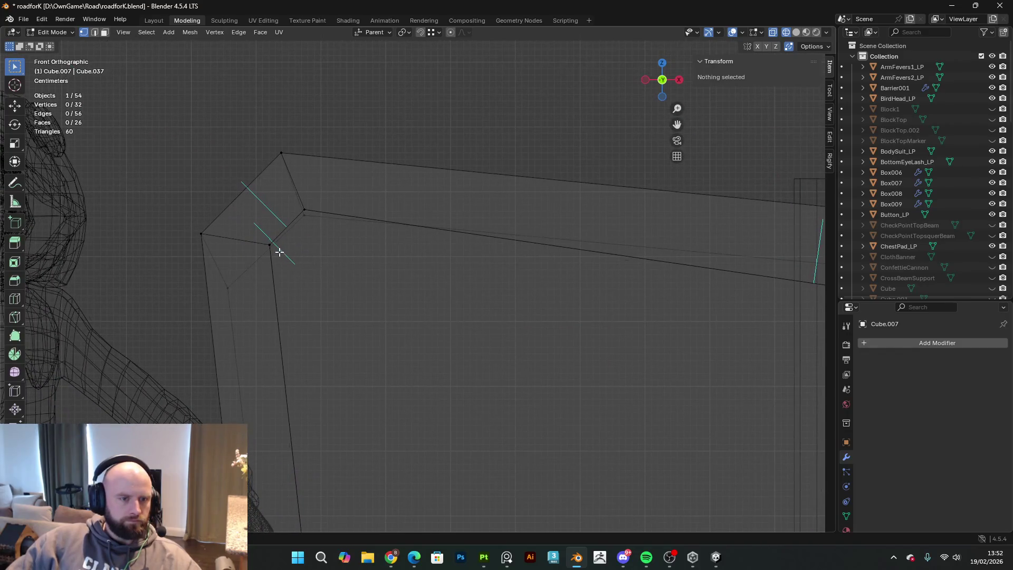
# - Move the recessed panel's top-left corner vertices down and to the right
pyautogui.moveTo(263, 240); pyautogui.dragTo(277, 252)
pyautogui.keyDown('shift'); pyautogui.moveTo(299, 200); pyautogui.dragTo(318, 214); pyautogui.keyUp('shift')
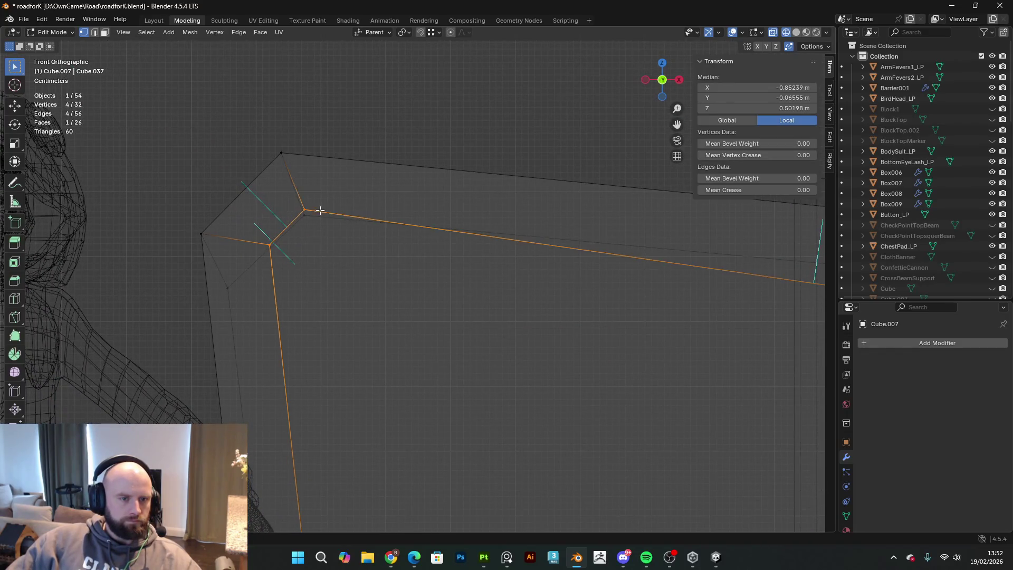
pyautogui.scroll(-5, 398, 269)
pyautogui.scroll(-1, 398, 270)
pyautogui.keyDown('shift'); pyautogui.moveTo(350, 254); pyautogui.dragTo(336, 246, button='middle'); pyautogui.keyUp('shift')
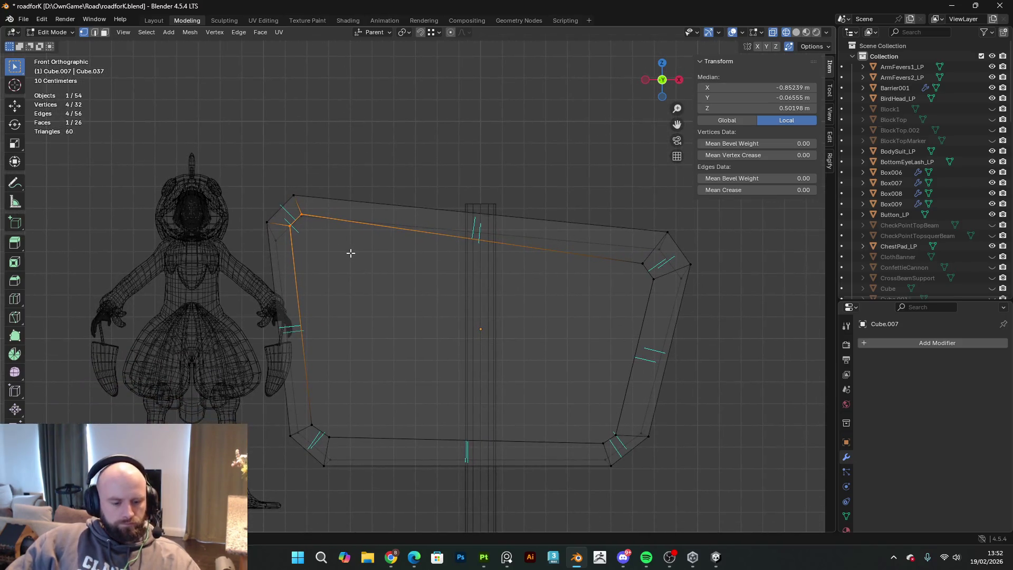
pyautogui.press('g')
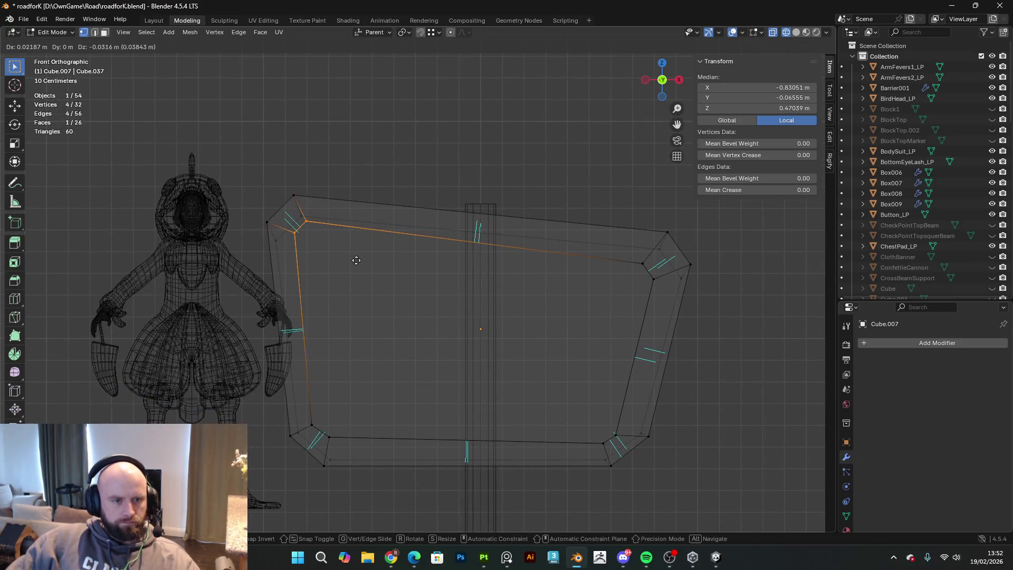
pyautogui.click(364, 260)
# - Shift the panel's top-right corner up and right, then select the bottom-left corner and whole mesh
pyautogui.moveTo(660, 303); pyautogui.dragTo(630, 262)
pyautogui.press('g')
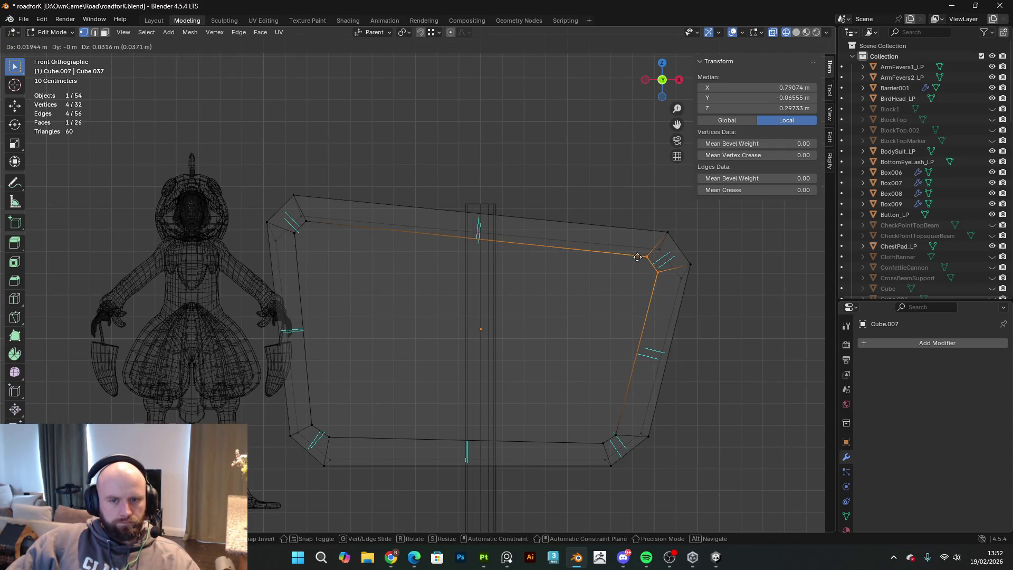
pyautogui.click(634, 254)
pyautogui.hotkey('alt', 'a')
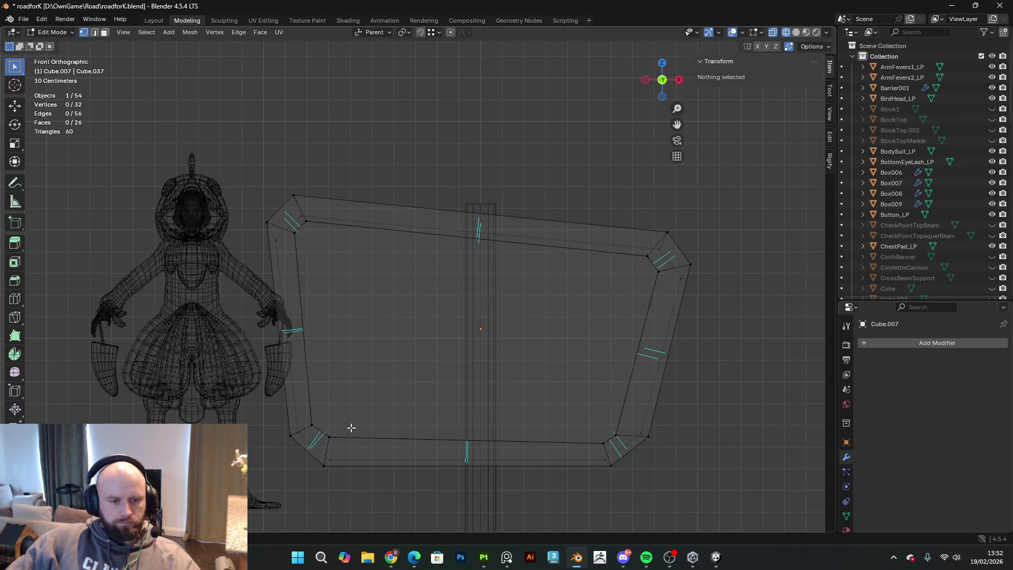
pyautogui.moveTo(347, 443); pyautogui.dragTo(308, 419)
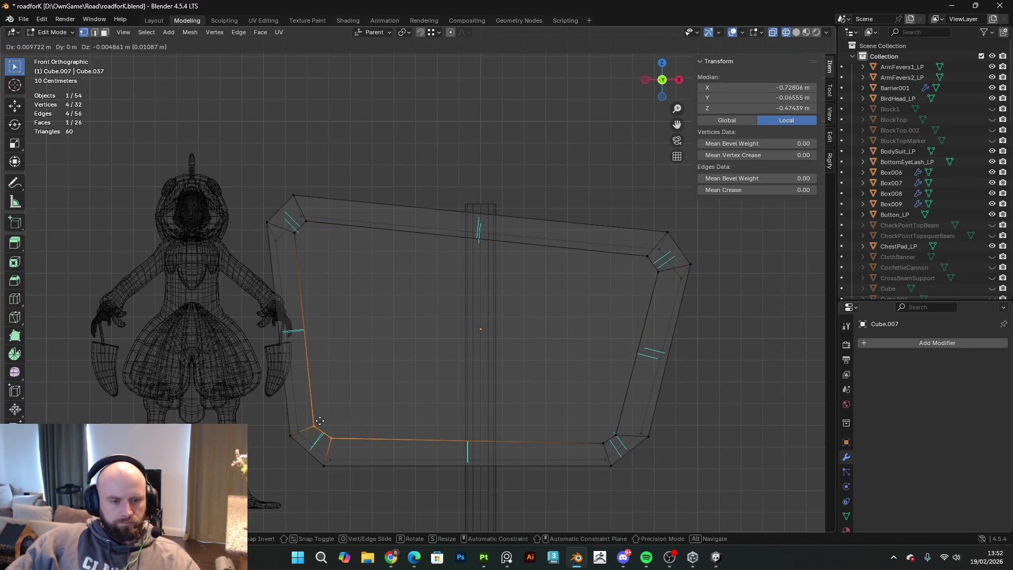
pyautogui.press('a')
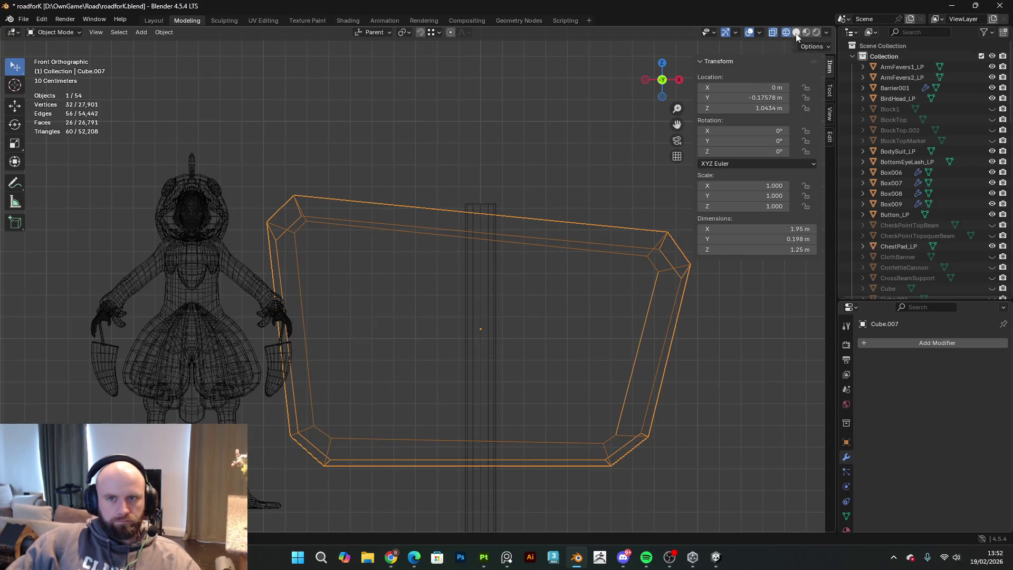
pyautogui.press('Tab')
pyautogui.hotkey('shift', 'z')
pyautogui.moveTo(517, 304)
pyautogui.mouseDown(button='middle')
pyautogui.moveTo(480, 306)
pyautogui.moveTo(481, 293)
pyautogui.moveTo(546, 272)
pyautogui.moveTo(667, 331)
pyautogui.moveTo(685, 322)
pyautogui.moveTo(533, 332)
pyautogui.moveTo(386, 298)
pyautogui.moveTo(464, 295)
pyautogui.mouseUp(button='middle')
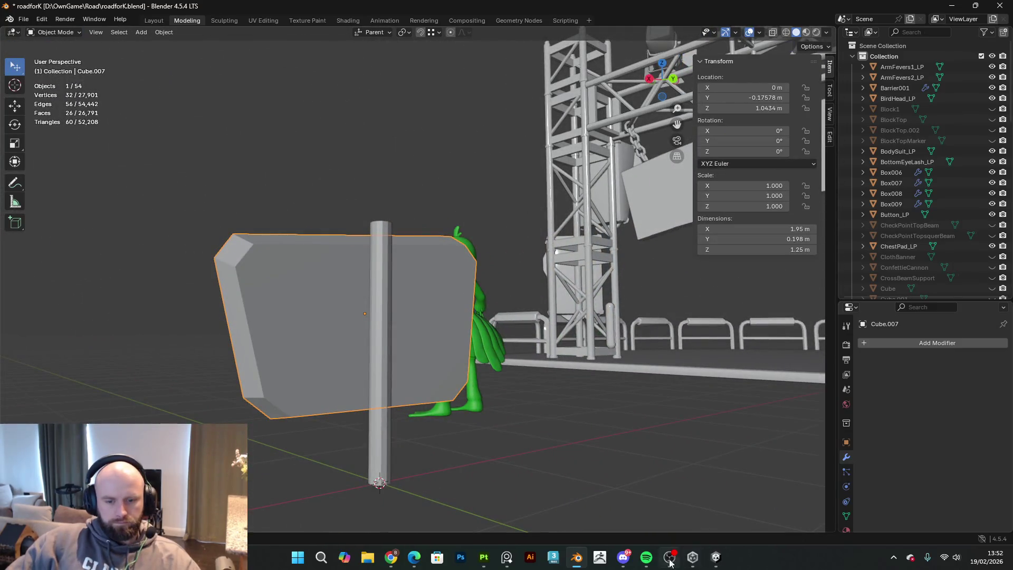
pyautogui.click(623, 557)
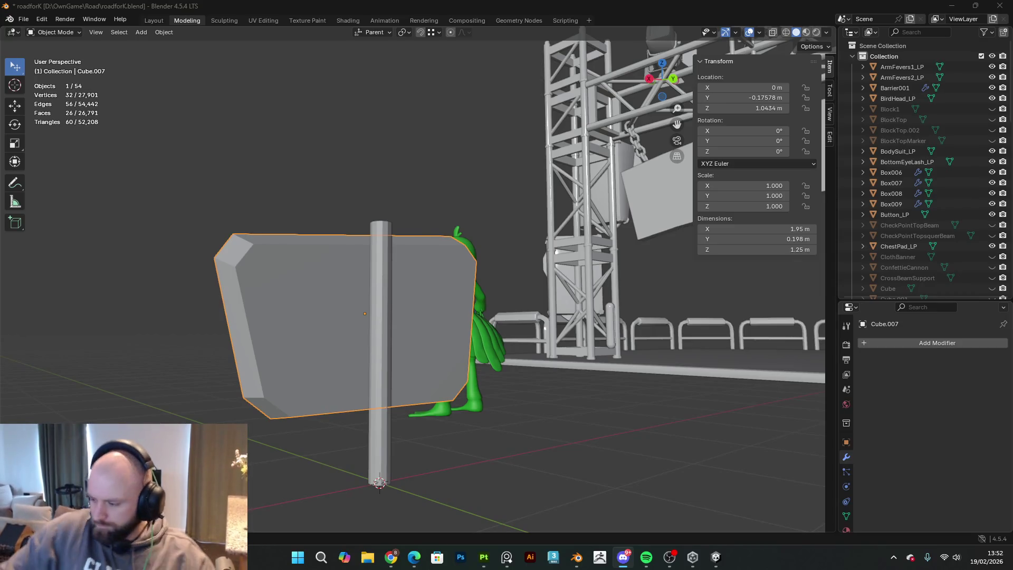
pyautogui.hotkey('alt', 'Tab')
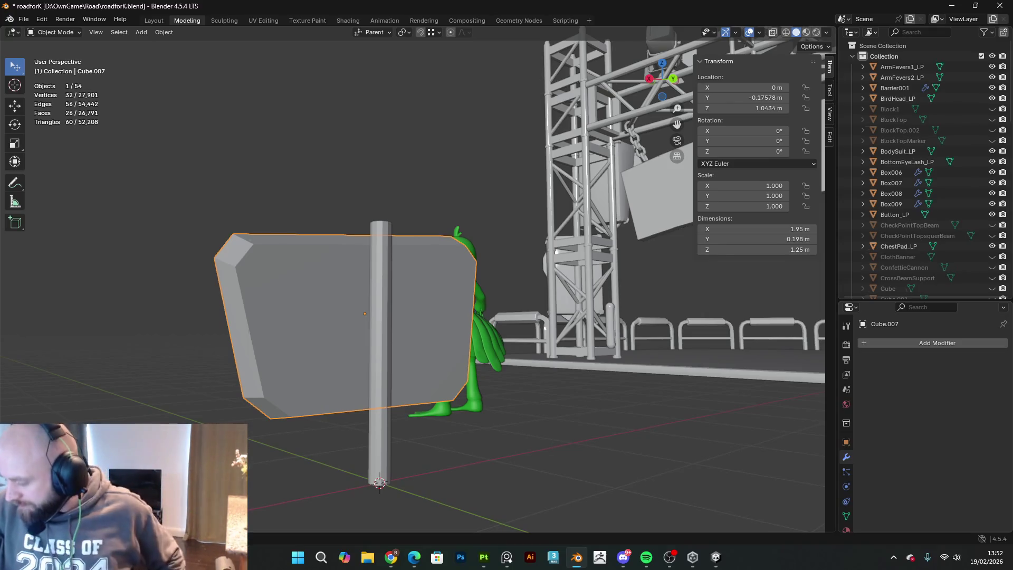
pyautogui.hotkey('alt', 'Tab')
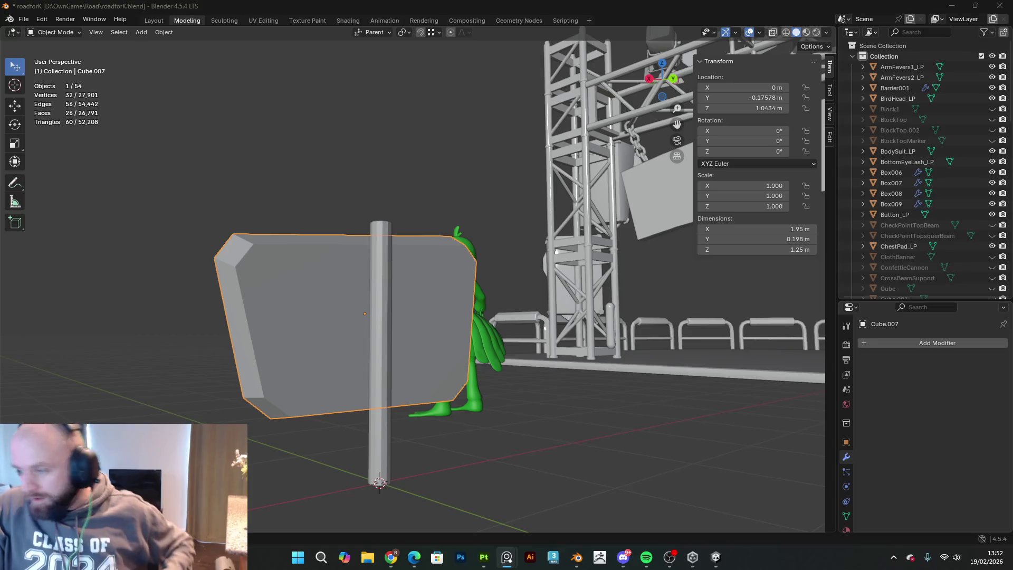
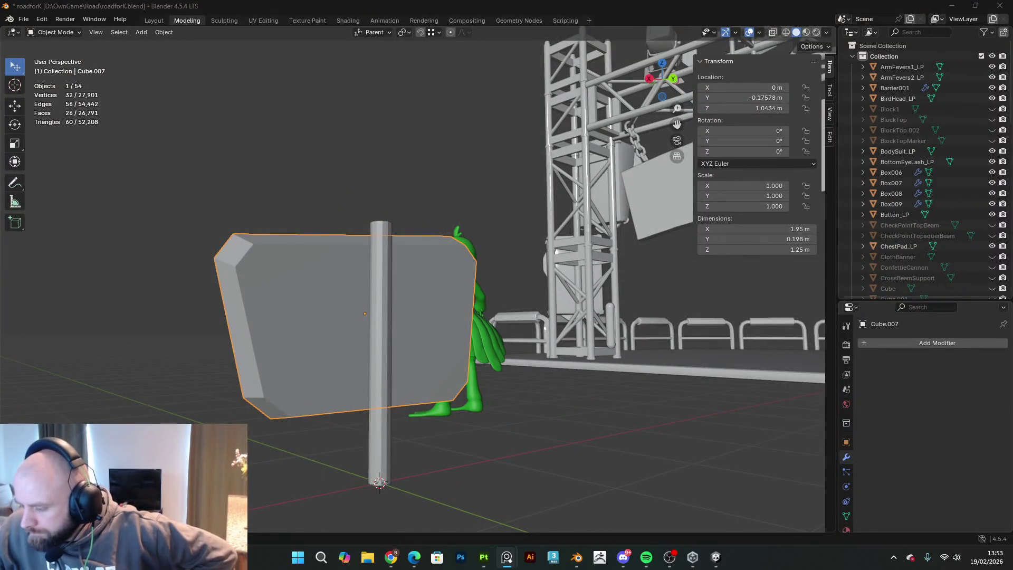
# - Bring the PureRef racing reference board over Blender and zoom out to see the whole collection
pyautogui.hotkey('alt', 'Tab')
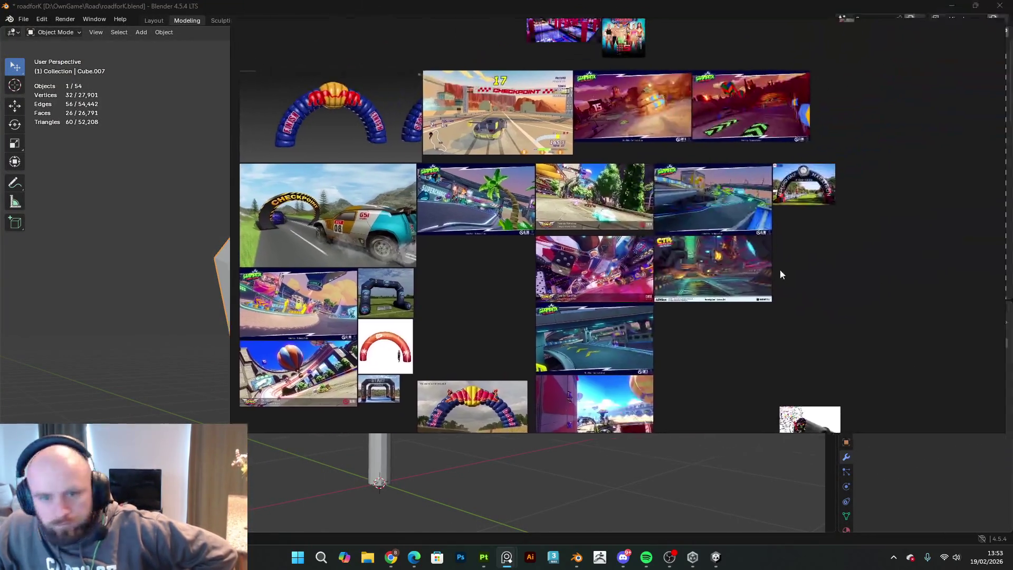
pyautogui.scroll(-3, 653, 298)
pyautogui.moveTo(606, 348); pyautogui.dragTo(496, 374, button='middle')
pyautogui.scroll(3, 558, 362)
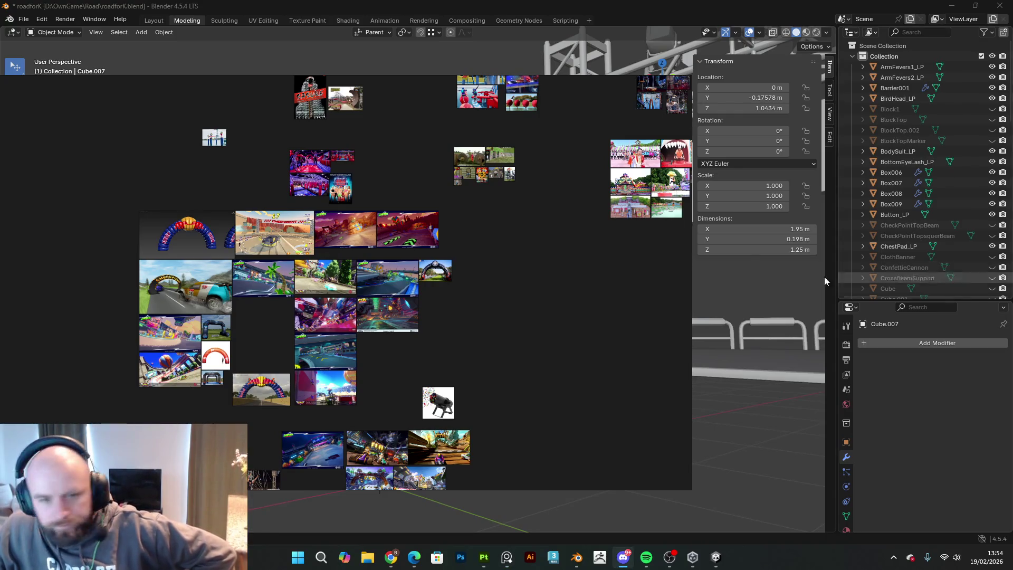
pyautogui.rightClick(545, 331)
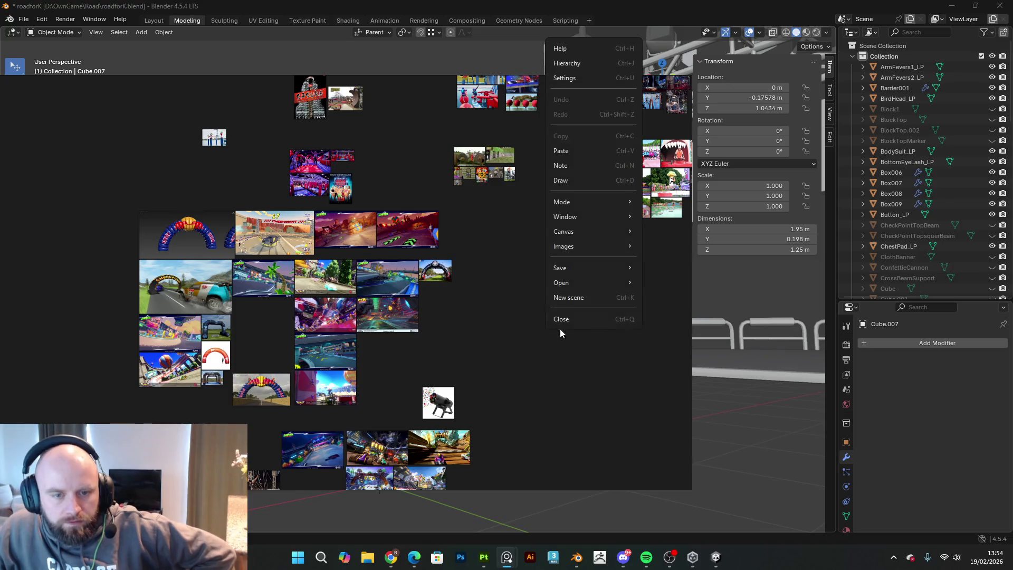
# - Paste two copied town screenshots onto the board and place them side by side
pyautogui.click(577, 153)
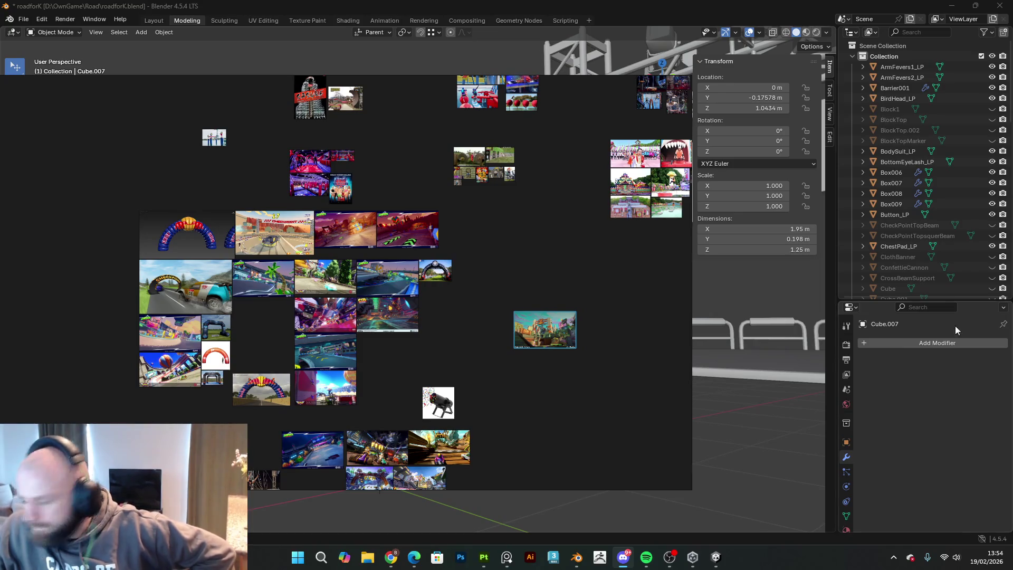
pyautogui.rightClick(632, 343)
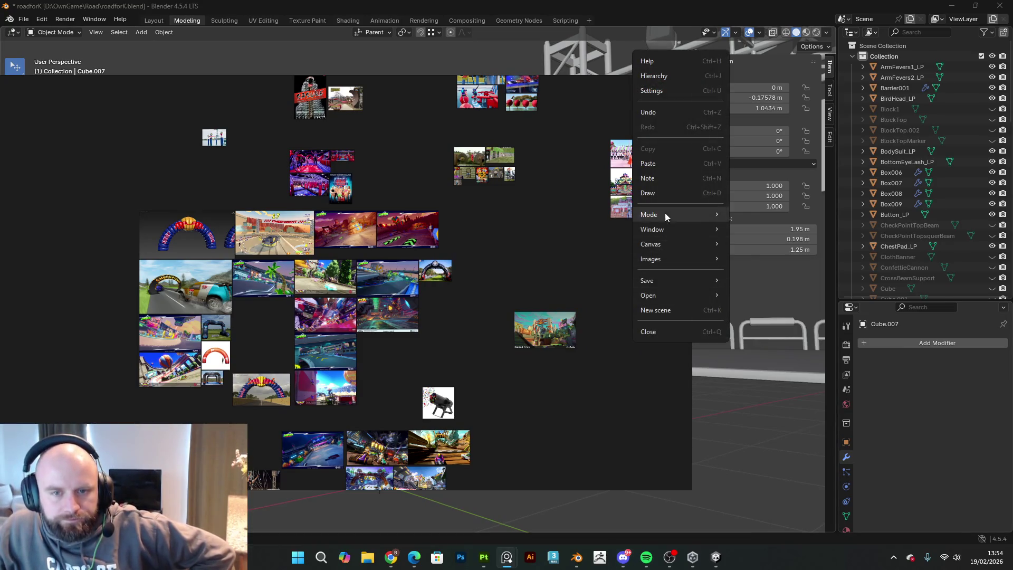
pyautogui.click(664, 165)
pyautogui.moveTo(622, 337); pyautogui.dragTo(604, 327)
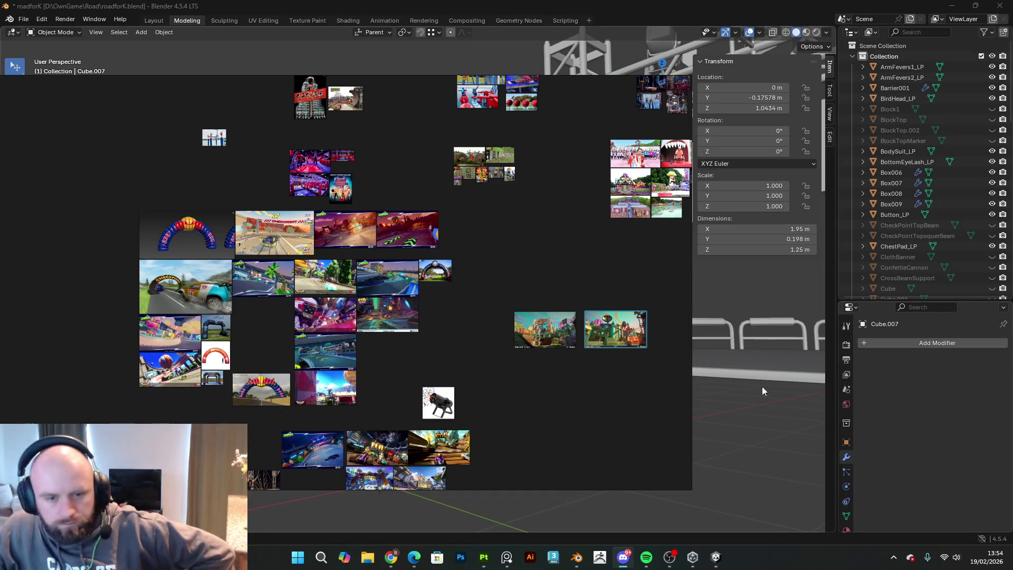
pyautogui.moveTo(553, 399); pyautogui.dragTo(547, 405)
# - Paste a third town screenshot below the first two, discarding an accidental empty text note
pyautogui.rightClick(548, 404)
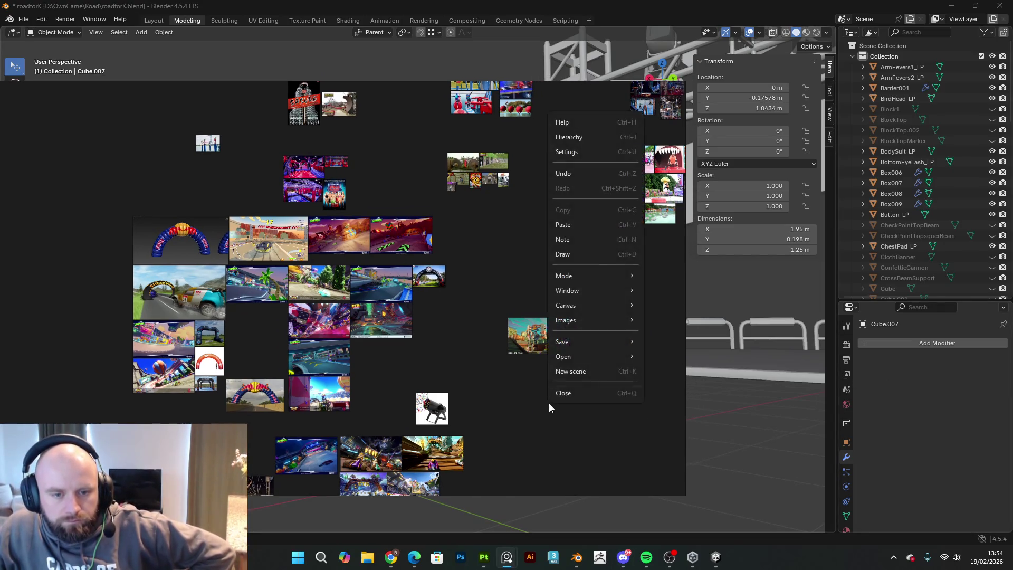
pyautogui.click(580, 235)
pyautogui.click(583, 430)
pyautogui.rightClick(566, 410)
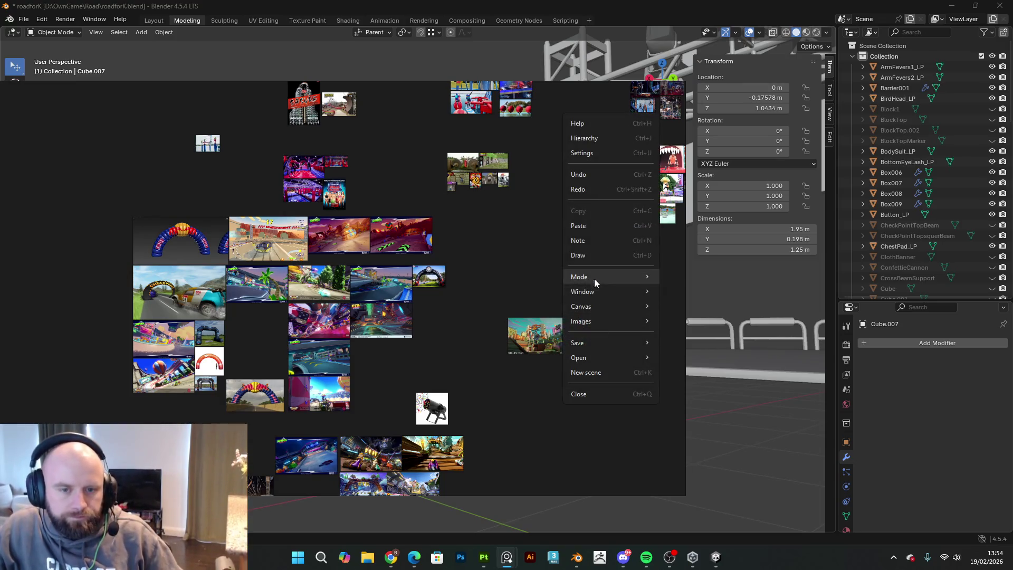
pyautogui.click(594, 228)
pyautogui.moveTo(560, 404)
pyautogui.mouseDown()
pyautogui.moveTo(524, 372)
pyautogui.moveTo(568, 411)
pyautogui.mouseUp()
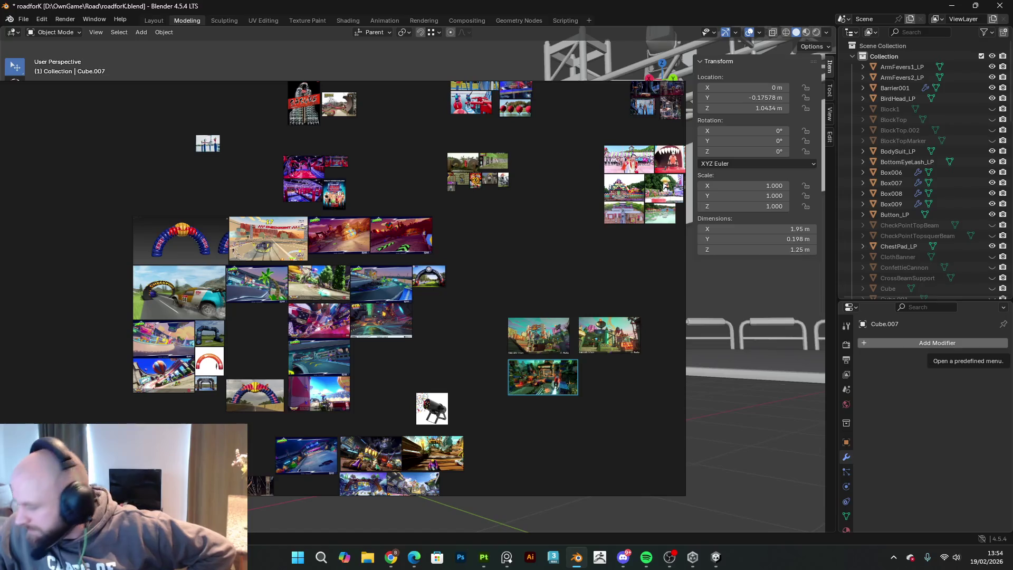
pyautogui.doubleClick(539, 335)
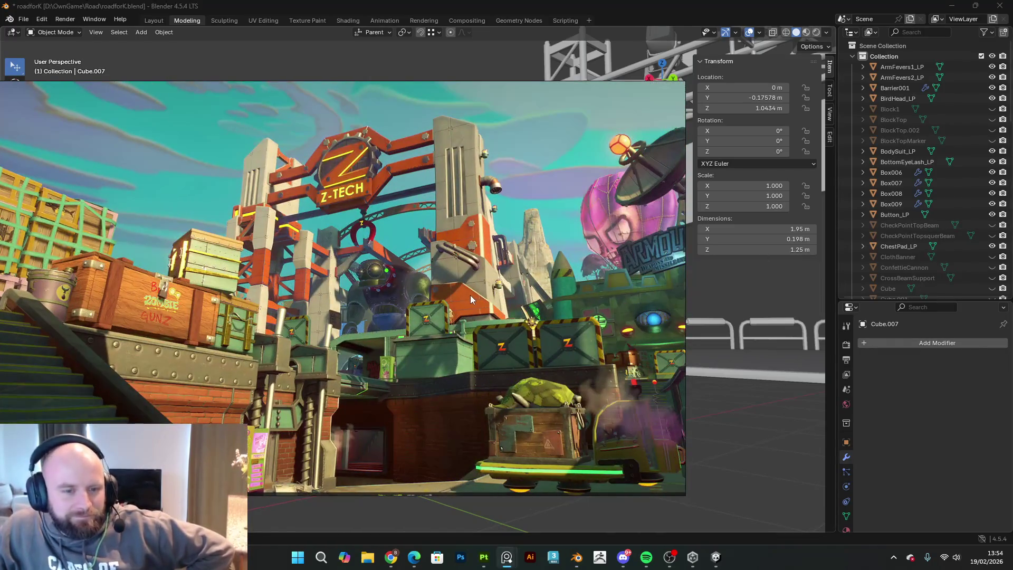
# - Zoom and pan around the teal Z-TECH image to study its stacked crates
pyautogui.scroll(5, 470, 299)
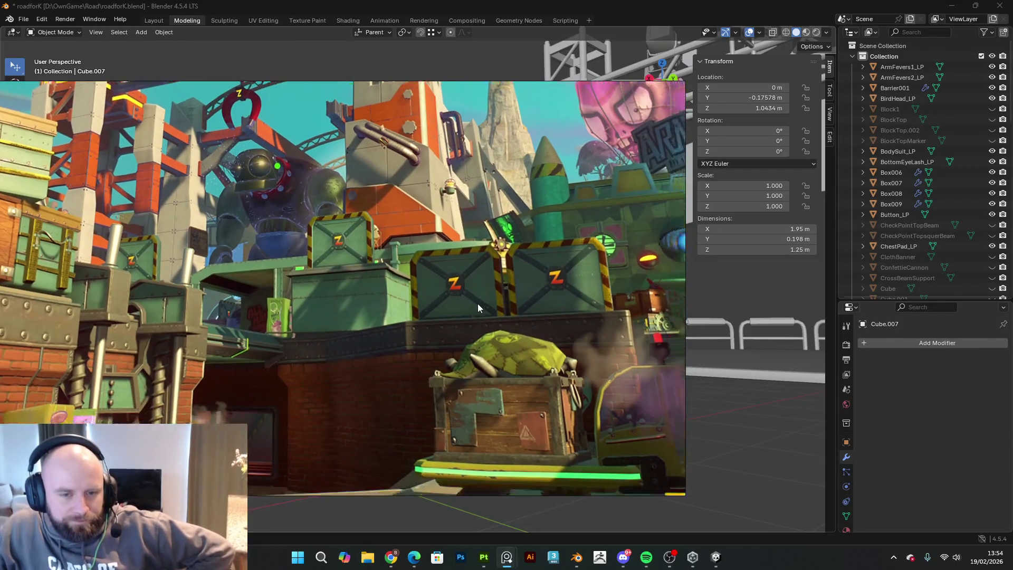
pyautogui.scroll(3, 469, 277)
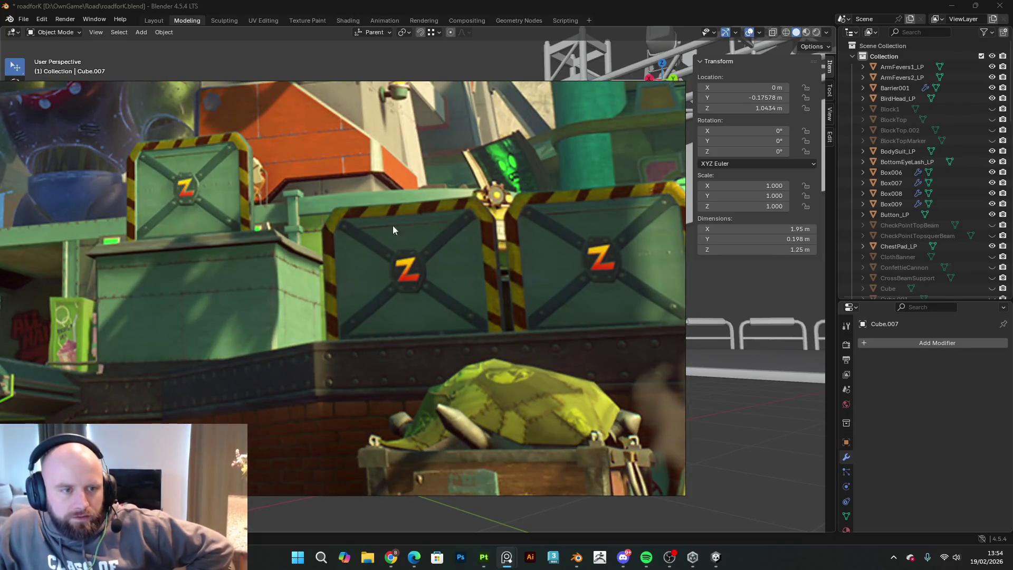
pyautogui.scroll(-3, 415, 231)
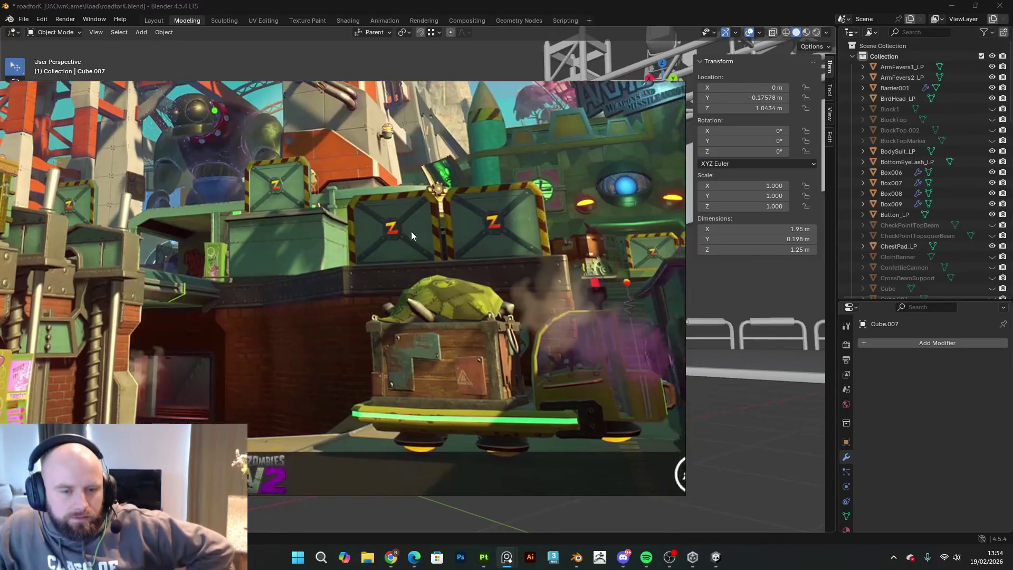
pyautogui.scroll(3, 511, 201)
pyautogui.moveTo(539, 197); pyautogui.dragTo(532, 244, button='middle')
pyautogui.scroll(-3, 422, 248)
pyautogui.scroll(5, 396, 275)
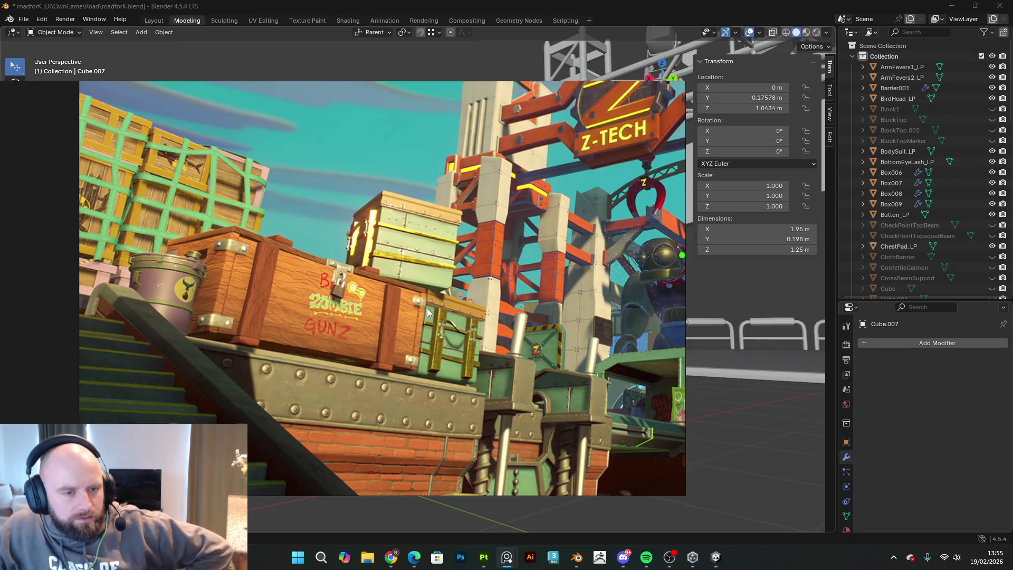
# - Minimize PureRef to return to the signboard in Blender's viewport
pyautogui.moveTo(683, 139)
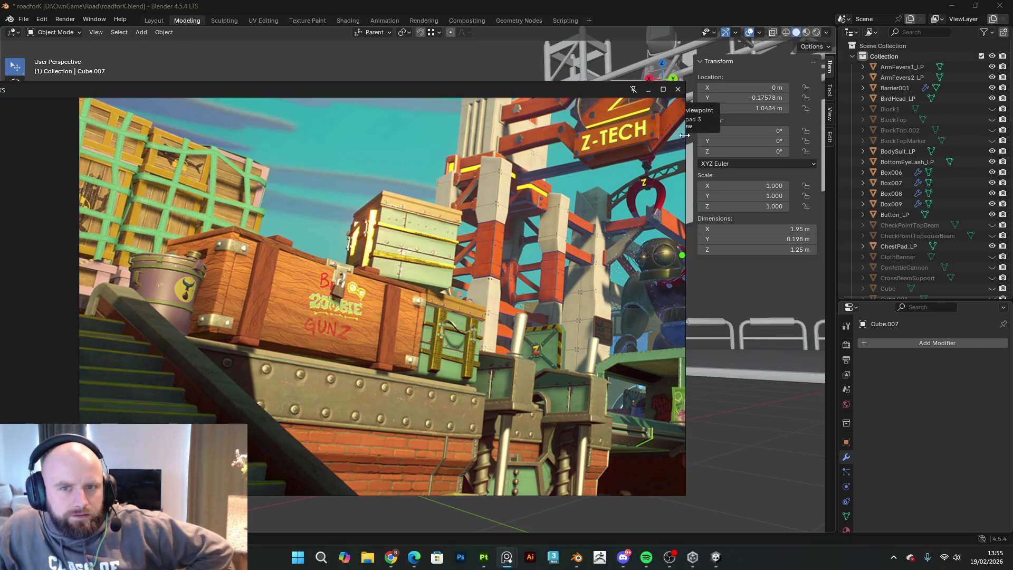
pyautogui.click(649, 89)
pyautogui.moveTo(539, 340)
pyautogui.mouseDown(button='middle')
pyautogui.moveTo(656, 353)
pyautogui.moveTo(711, 342)
pyautogui.mouseUp(button='middle')
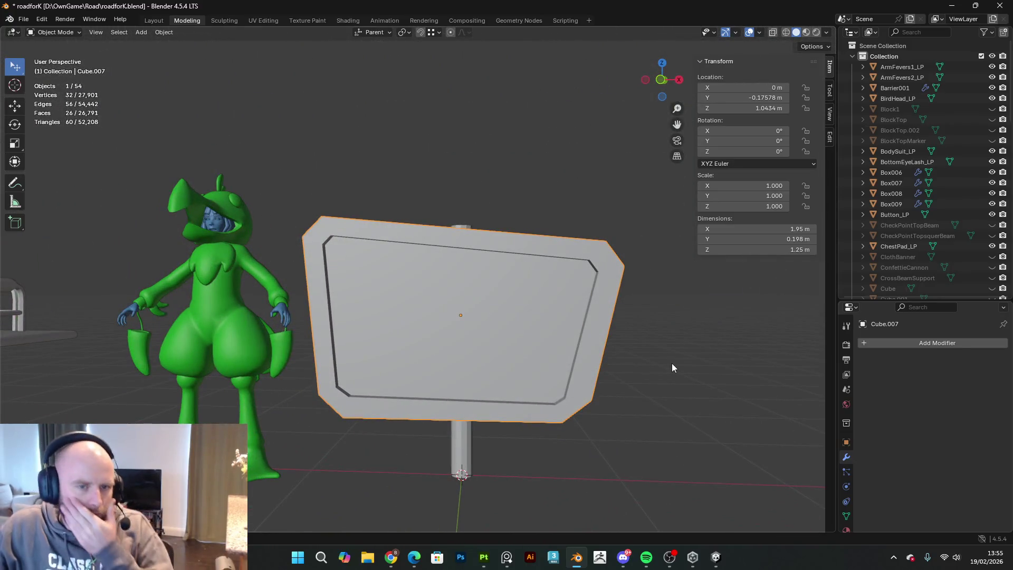
# - Knife-cut an inner border through the sign face's four inner corners
pyautogui.press('Tab')
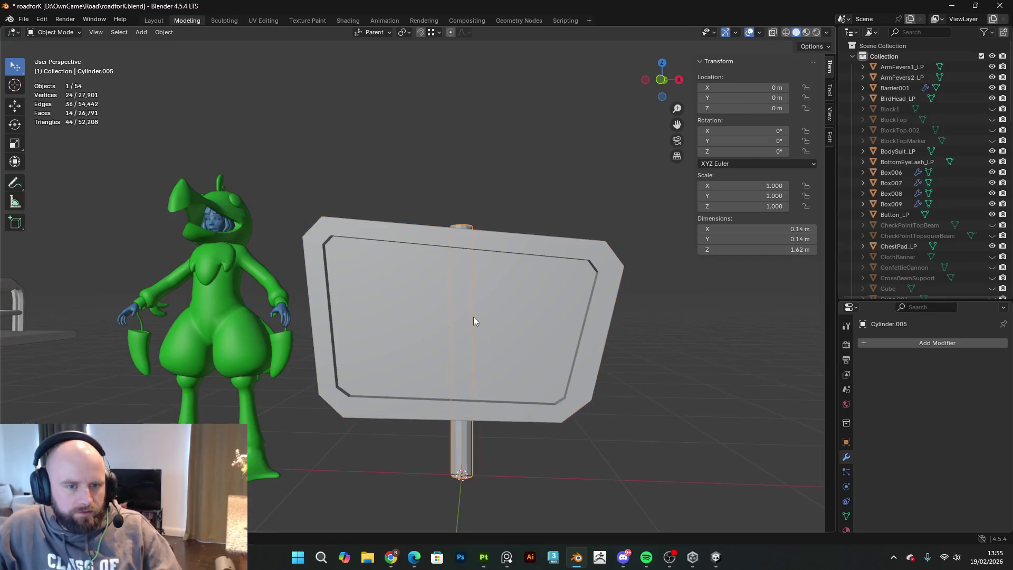
pyautogui.press('Tab')
pyautogui.press('Tab')
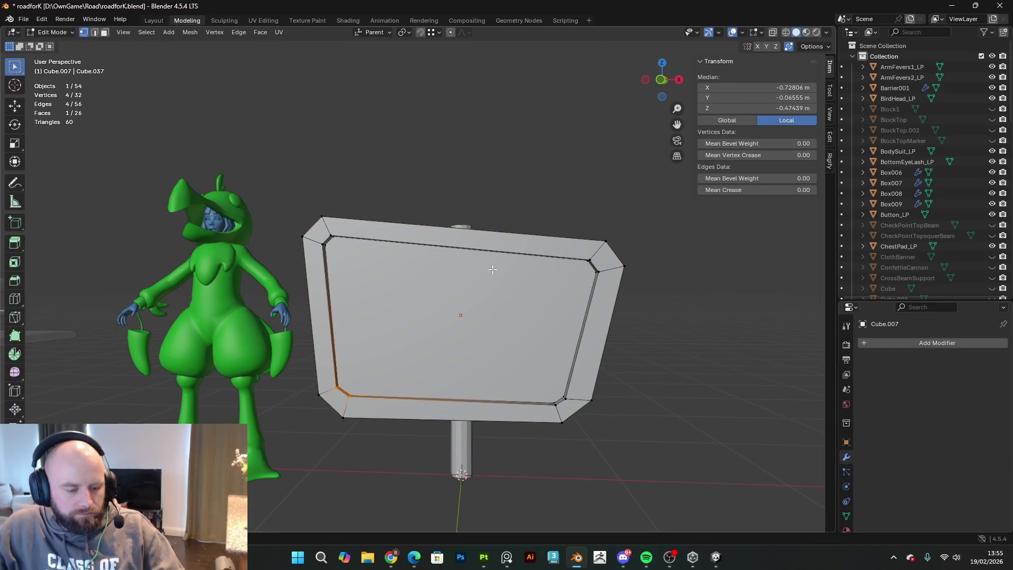
pyautogui.moveTo(448, 234); pyautogui.dragTo(445, 219, button='middle')
pyautogui.scroll(2, 446, 218)
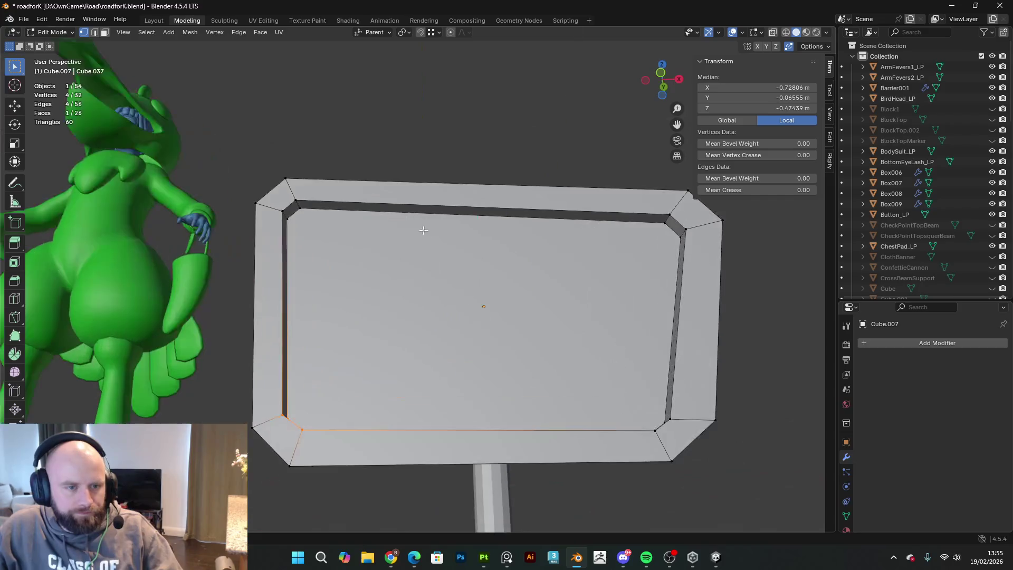
pyautogui.press('k')
pyautogui.click(308, 223)
pyautogui.moveTo(655, 290)
pyautogui.mouseDown(button='middle')
pyautogui.moveTo(662, 277)
pyautogui.moveTo(621, 328)
pyautogui.moveTo(604, 483)
pyautogui.mouseUp(button='middle')
pyautogui.click(662, 276)
pyautogui.click(595, 489)
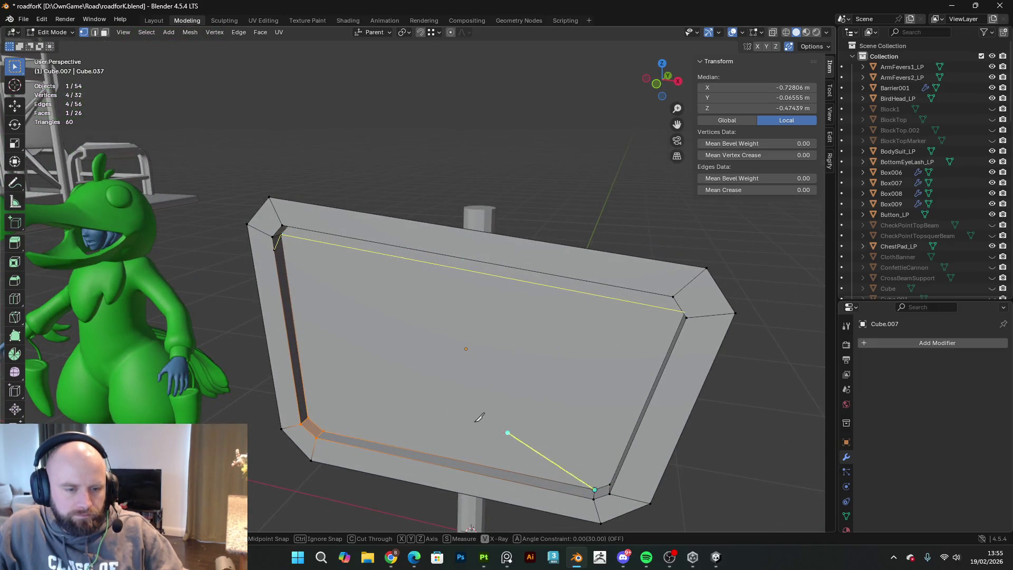
pyautogui.click(308, 417)
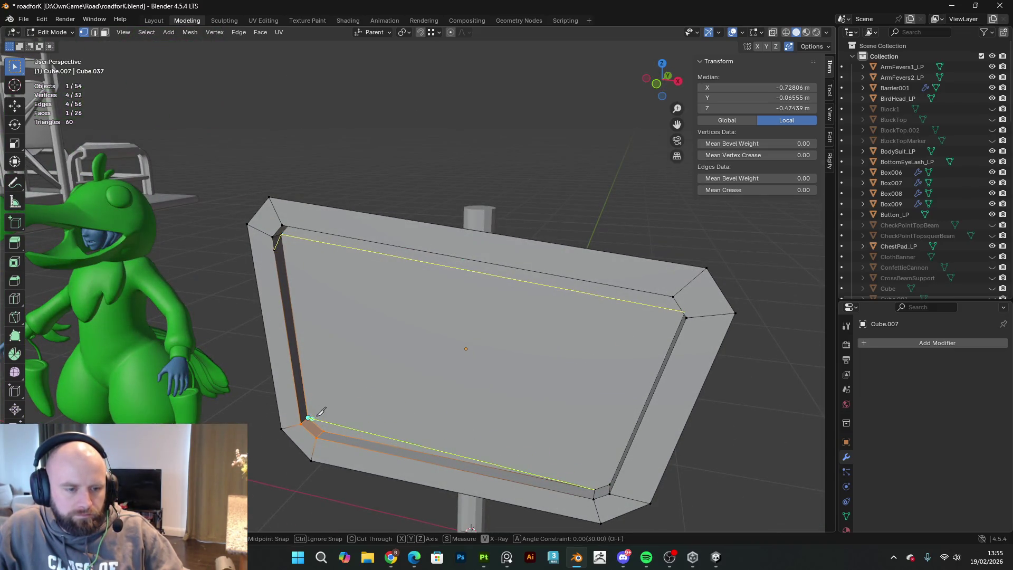
pyautogui.press('Return')
# - Merge the stray frame-corner vertex into its neighbouring corner vertex
pyautogui.scroll(5, 381, 351)
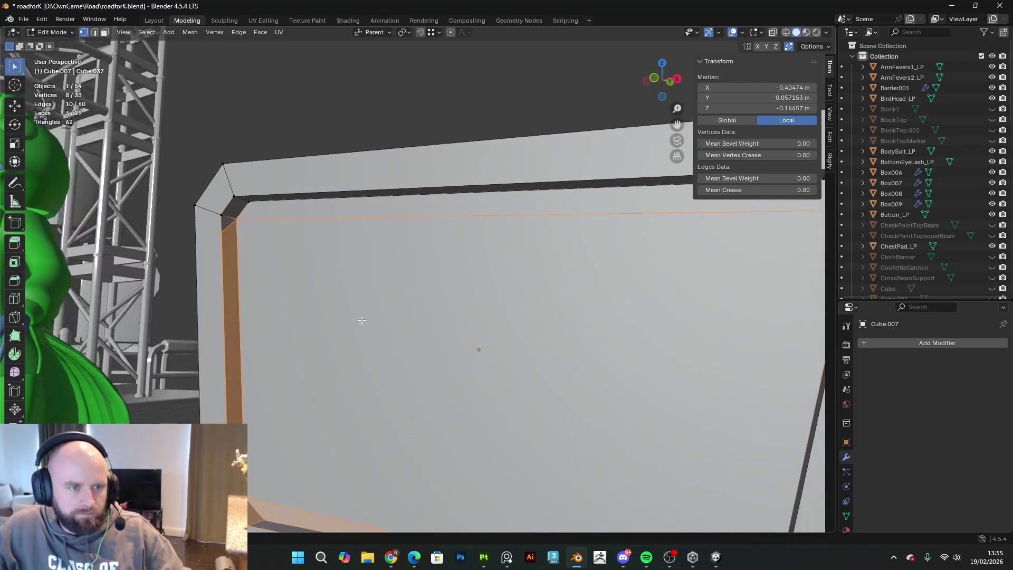
pyautogui.moveTo(245, 237); pyautogui.dragTo(228, 234, button='middle')
pyautogui.click(137, 211)
pyautogui.keyDown('shift'); pyautogui.click(137, 185); pyautogui.keyUp('shift')
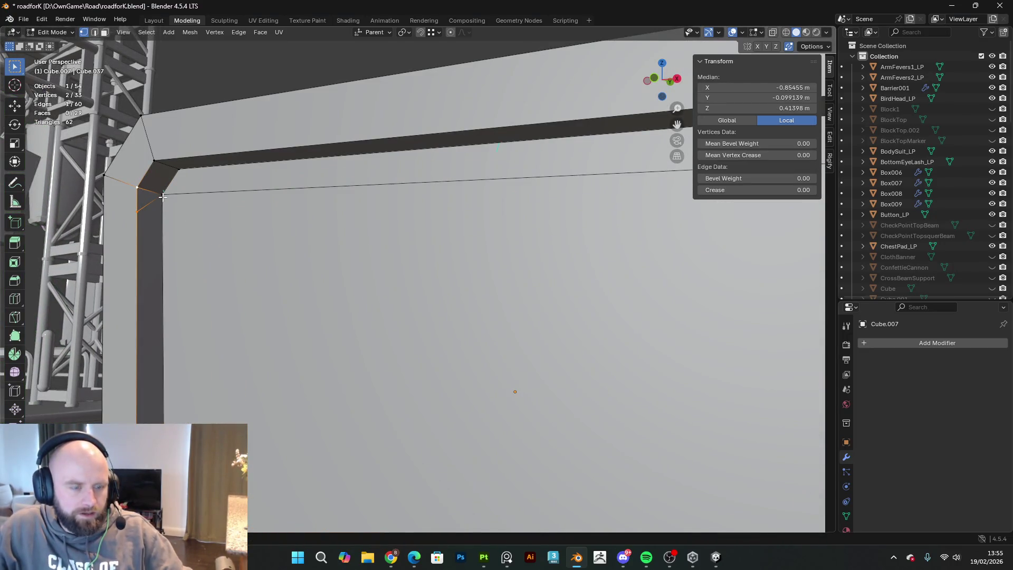
pyautogui.press('m')
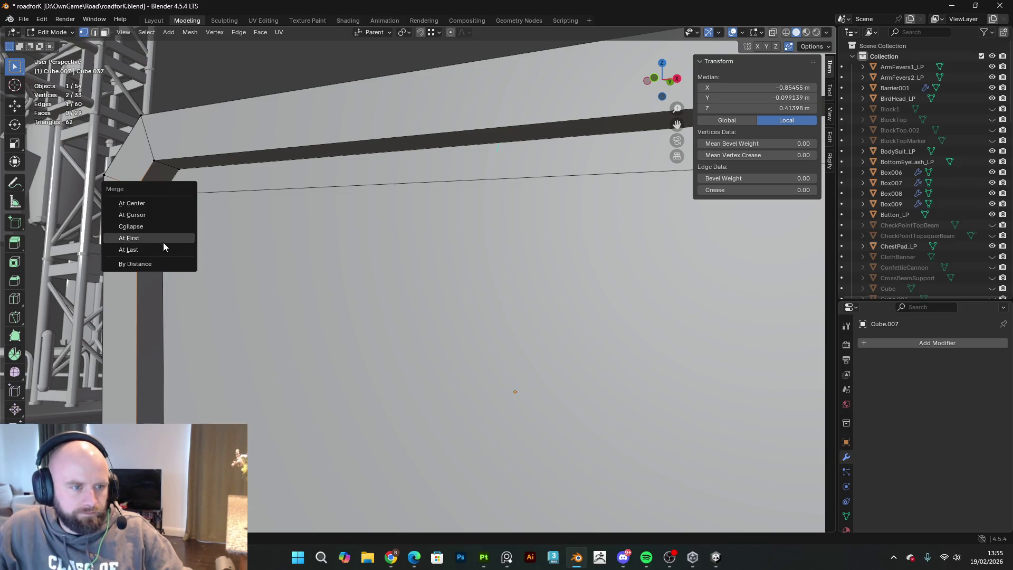
pyautogui.click(160, 248)
# - Face the whole signboard and return to Object Mode
pyautogui.scroll(6, 338, 285)
pyautogui.scroll(-5, 514, 297)
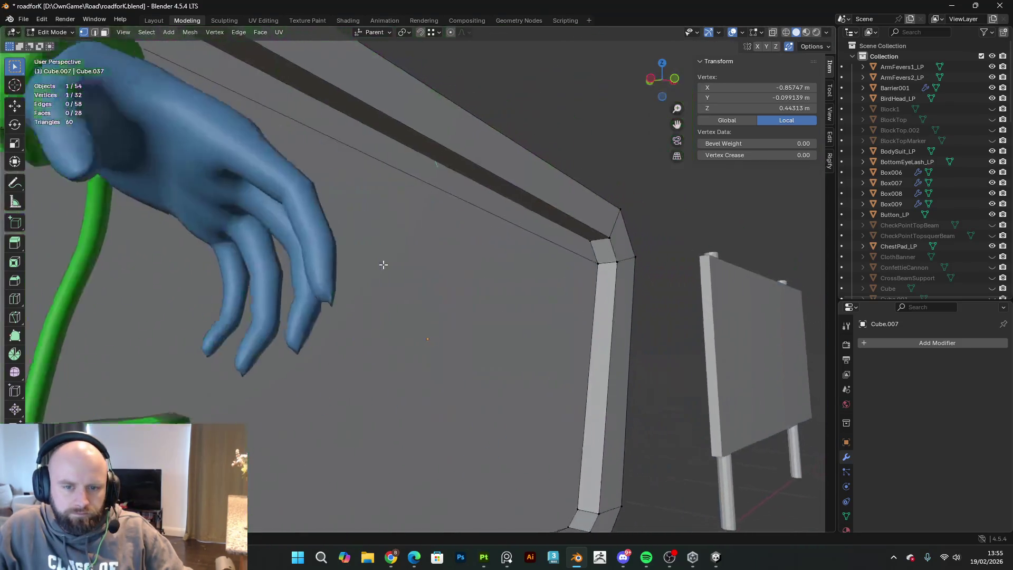
pyautogui.scroll(-3, 572, 285)
pyautogui.scroll(-4, 237, 303)
pyautogui.moveTo(240, 299); pyautogui.dragTo(203, 283, button='middle')
pyautogui.press('Tab')
pyautogui.moveTo(304, 294); pyautogui.dragTo(281, 214, button='middle')
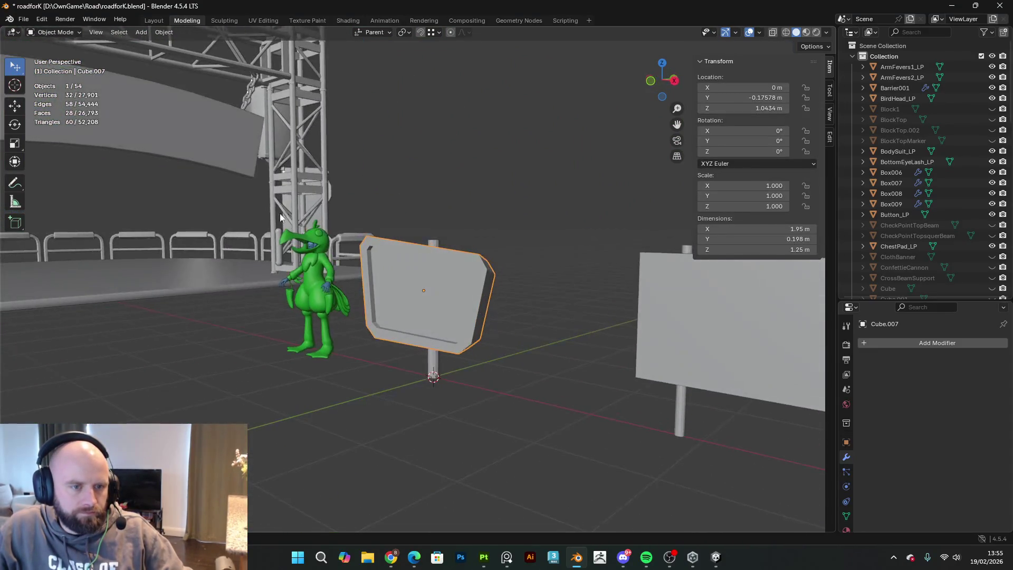
# - Box-select the green character and its platform and hide them
pyautogui.moveTo(274, 249)
pyautogui.mouseDown(button='middle')
pyautogui.moveTo(331, 279)
pyautogui.moveTo(322, 338)
pyautogui.mouseUp(button='middle')
pyautogui.click(315, 410)
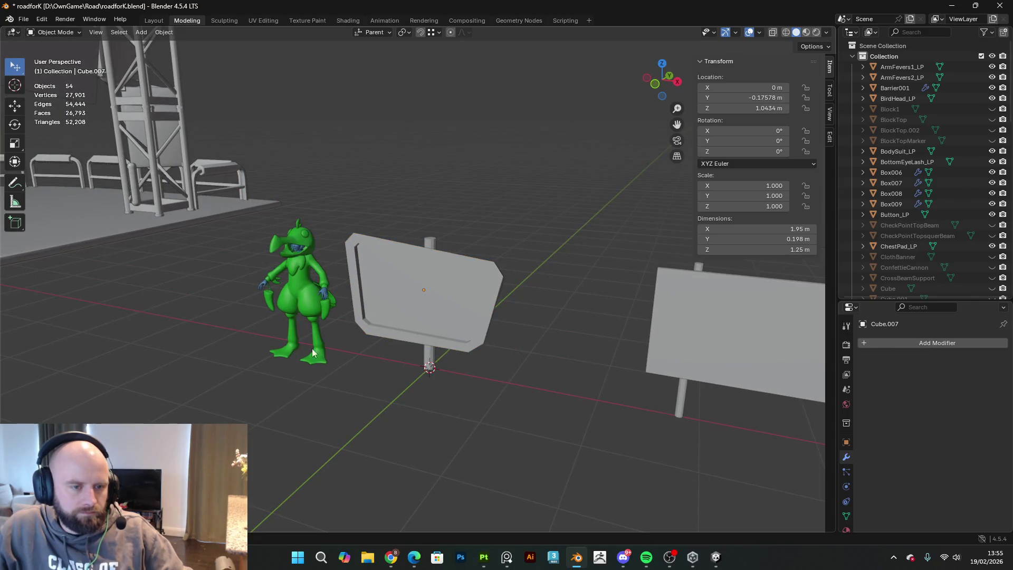
pyautogui.moveTo(15, 66); pyautogui.dragTo(40, 85)
pyautogui.moveTo(224, 203); pyautogui.dragTo(328, 386)
pyautogui.press('h')
pyautogui.moveTo(363, 399)
pyautogui.mouseDown(button='middle')
pyautogui.moveTo(321, 308)
pyautogui.moveTo(402, 272)
pyautogui.mouseUp(button='middle')
# - In Edit Mode, knife-cut top and bottom edges joining the panel's left and right corner vertices
pyautogui.press('Tab')
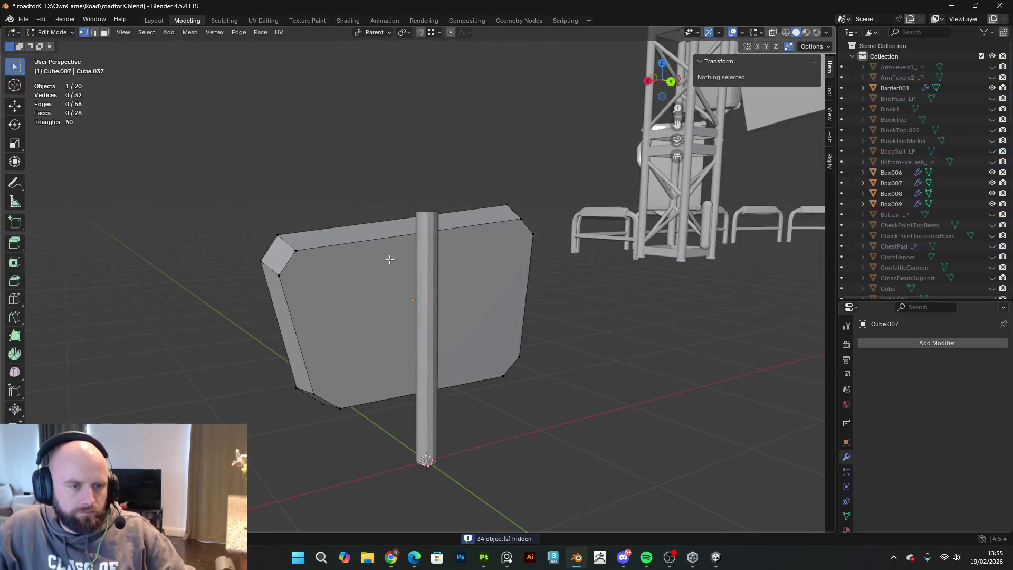
pyautogui.press('k')
pyautogui.click(279, 275)
pyautogui.doubleClick(533, 233)
pyautogui.moveTo(533, 234)
pyautogui.mouseDown(button='middle')
pyautogui.moveTo(520, 315)
pyautogui.moveTo(317, 362)
pyautogui.mouseUp(button='middle')
pyautogui.click(296, 374)
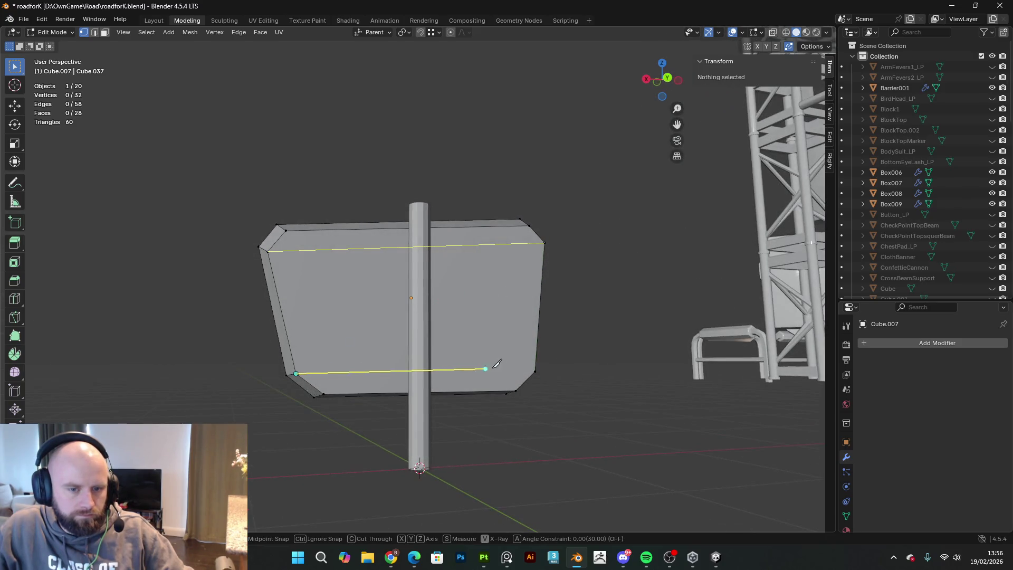
pyautogui.click(535, 371)
pyautogui.moveTo(565, 306)
pyautogui.mouseDown(button='middle')
pyautogui.moveTo(755, 333)
pyautogui.moveTo(730, 323)
pyautogui.mouseUp(button='middle')
pyautogui.scroll(1, 561, 362)
pyautogui.scroll(1, 551, 369)
pyautogui.moveTo(549, 371)
pyautogui.mouseDown(button='middle')
pyautogui.moveTo(549, 355)
pyautogui.moveTo(633, 362)
pyautogui.moveTo(757, 339)
pyautogui.mouseUp(button='middle')
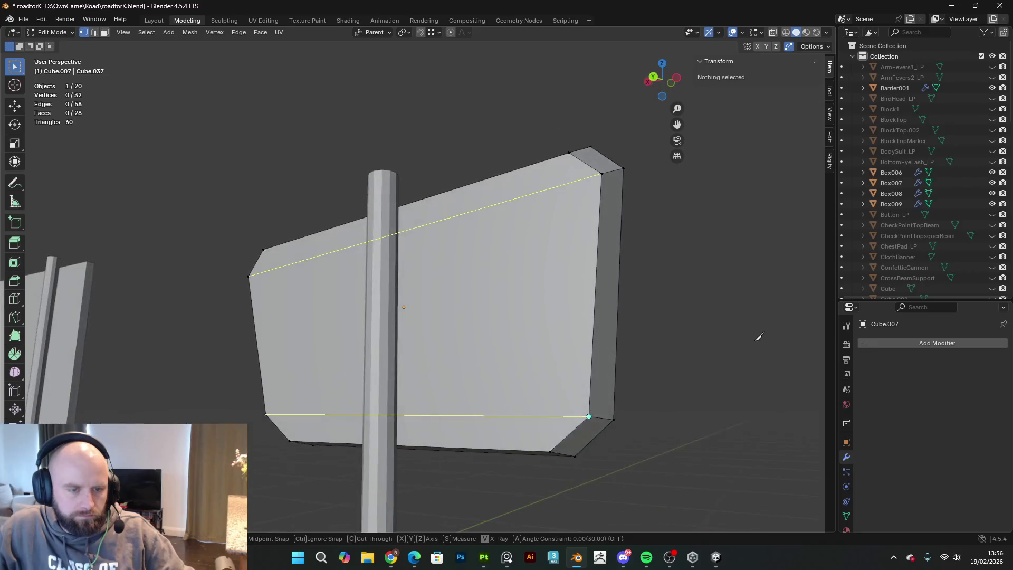
pyautogui.press('Return')
# - Dissolve the stray edge along the panel's lower border
pyautogui.click(96, 33)
pyautogui.moveTo(401, 316)
pyautogui.mouseDown(button='middle')
pyautogui.moveTo(613, 333)
pyautogui.moveTo(464, 338)
pyautogui.mouseUp(button='middle')
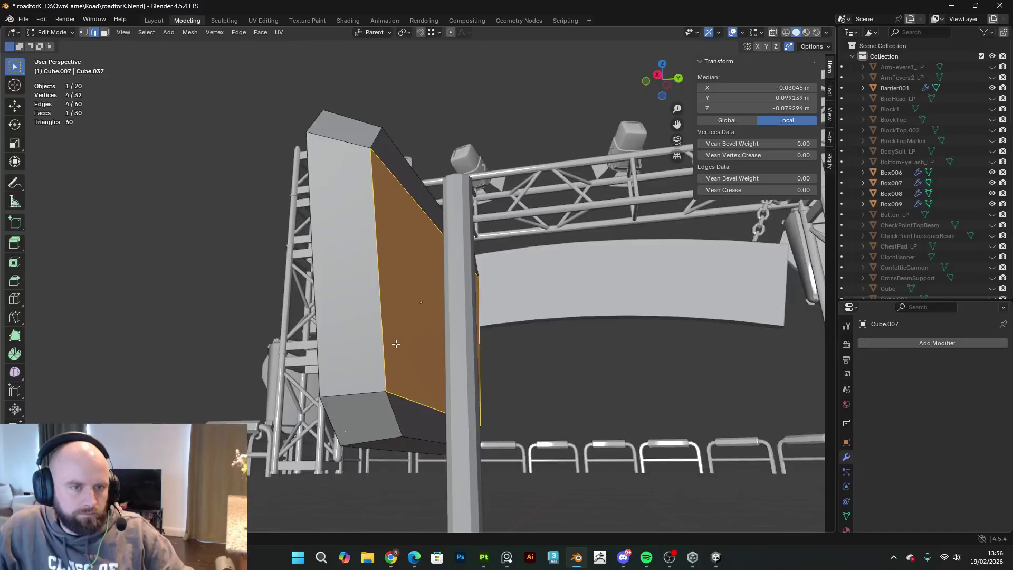
pyautogui.moveTo(389, 341); pyautogui.dragTo(528, 396, button='middle')
pyautogui.scroll(6, 568, 443)
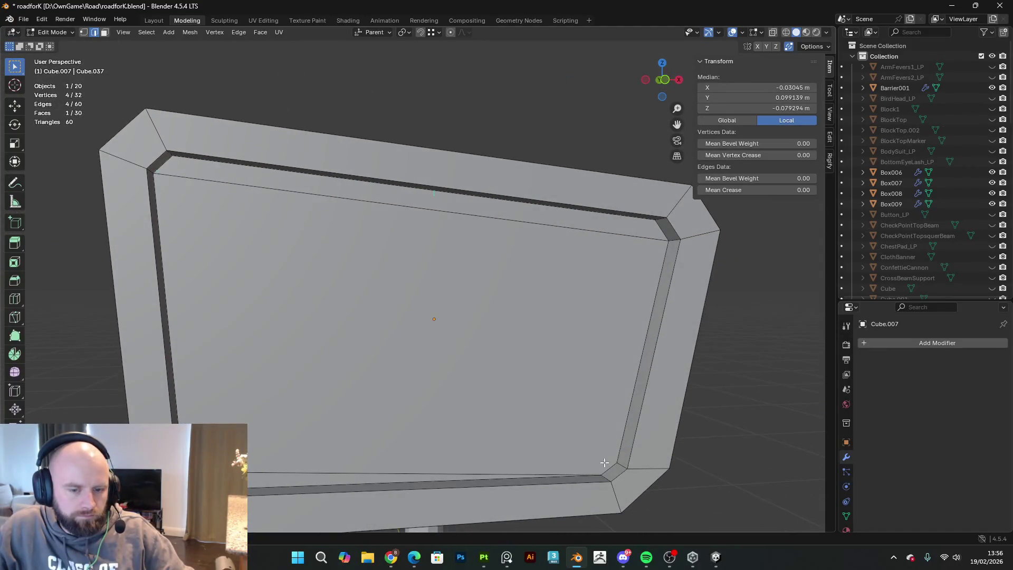
pyautogui.hotkey('alt', 'a')
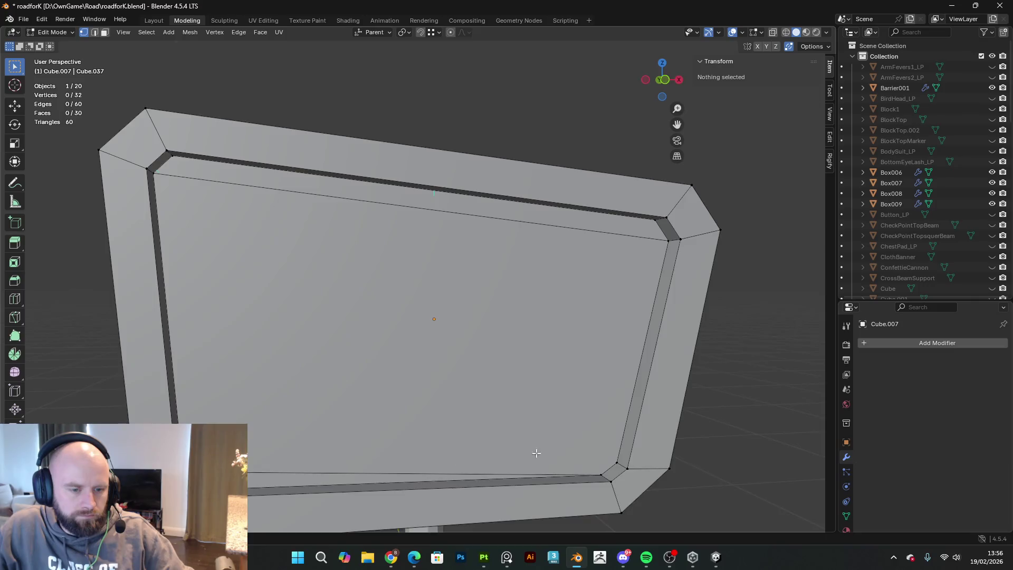
pyautogui.scroll(-5, 497, 456)
pyautogui.moveTo(728, 414)
pyautogui.mouseDown(button='middle')
pyautogui.moveTo(568, 430)
pyautogui.moveTo(51, 203)
pyautogui.mouseUp(button='middle')
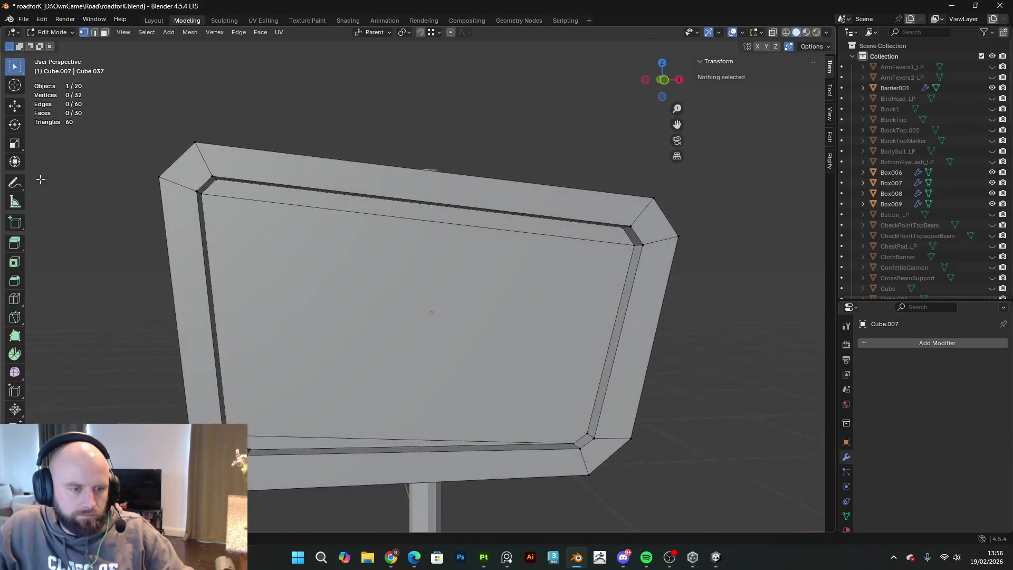
pyautogui.click(293, 434)
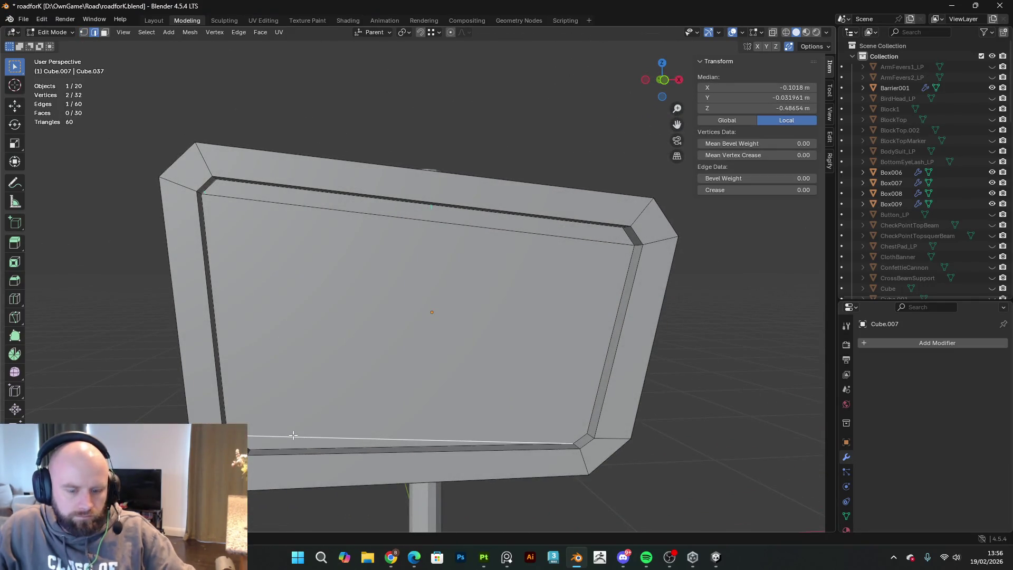
pyautogui.press('x')
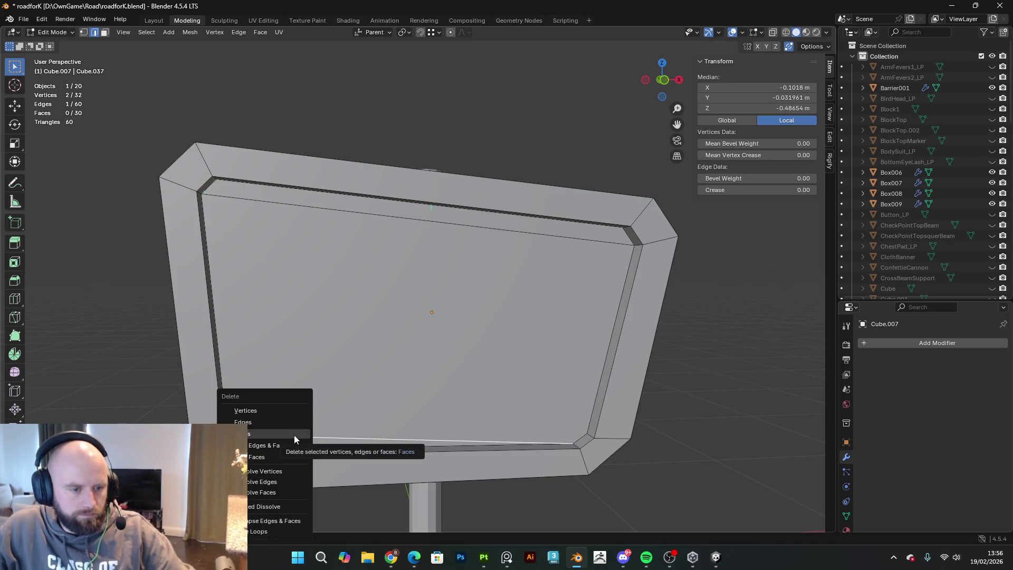
pyautogui.click(281, 480)
pyautogui.moveTo(281, 480); pyautogui.dragTo(254, 453, button='middle')
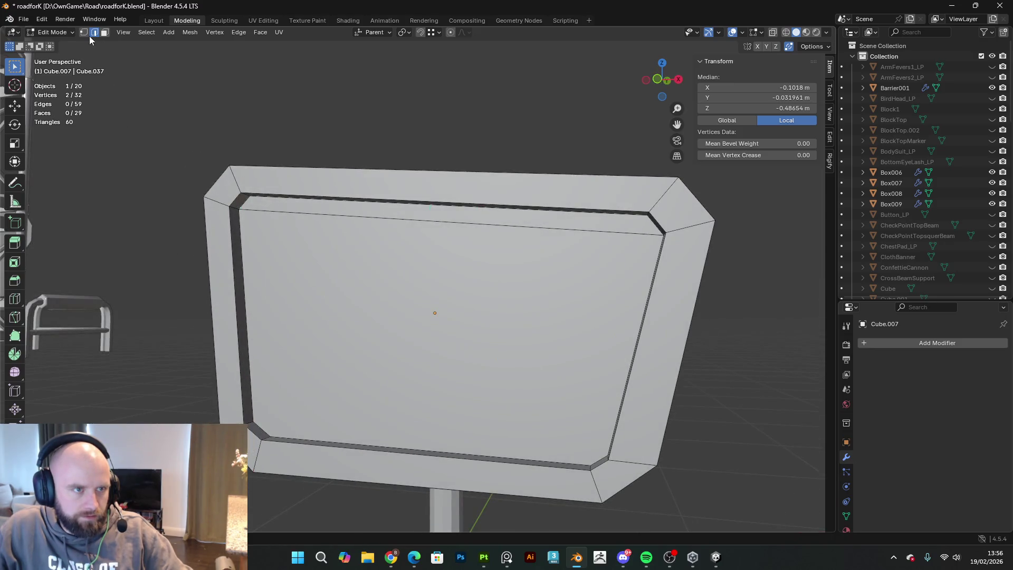
# - Knife-cut a new lower border edge from the lower-left to the lower-right corner vertex
pyautogui.click(83, 32)
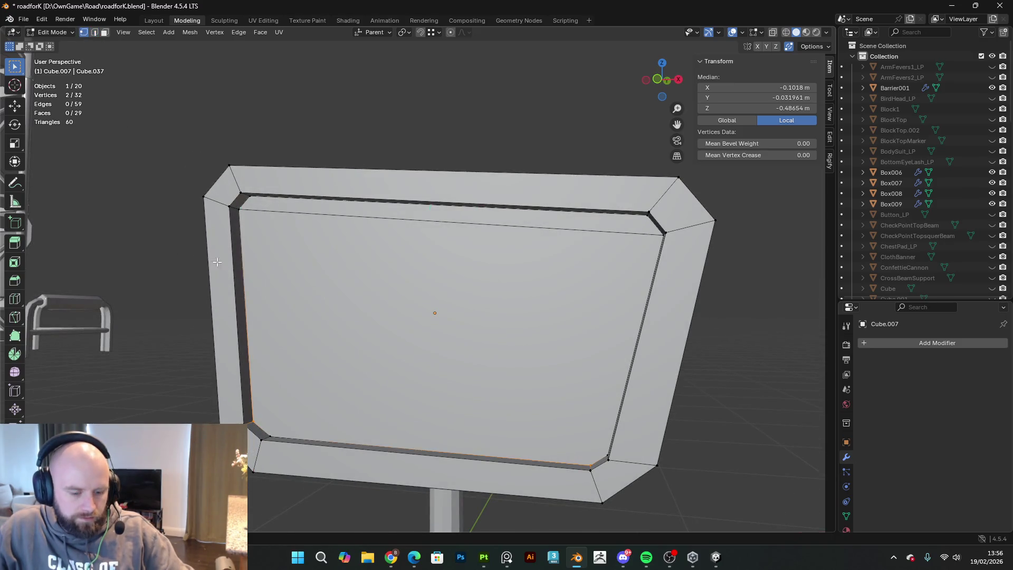
pyautogui.press('k')
pyautogui.click(254, 421)
pyautogui.moveTo(425, 402); pyautogui.dragTo(525, 410, button='middle')
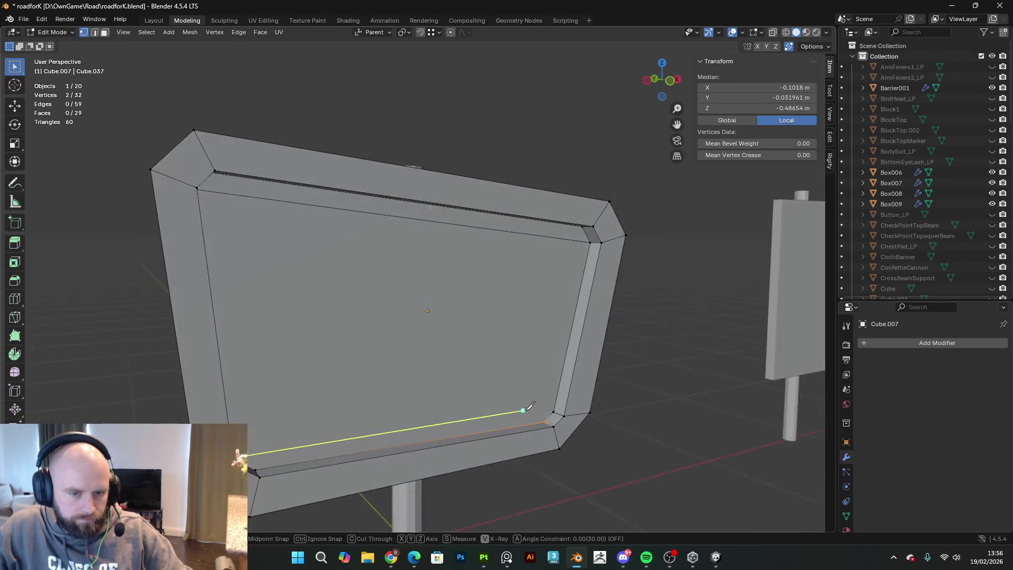
pyautogui.click(554, 411)
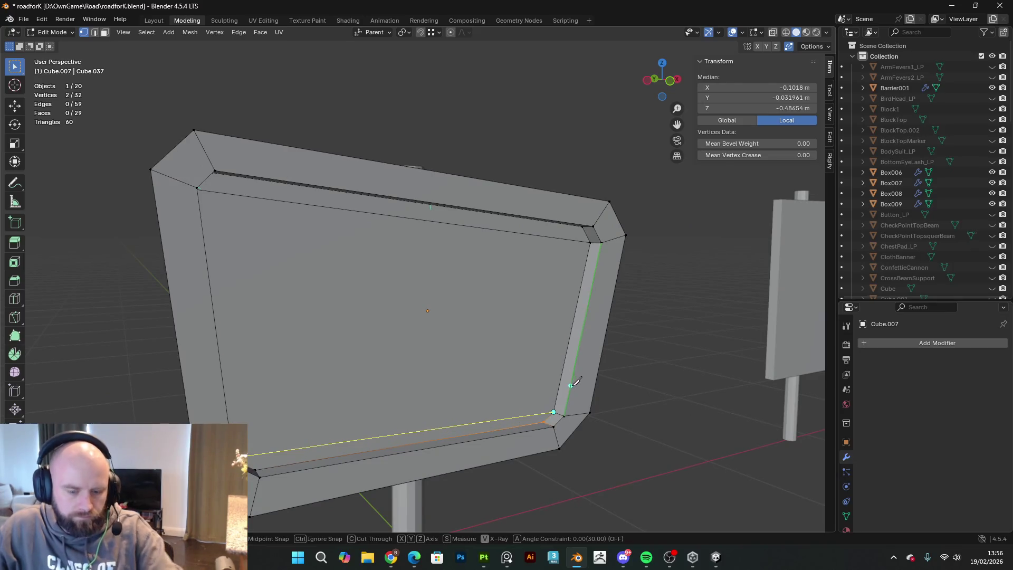
pyautogui.press('Return')
# - Merge the two close vertices at the panel's left edge At Last
pyautogui.moveTo(571, 385); pyautogui.dragTo(342, 414, button='middle')
pyautogui.scroll(5, 337, 412)
pyautogui.click(311, 416)
pyautogui.keyDown('shift'); pyautogui.click(308, 426); pyautogui.keyUp('shift')
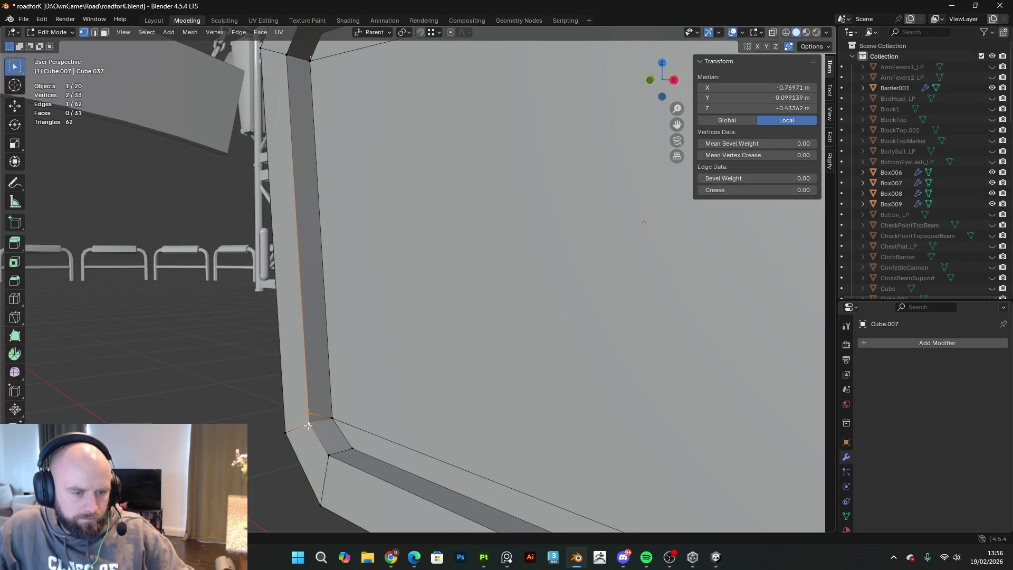
pyautogui.press('m')
pyautogui.click(327, 427)
pyautogui.scroll(-5, 327, 426)
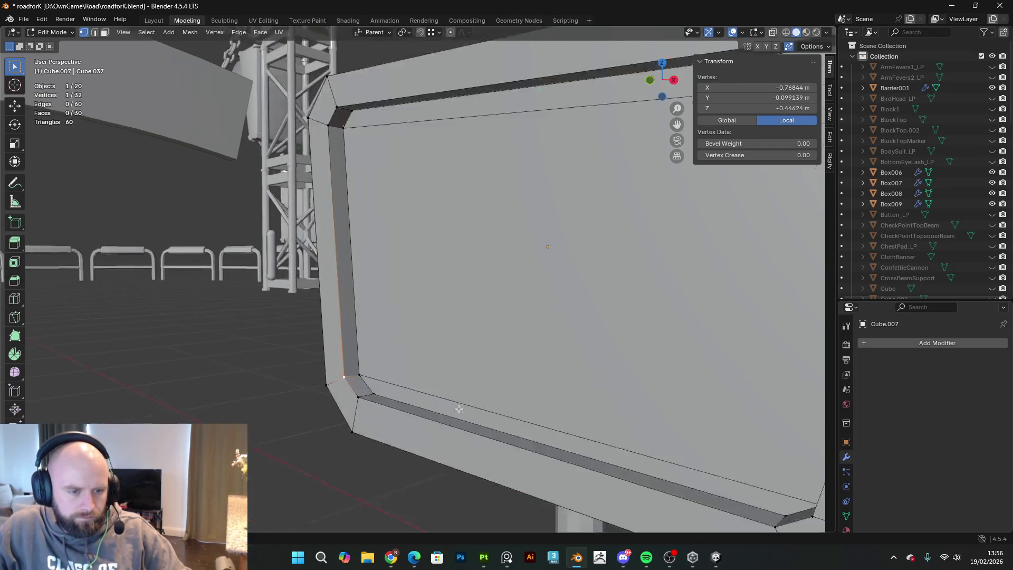
pyautogui.click(636, 410)
pyautogui.moveTo(649, 395); pyautogui.dragTo(611, 401, button='middle')
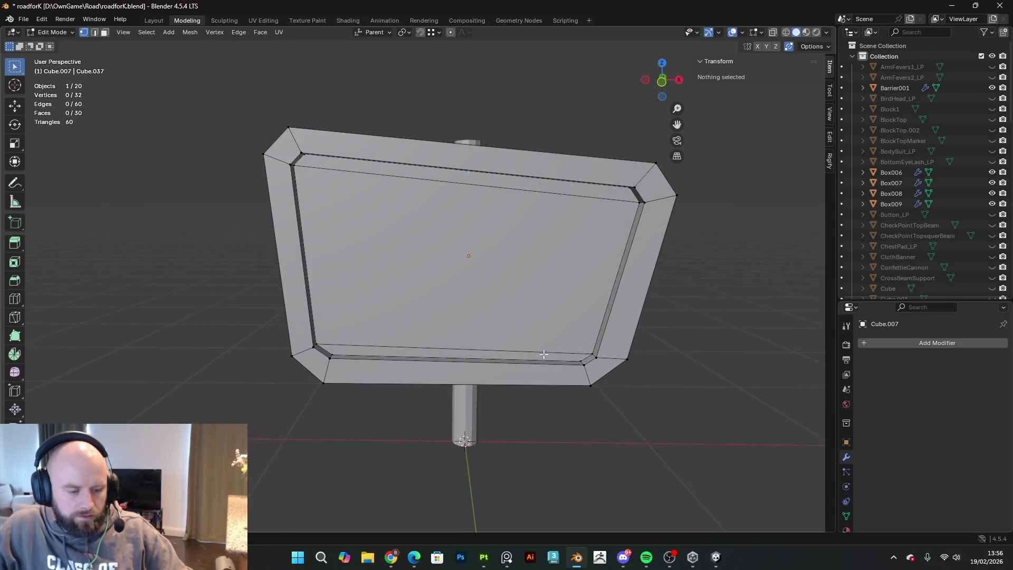
pyautogui.hotkey('ctrl', 'r')
# - Loop-cut the panel with 3 evenly spaced, unslid vertical edge loops
pyautogui.scroll(2, 451, 177)
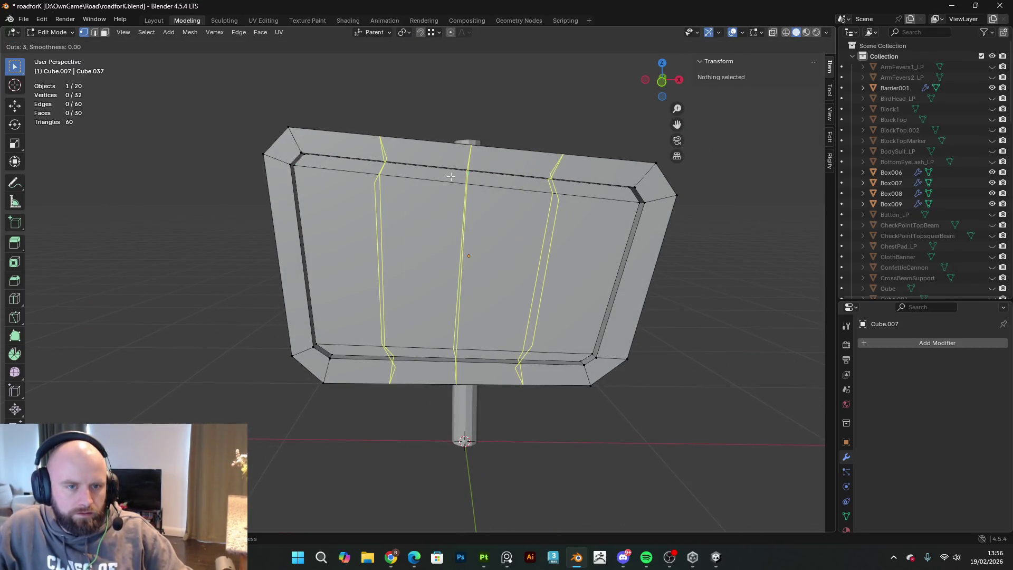
pyautogui.scroll(1, 451, 177)
pyautogui.scroll(-1, 452, 176)
pyautogui.click(451, 177)
pyautogui.rightClick(474, 168)
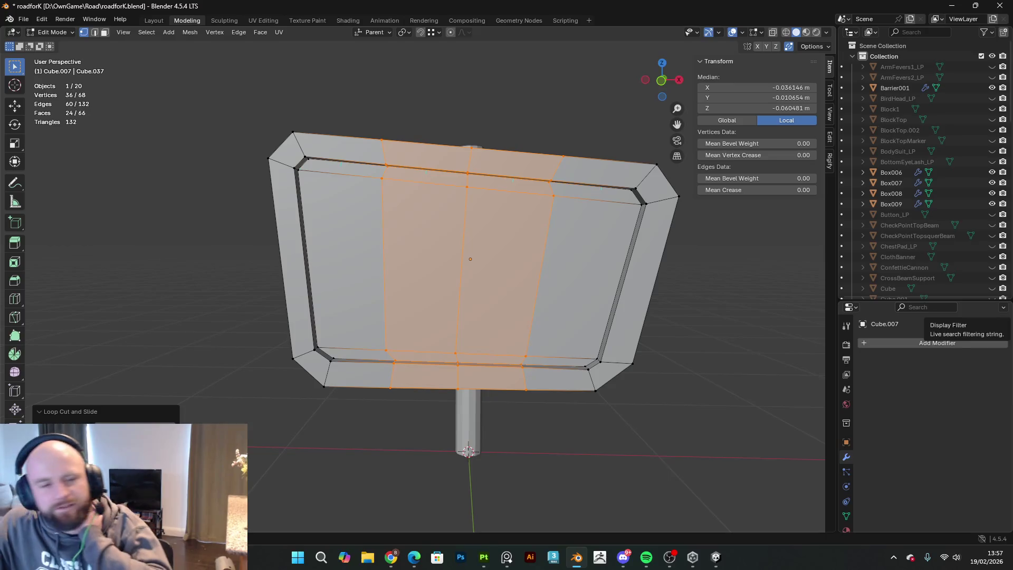
pyautogui.moveTo(511, 285); pyautogui.dragTo(464, 277, button='middle')
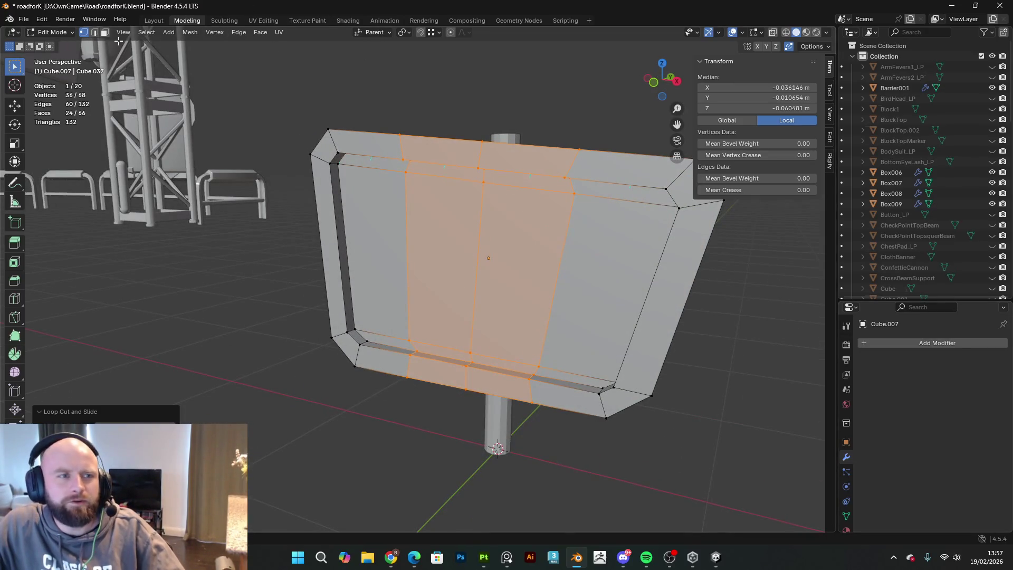
# - Select the middle vertical edge loop of the signboard
pyautogui.click(98, 32)
pyautogui.keyDown('alt'); pyautogui.click(479, 238); pyautogui.keyUp('alt')
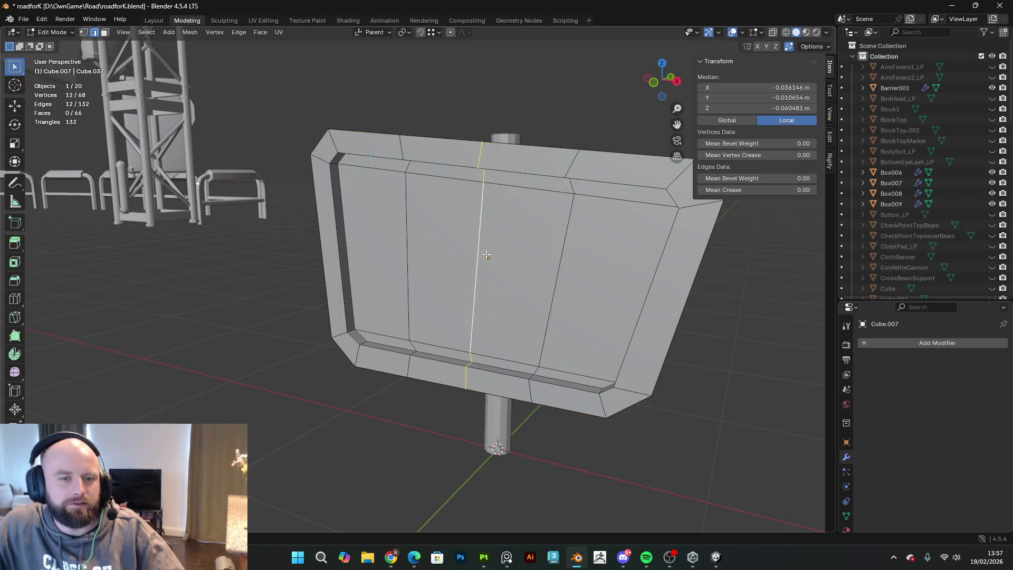
pyautogui.moveTo(479, 237); pyautogui.dragTo(508, 169, button='middle')
pyautogui.moveTo(521, 230); pyautogui.dragTo(525, 227, button='middle')
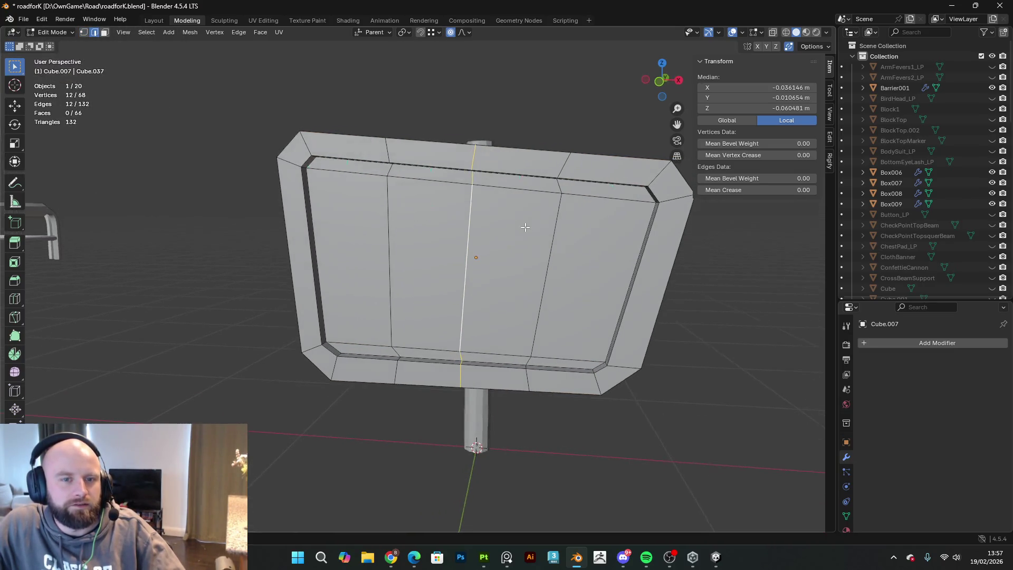
pyautogui.moveTo(505, 267); pyautogui.dragTo(509, 264, button='middle')
# - Proportionally scale the middle loop down along Z so the top and bottom edges bow inward
pyautogui.press('g')
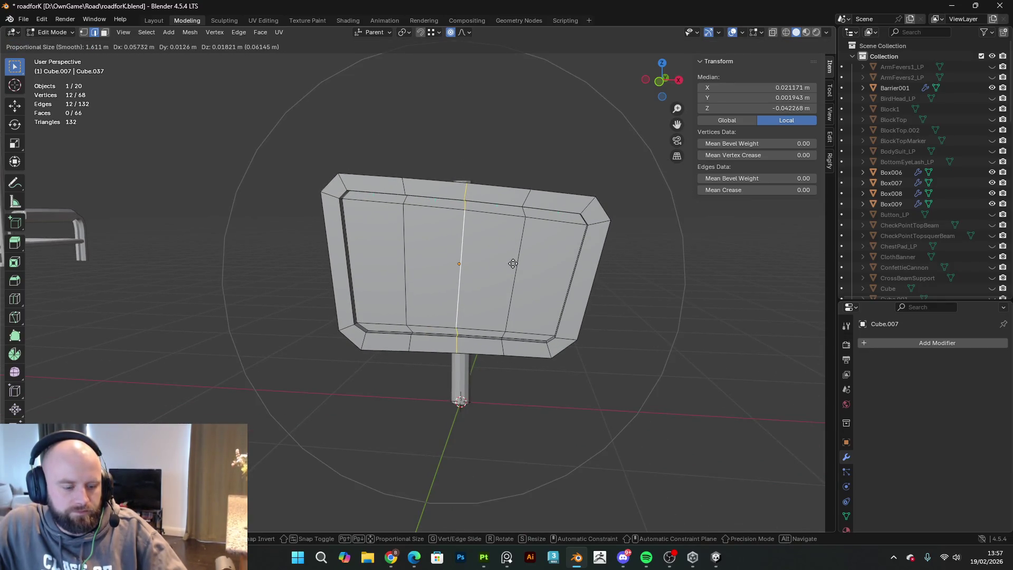
pyautogui.press('s')
pyautogui.press('z')
pyautogui.scroll(4, 501, 259)
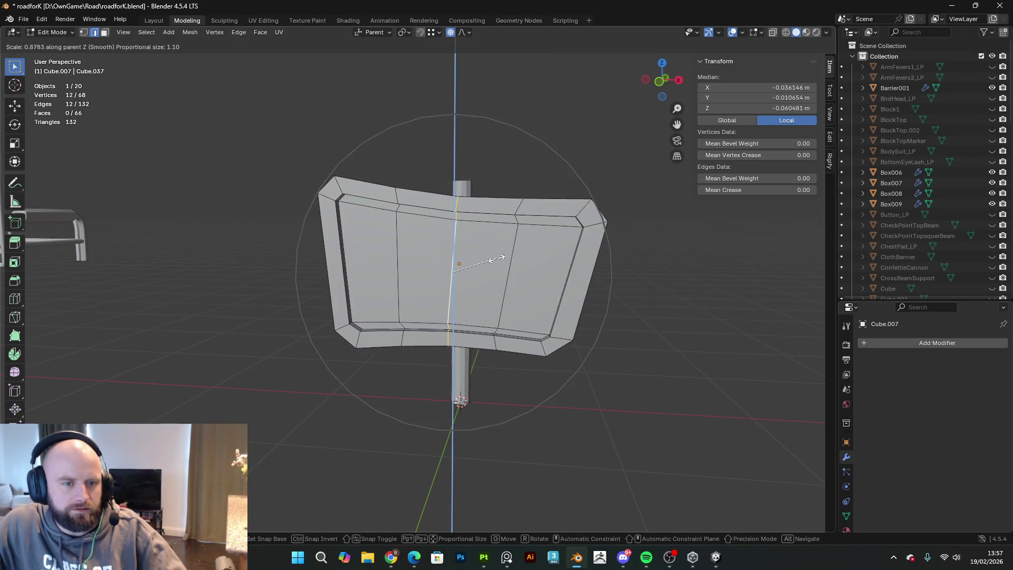
pyautogui.scroll(1, 496, 259)
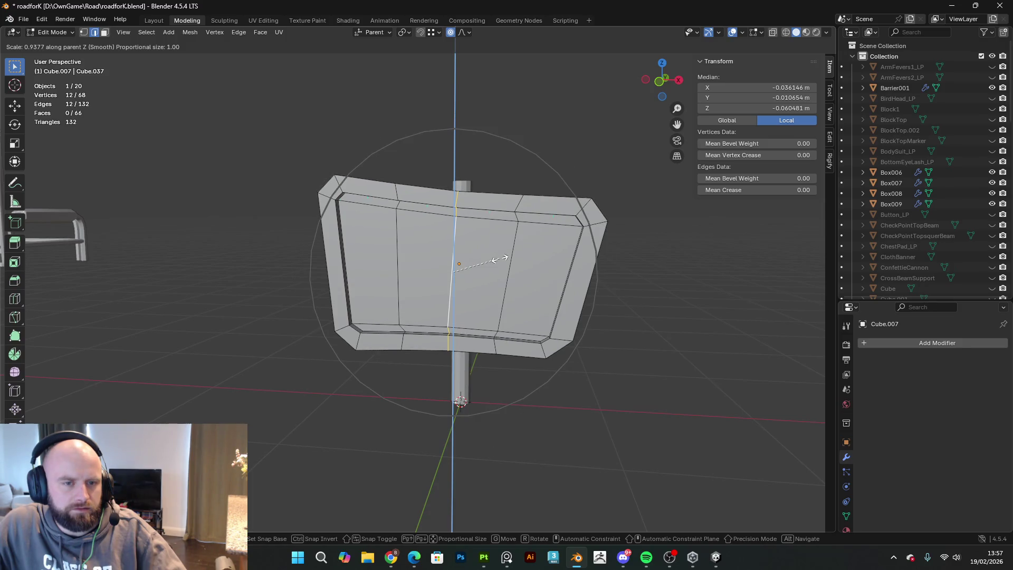
pyautogui.click(501, 259)
pyautogui.moveTo(501, 259)
pyautogui.mouseDown(button='middle')
pyautogui.moveTo(746, 276)
pyautogui.moveTo(62, 242)
pyautogui.moveTo(168, 240)
pyautogui.mouseUp(button='middle')
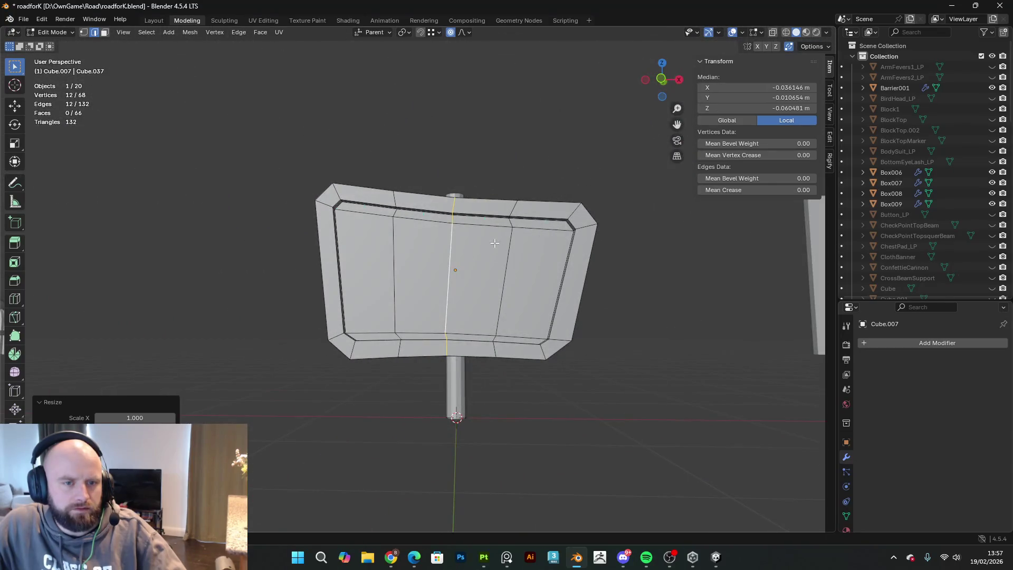
pyautogui.scroll(3, 501, 320)
pyautogui.moveTo(502, 320)
pyautogui.mouseDown(button='middle')
pyautogui.moveTo(518, 334)
pyautogui.moveTo(592, 302)
pyautogui.mouseUp(button='middle')
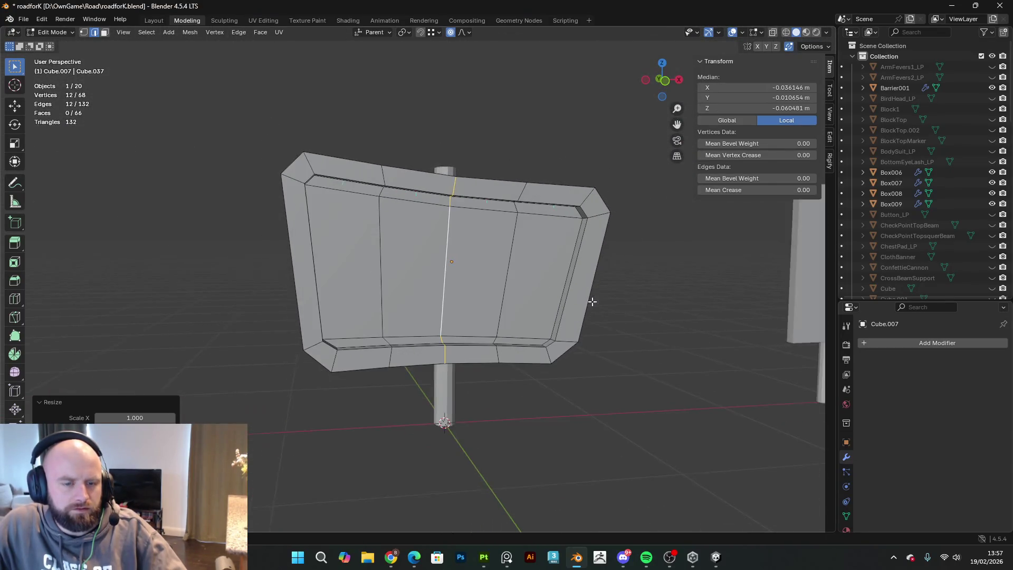
# - Add 3 horizontal edge loops across the sign at default spacing
pyautogui.hotkey('ctrl', 'r')
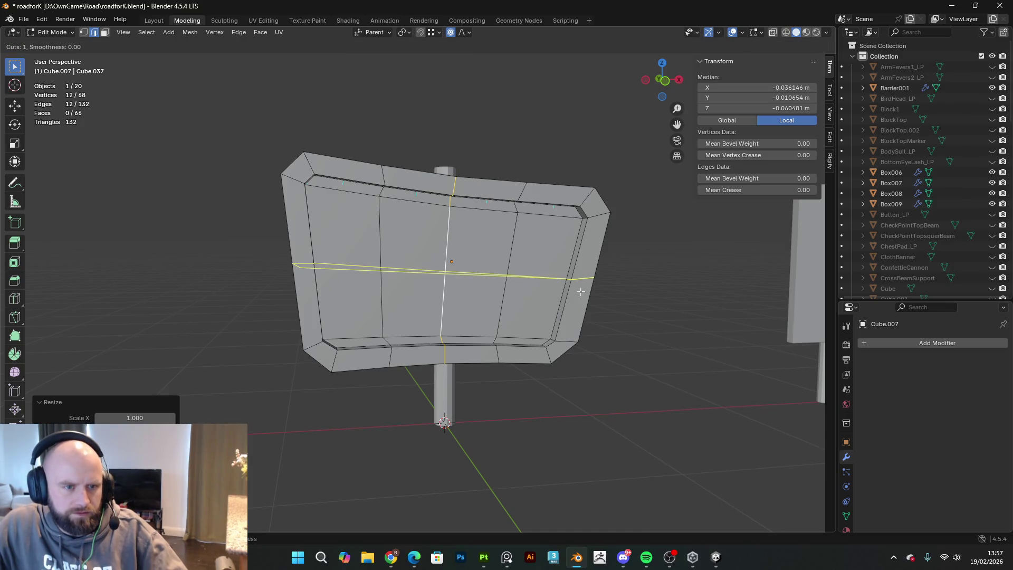
pyautogui.moveTo(593, 289); pyautogui.dragTo(606, 289, button='middle')
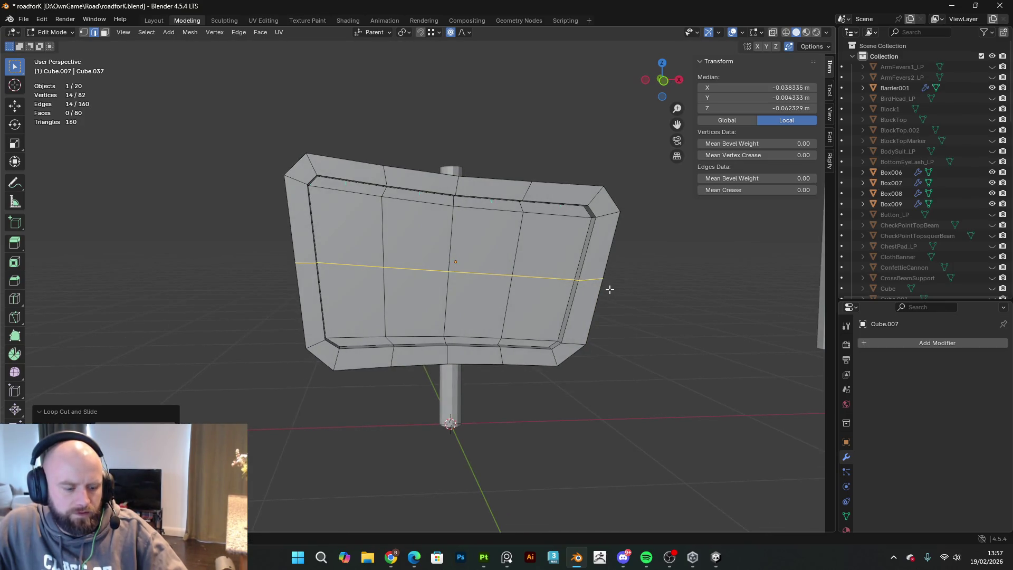
pyautogui.rightClick(581, 285)
pyautogui.hotkey('ctrl', 'r')
pyautogui.scroll(2, 581, 288)
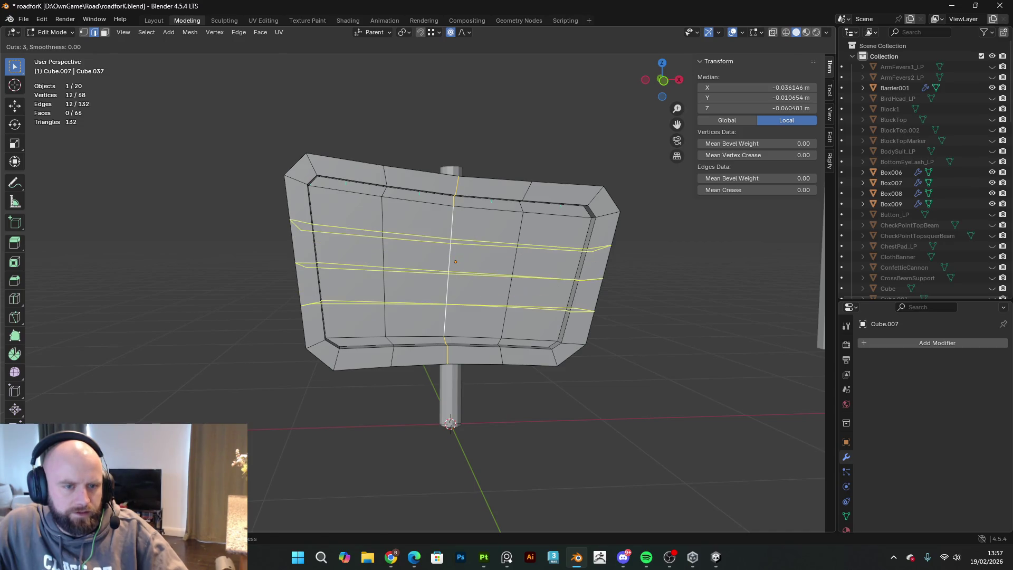
pyautogui.click(580, 289)
pyautogui.rightClick(580, 289)
# - Proportionally scale the middle horizontal loop along X to 0.926 and leave Edit Mode
pyautogui.keyDown('alt'); pyautogui.click(560, 277); pyautogui.keyUp('alt')
pyautogui.moveTo(618, 284); pyautogui.dragTo(615, 289, button='middle')
pyautogui.press('s')
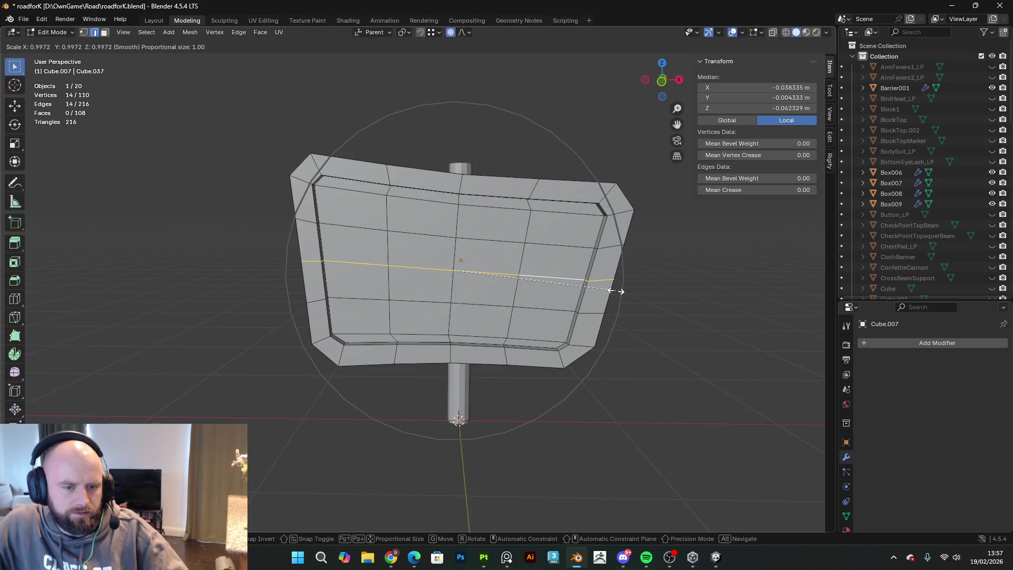
pyautogui.press('x')
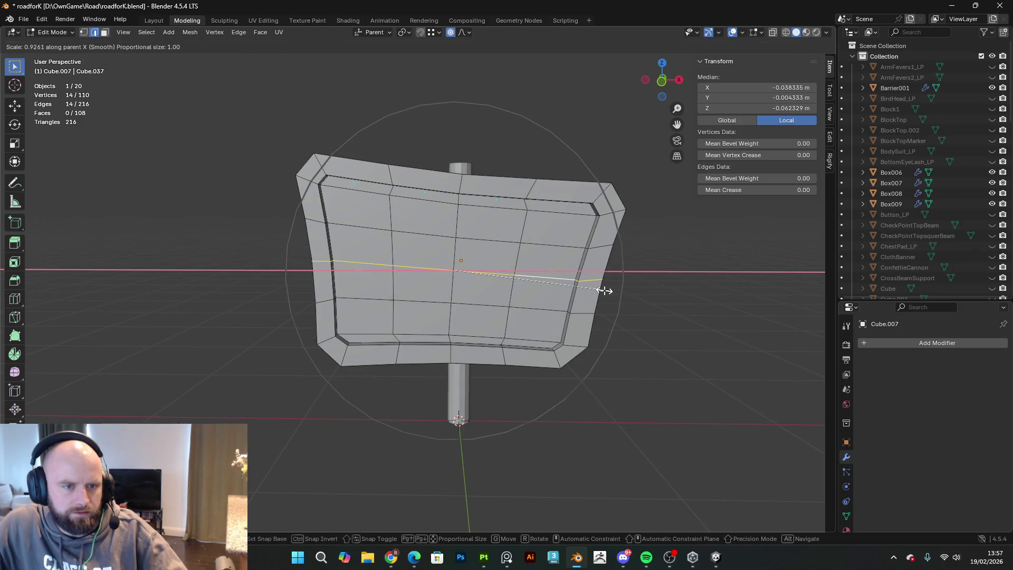
pyautogui.click(598, 290)
pyautogui.moveTo(644, 343)
pyautogui.mouseDown(button='middle')
pyautogui.moveTo(646, 357)
pyautogui.moveTo(594, 344)
pyautogui.moveTo(746, 362)
pyautogui.moveTo(669, 343)
pyautogui.moveTo(592, 351)
pyautogui.moveTo(576, 337)
pyautogui.moveTo(629, 341)
pyautogui.mouseUp(button='middle')
pyautogui.press('Tab')
pyautogui.press('Tab')
pyautogui.press('Tab')
pyautogui.press('Tab')
pyautogui.moveTo(507, 270); pyautogui.dragTo(443, 287, button='middle')
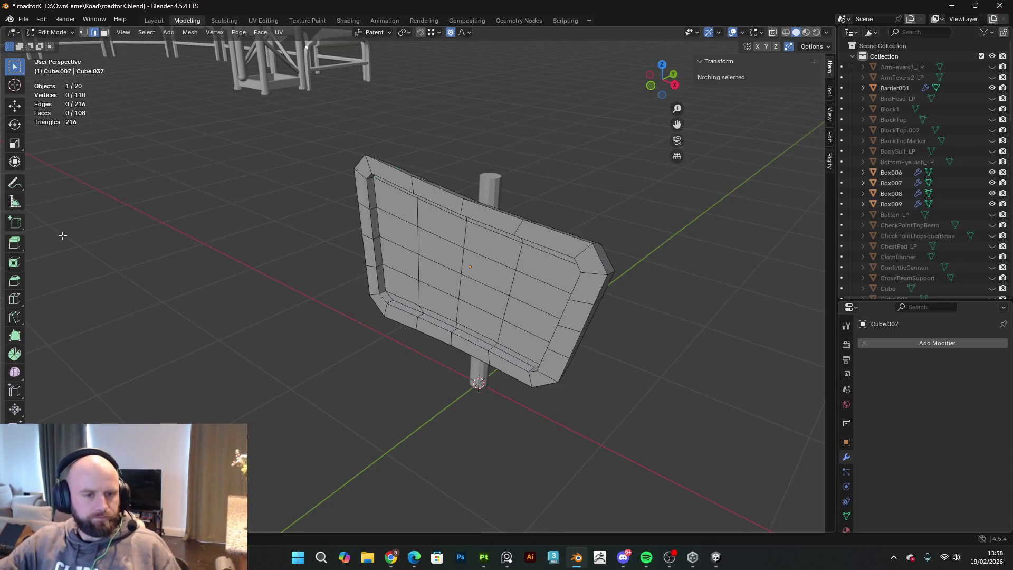
# - Inspect the warped sign from several angles in Object Mode, then switch to the Unity race track project
pyautogui.moveTo(109, 270)
pyautogui.mouseDown(button='middle')
pyautogui.moveTo(660, 239)
pyautogui.moveTo(628, 272)
pyautogui.mouseUp(button='middle')
pyautogui.press('Tab')
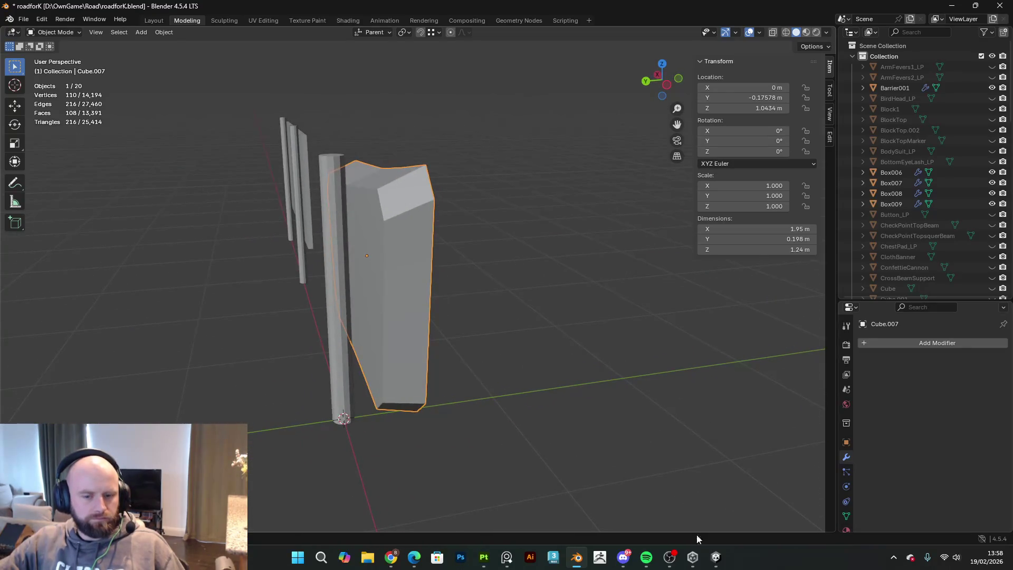
pyautogui.moveTo(574, 393)
pyautogui.mouseDown(button='middle')
pyautogui.moveTo(495, 285)
pyautogui.moveTo(458, 280)
pyautogui.moveTo(377, 232)
pyautogui.mouseUp(button='middle')
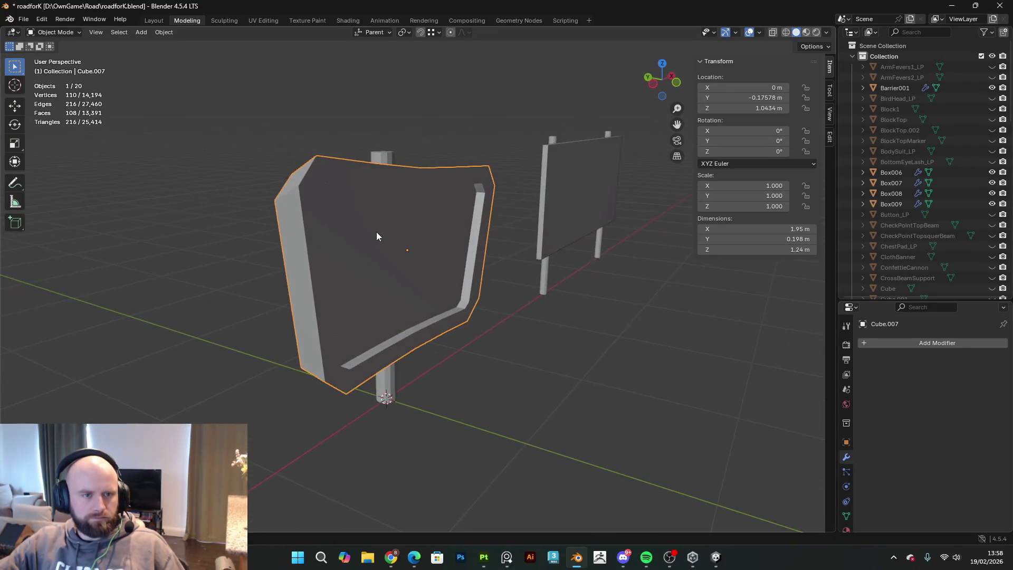
pyautogui.moveTo(443, 248)
pyautogui.mouseDown(button='middle')
pyautogui.moveTo(395, 199)
pyautogui.moveTo(431, 206)
pyautogui.moveTo(418, 228)
pyautogui.mouseUp(button='middle')
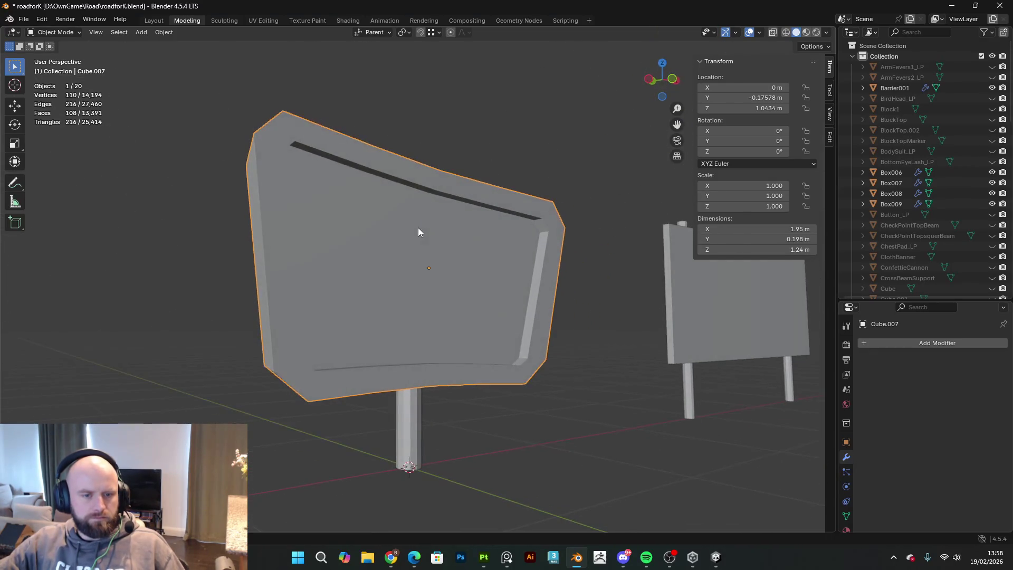
pyautogui.moveTo(411, 267)
pyautogui.mouseDown(button='middle')
pyautogui.moveTo(484, 301)
pyautogui.moveTo(559, 312)
pyautogui.moveTo(694, 294)
pyautogui.moveTo(552, 274)
pyautogui.moveTo(615, 271)
pyautogui.moveTo(609, 264)
pyautogui.mouseUp(button='middle')
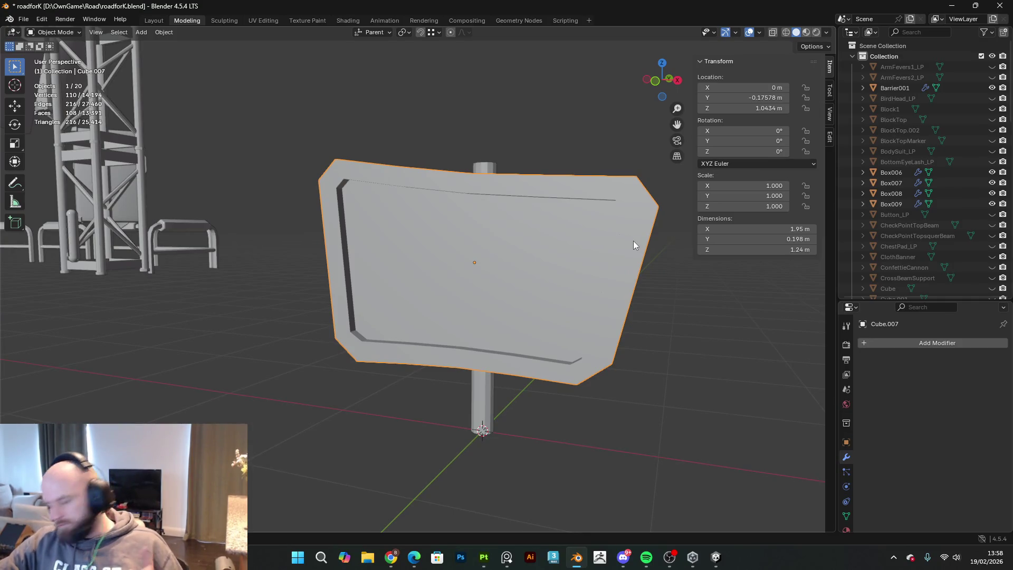
pyautogui.moveTo(462, 314)
pyautogui.mouseDown(button='middle')
pyautogui.moveTo(466, 283)
pyautogui.moveTo(596, 496)
pyautogui.mouseUp(button='middle')
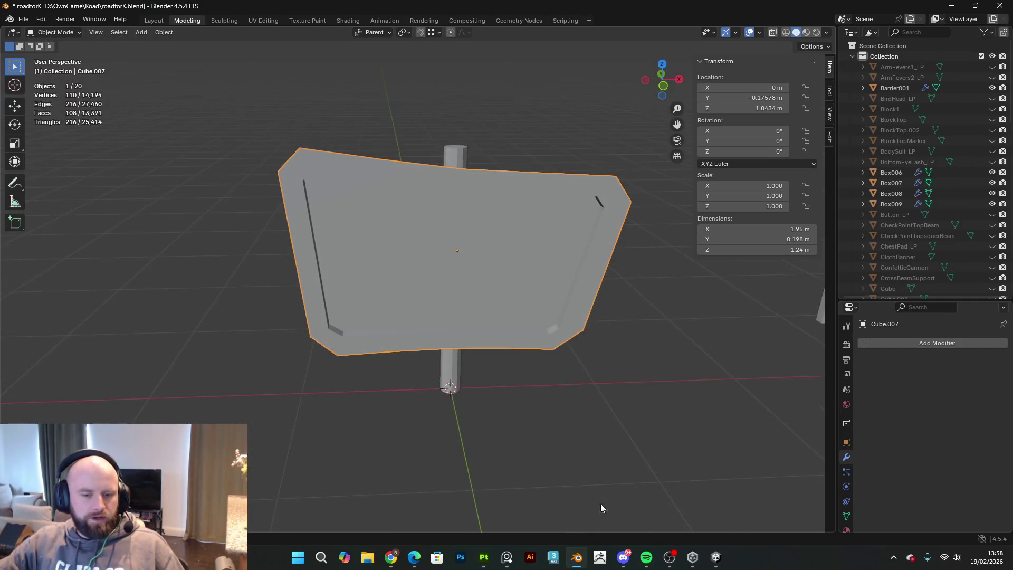
pyautogui.click(716, 557)
pyautogui.moveTo(554, 271); pyautogui.dragTo(641, 280, button='right')
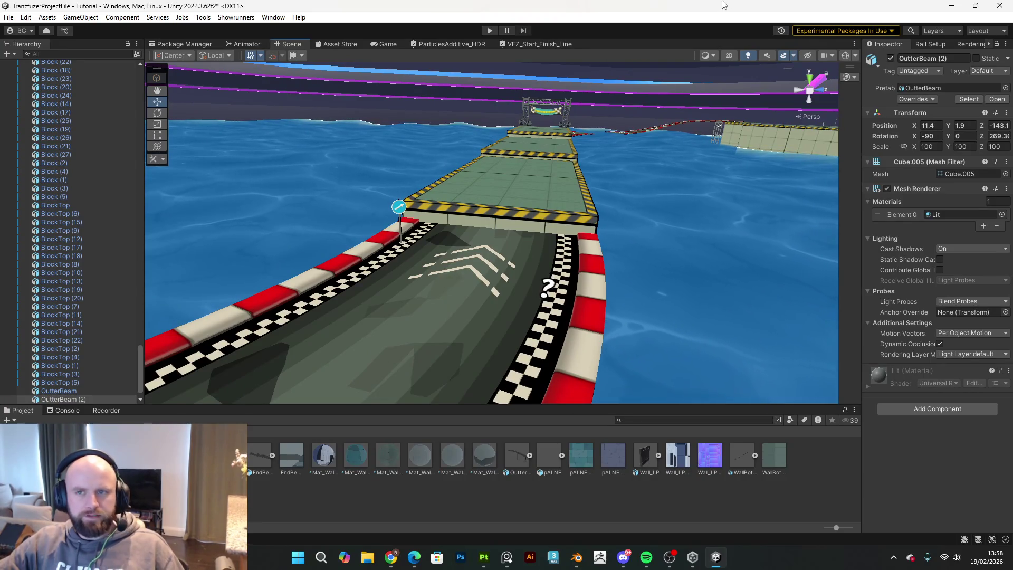
# - Return to Blender and view the signboard from its other side
pyautogui.hotkey('alt', 'Tab')
pyautogui.moveTo(386, 203)
pyautogui.mouseDown(button='middle')
pyautogui.moveTo(547, 172)
pyautogui.moveTo(655, 172)
pyautogui.moveTo(357, 179)
pyautogui.moveTo(373, 186)
pyautogui.mouseUp(button='middle')
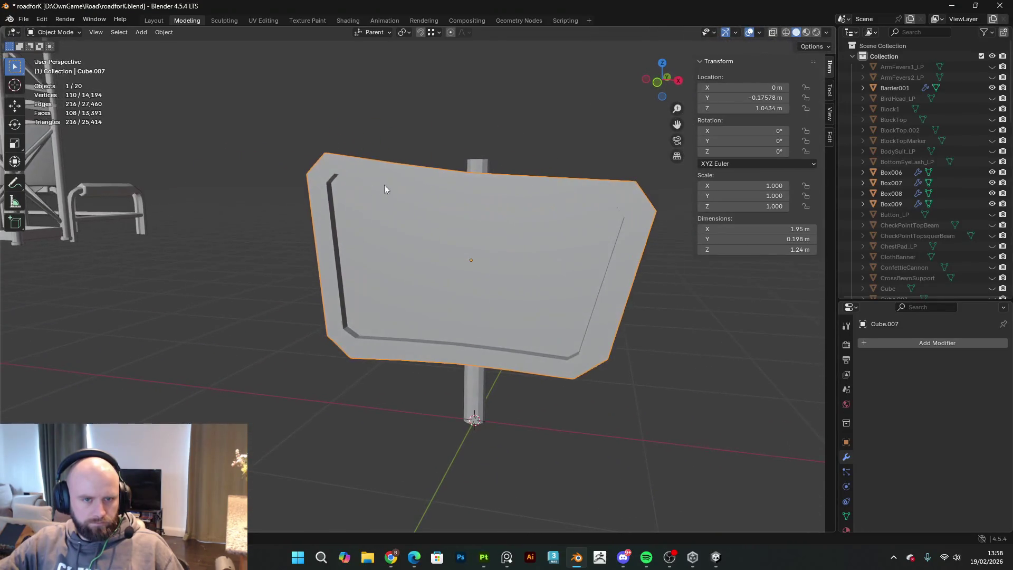
# - Select the signpost under the board and enter Edit Mode on its mesh
pyautogui.moveTo(476, 168)
pyautogui.mouseDown(button='middle')
pyautogui.moveTo(430, 185)
pyautogui.moveTo(285, 192)
pyautogui.mouseUp(button='middle')
pyautogui.click(351, 227)
pyautogui.moveTo(396, 248)
pyautogui.mouseDown(button='middle')
pyautogui.moveTo(586, 263)
pyautogui.moveTo(617, 255)
pyautogui.moveTo(619, 239)
pyautogui.moveTo(553, 284)
pyautogui.moveTo(411, 264)
pyautogui.moveTo(451, 274)
pyautogui.mouseUp(button='middle')
pyautogui.press('Tab')
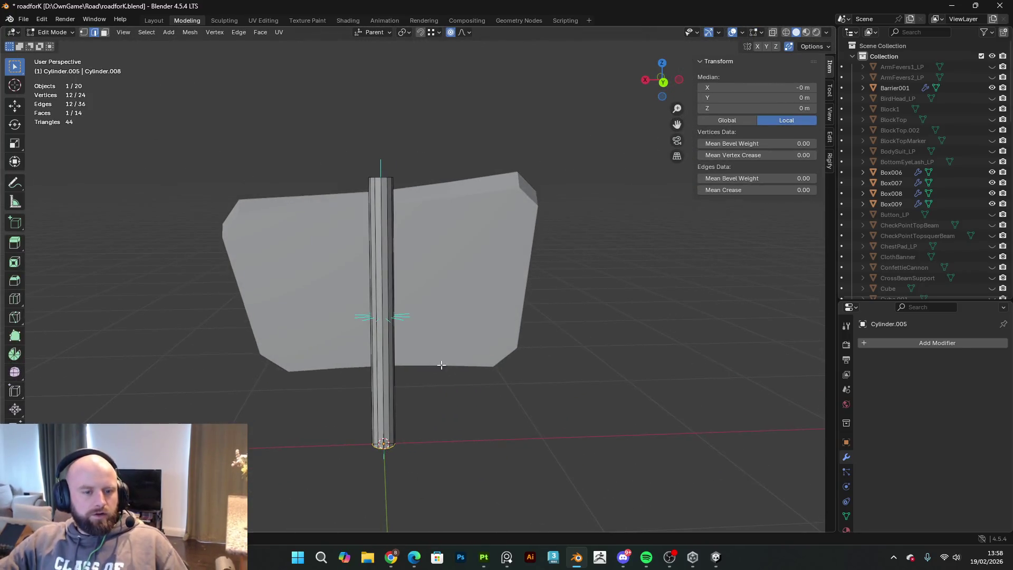
pyautogui.scroll(2, 443, 354)
pyautogui.moveTo(411, 224)
pyautogui.mouseDown(button='middle')
pyautogui.moveTo(393, 240)
pyautogui.moveTo(375, 233)
pyautogui.moveTo(386, 213)
pyautogui.mouseUp(button='middle')
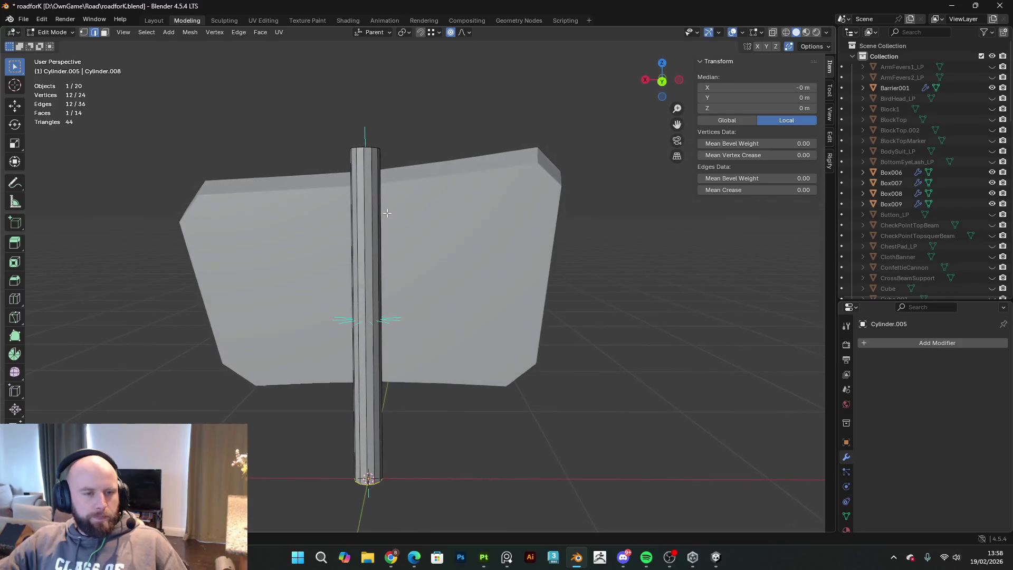
# - Add a centred edge loop around the middle of the post
pyautogui.hotkey('ctrl', 'r')
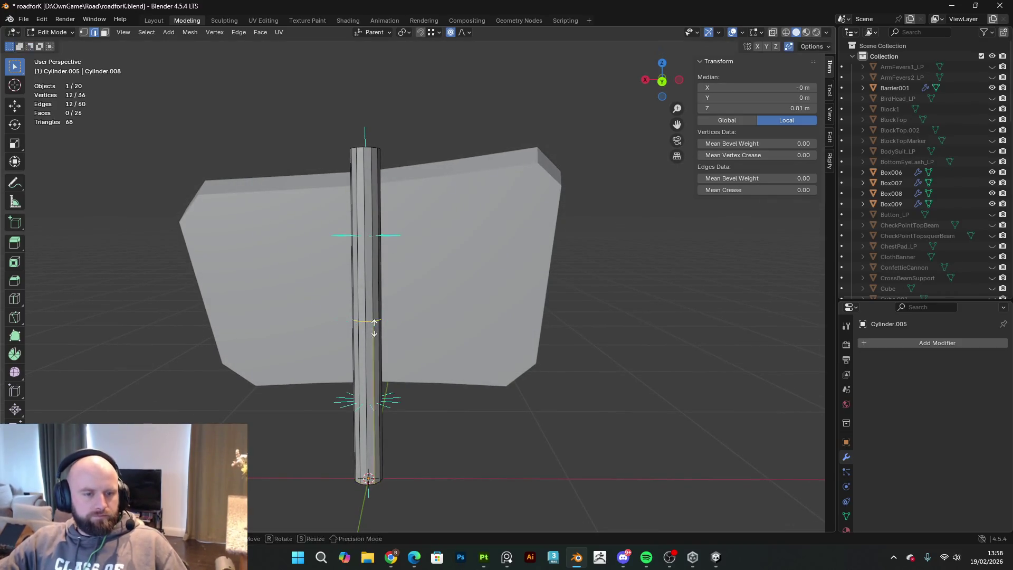
pyautogui.click(381, 331)
pyautogui.rightClick(383, 330)
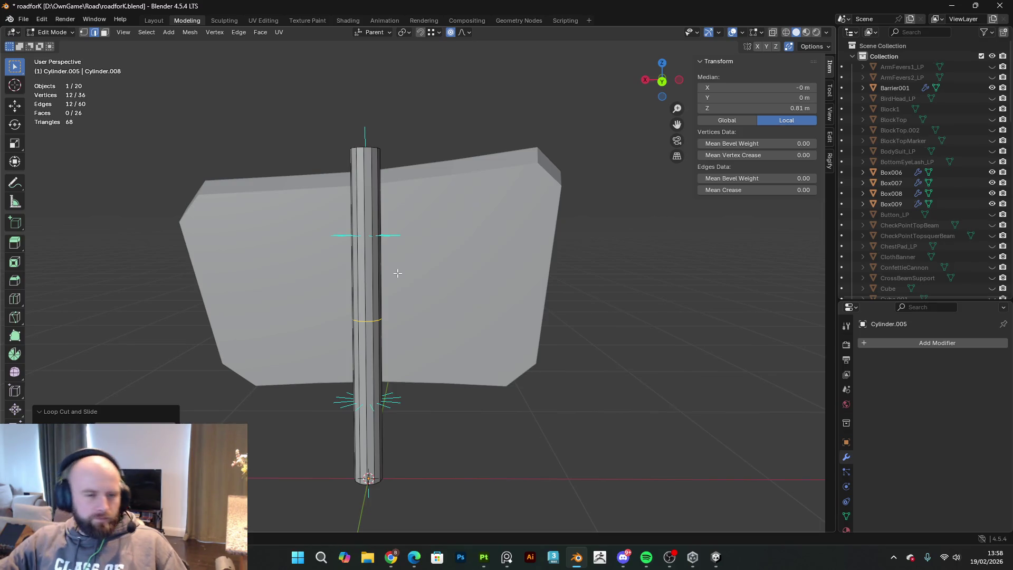
# - Begin scaling the new loop down to pinch the post, cancelling a trial move
pyautogui.moveTo(397, 273)
pyautogui.mouseDown(button='middle')
pyautogui.moveTo(490, 351)
pyautogui.moveTo(488, 380)
pyautogui.moveTo(475, 373)
pyautogui.mouseUp(button='middle')
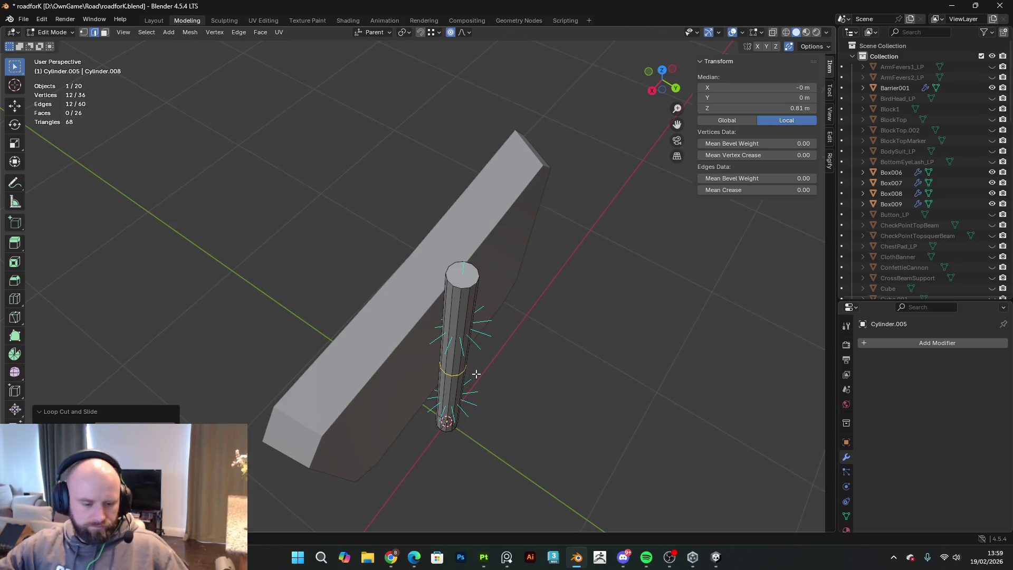
pyautogui.moveTo(475, 370)
pyautogui.mouseDown(button='middle')
pyautogui.moveTo(457, 357)
pyautogui.moveTo(455, 326)
pyautogui.mouseUp(button='middle')
pyautogui.press('g')
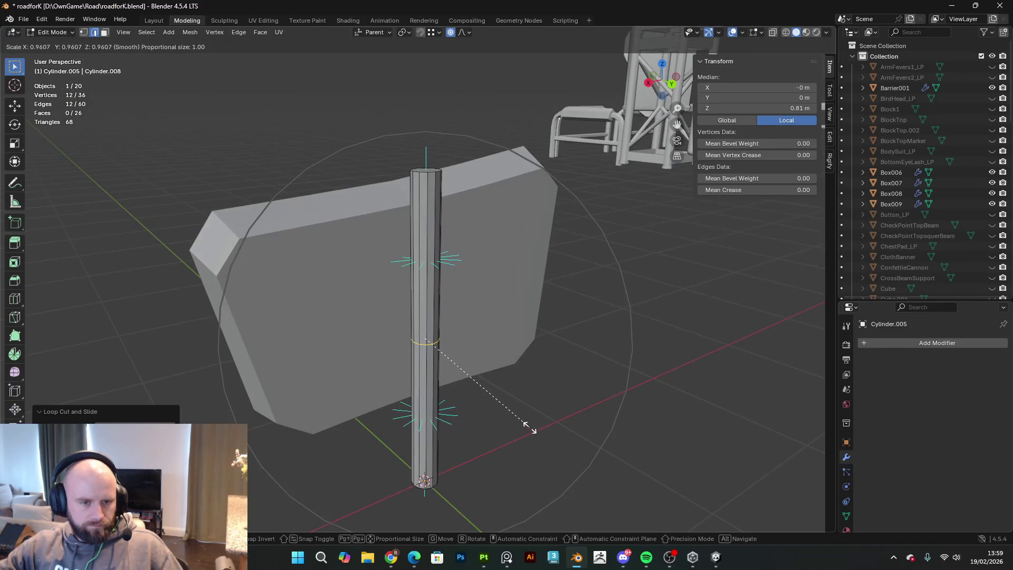
pyautogui.press('Escape')
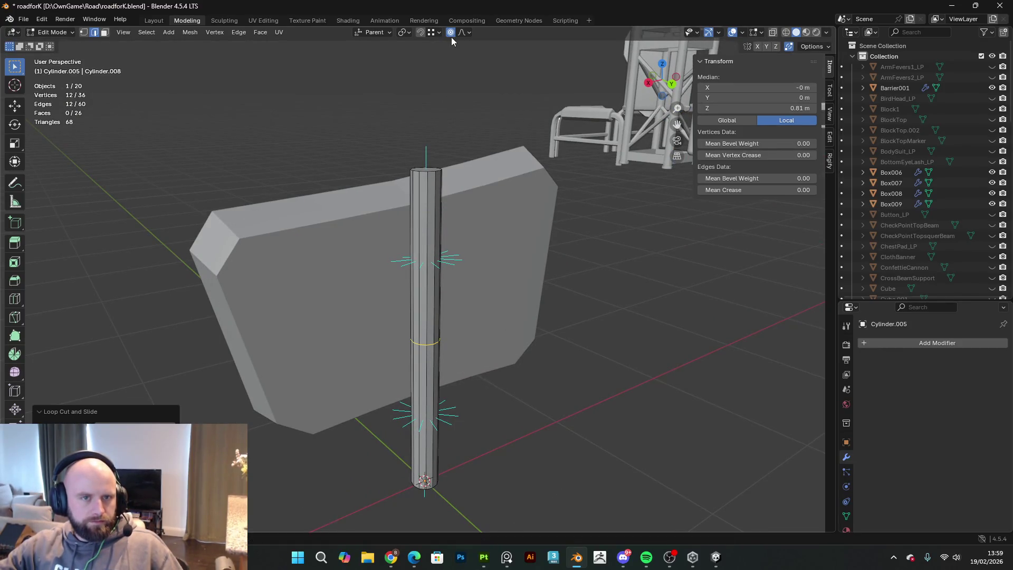
pyautogui.press('s')
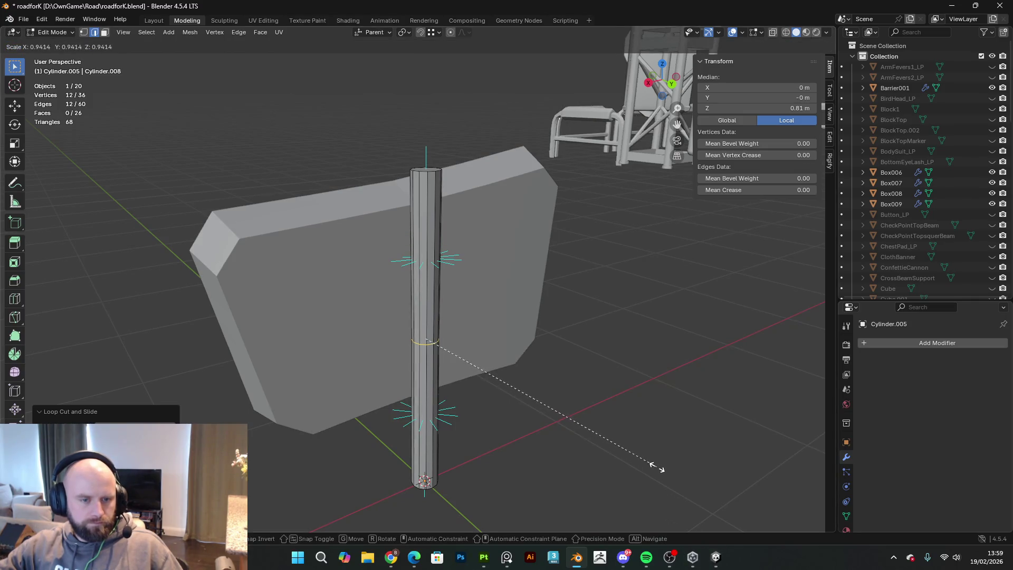